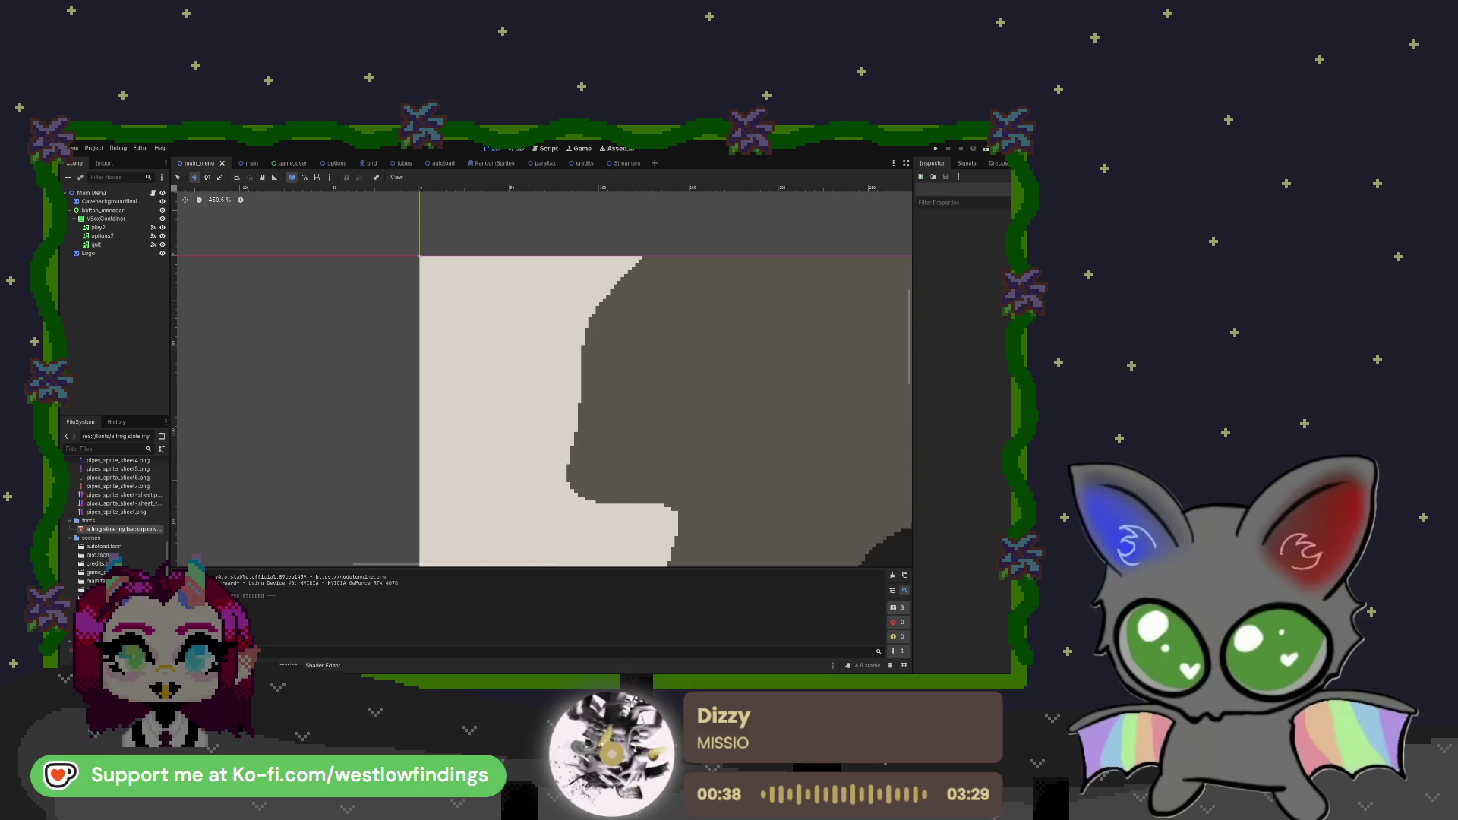
Expand assets > music in the FileSystem dock and frame the whole Flappy Bat menu
scroll(114, 517, up, 10)
click(91, 482)
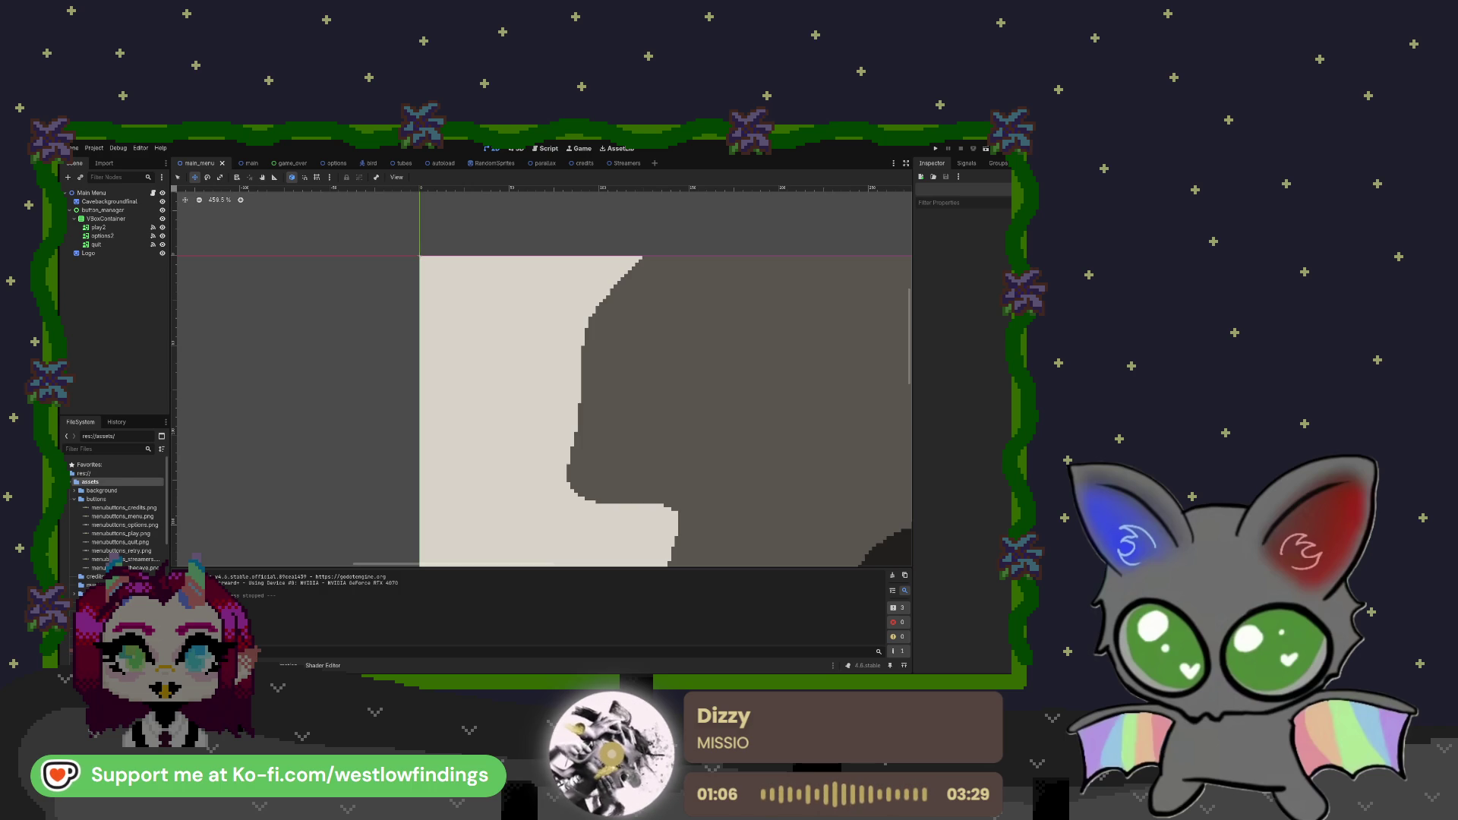
click(93, 585)
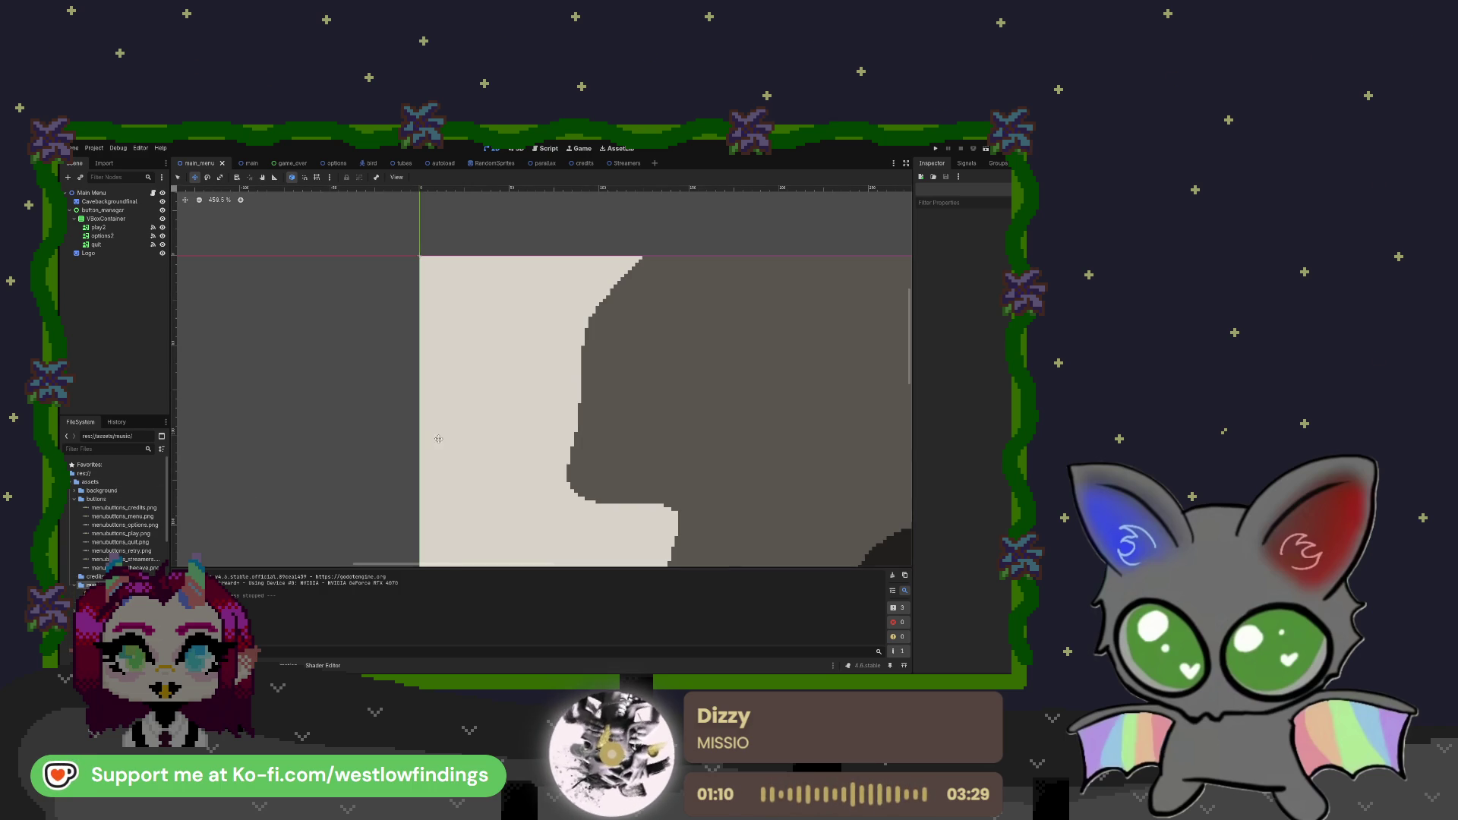
scroll(481, 421, down, 8)
drag(481, 421, 421, 326)
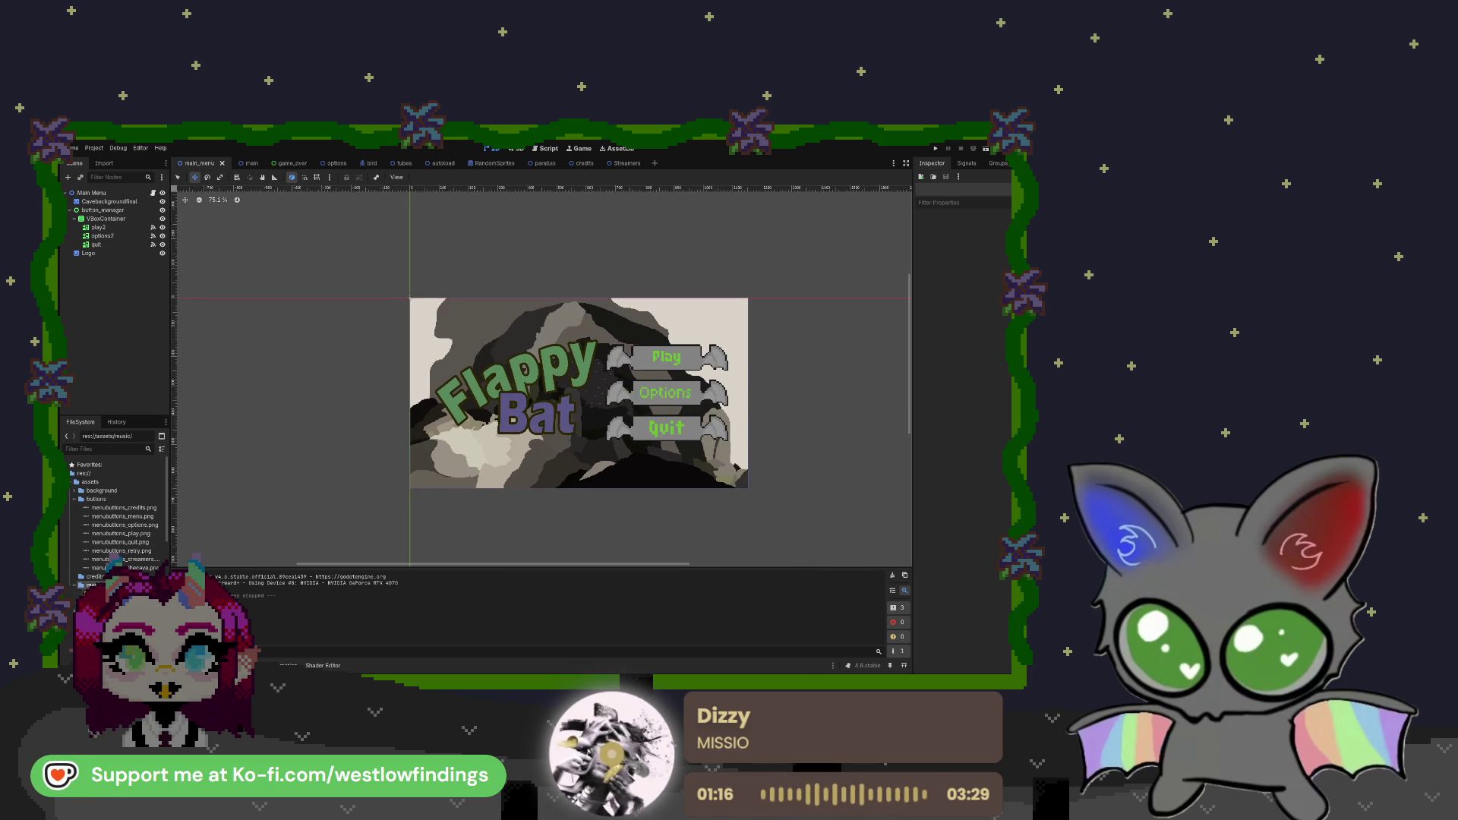
Preview awesomeness.wav in the Inspector, skipping ahead and stopping it, then start a new scene
click(99, 593)
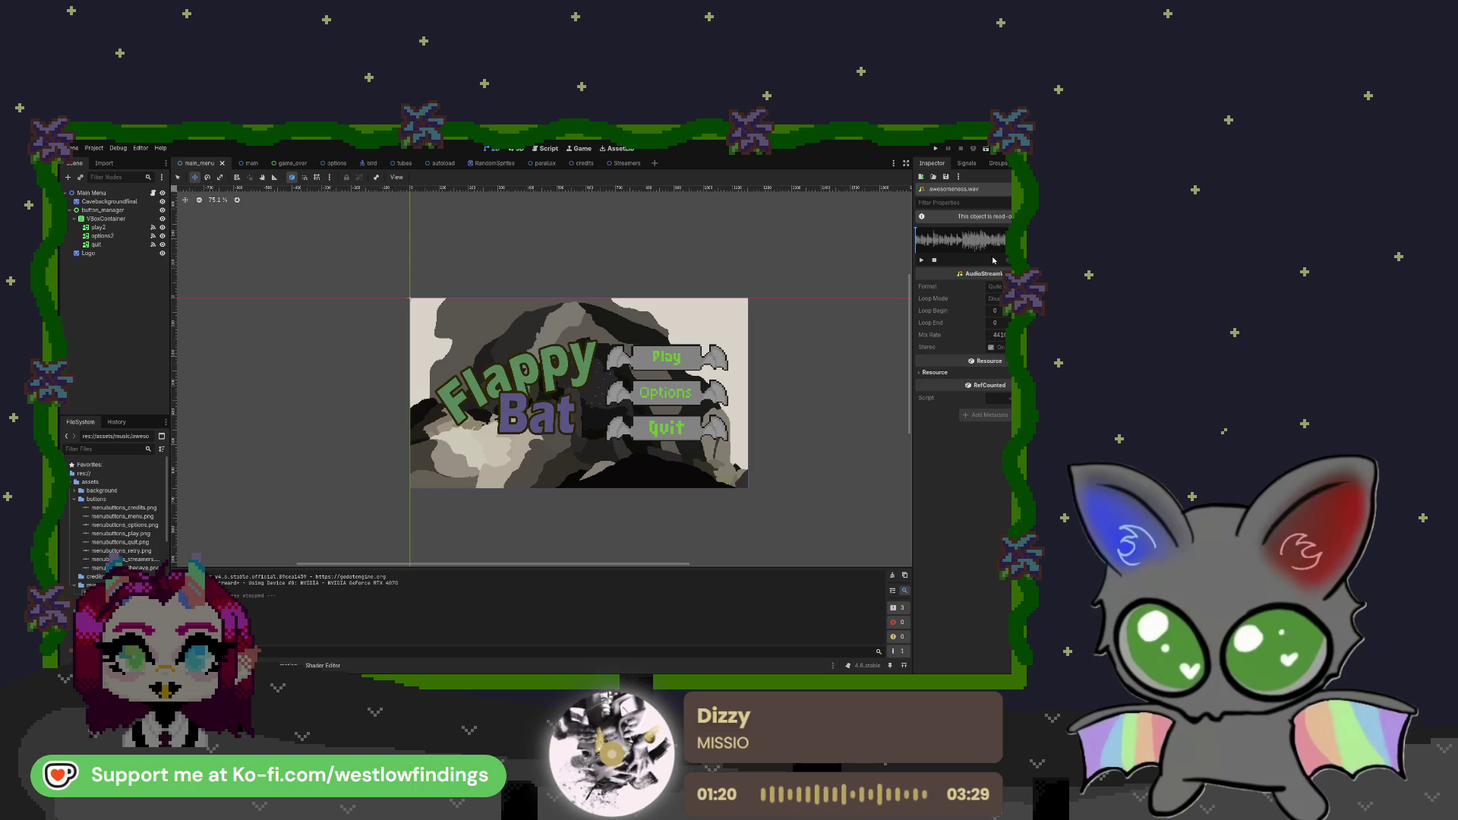
click(921, 262)
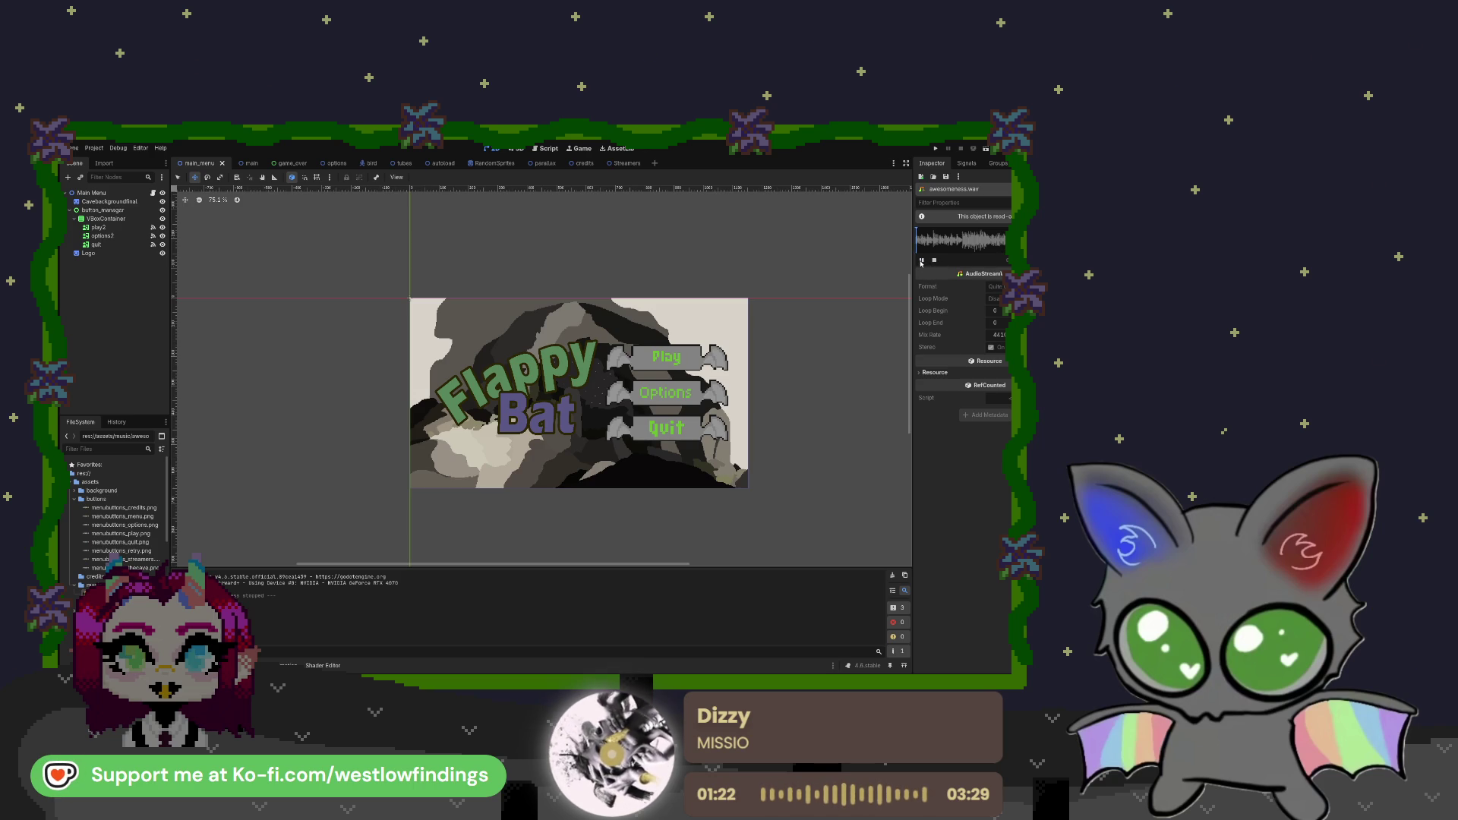
click(970, 241)
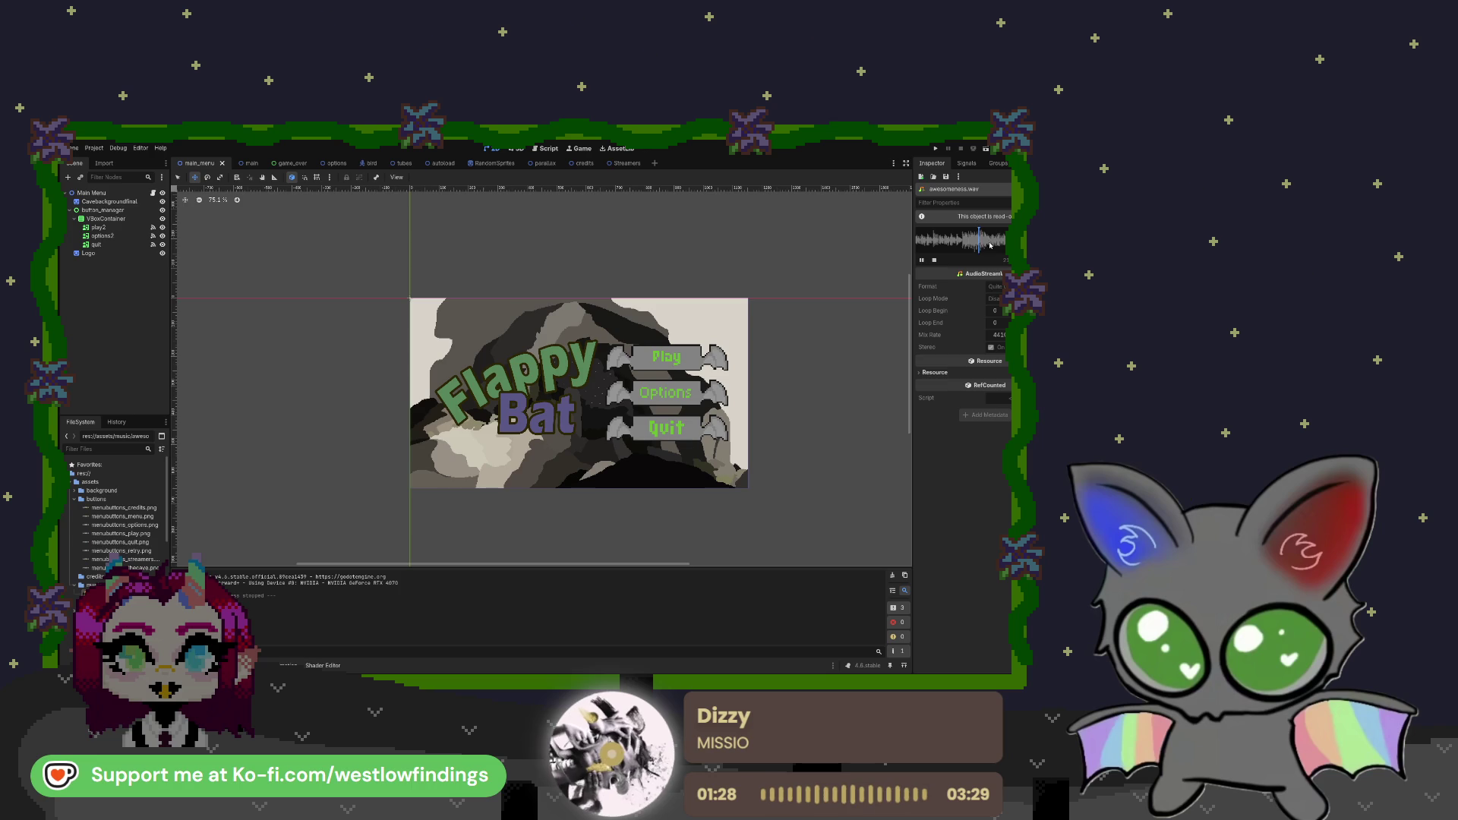
click(922, 261)
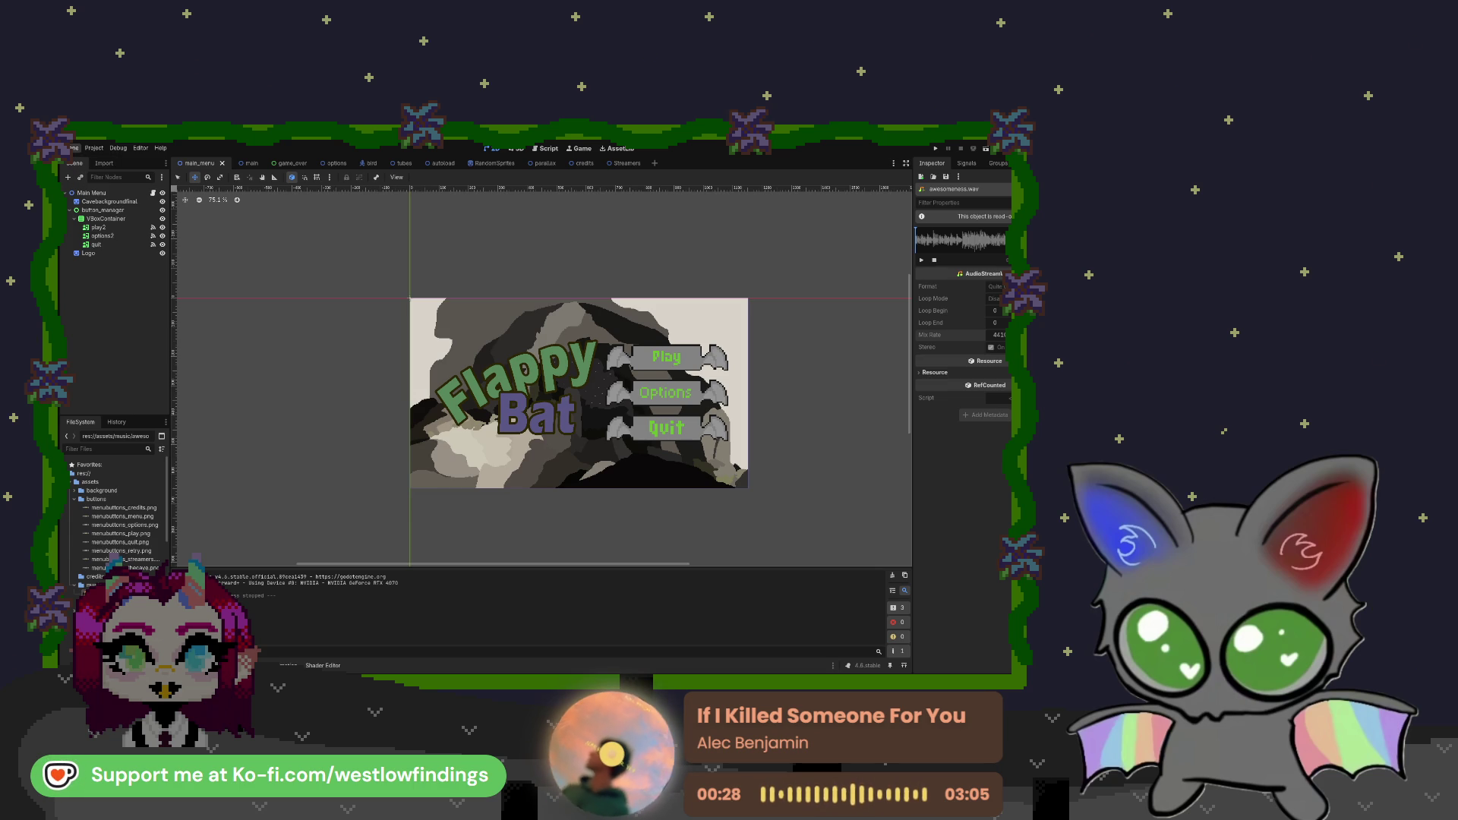
key(ctrl+n)
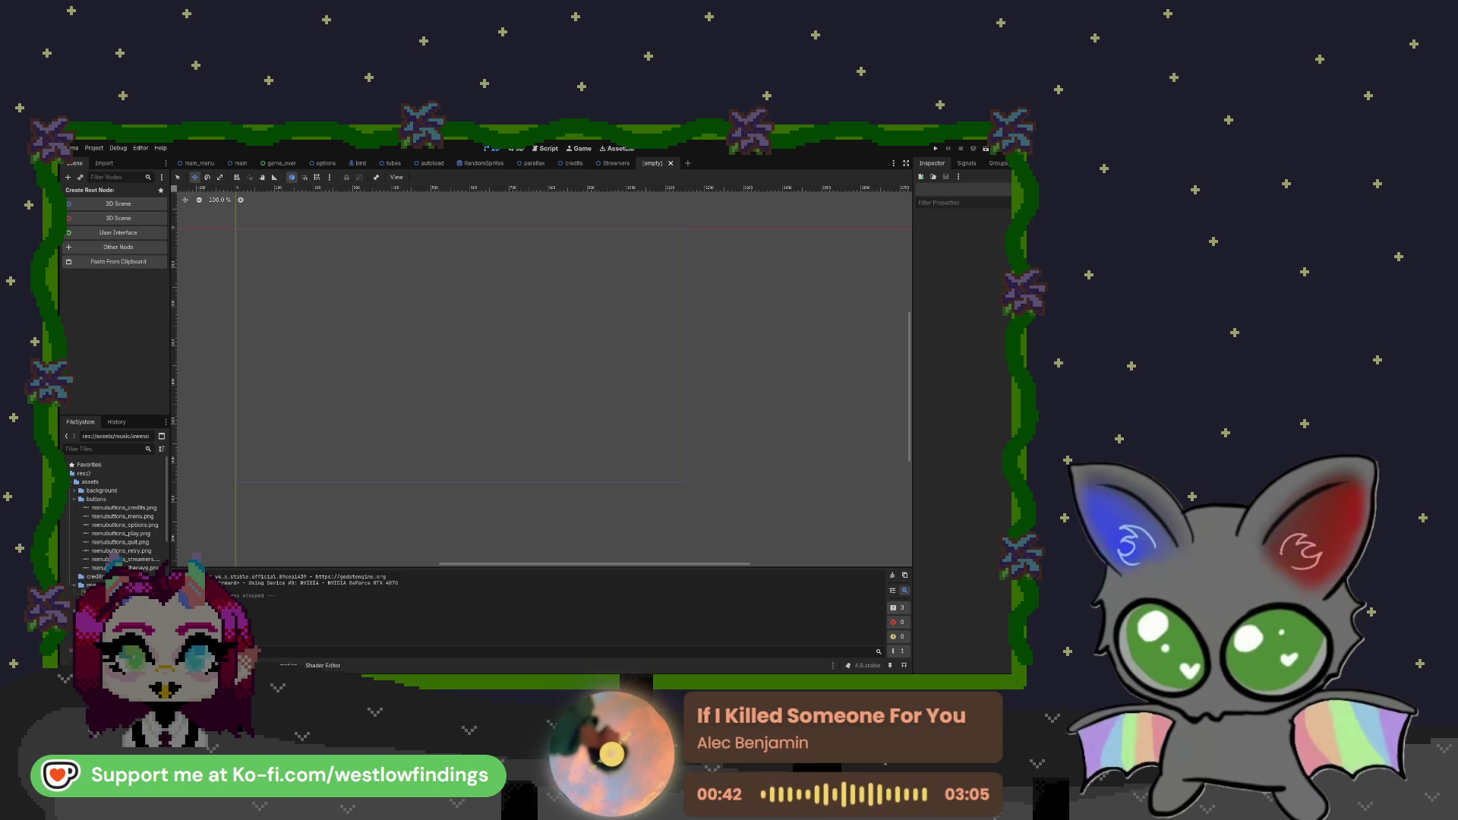
Make an AudioStreamPlayer root named BG Music Menu playing awesomeness.mp3 with Autoplay on
key(ctrl+v)
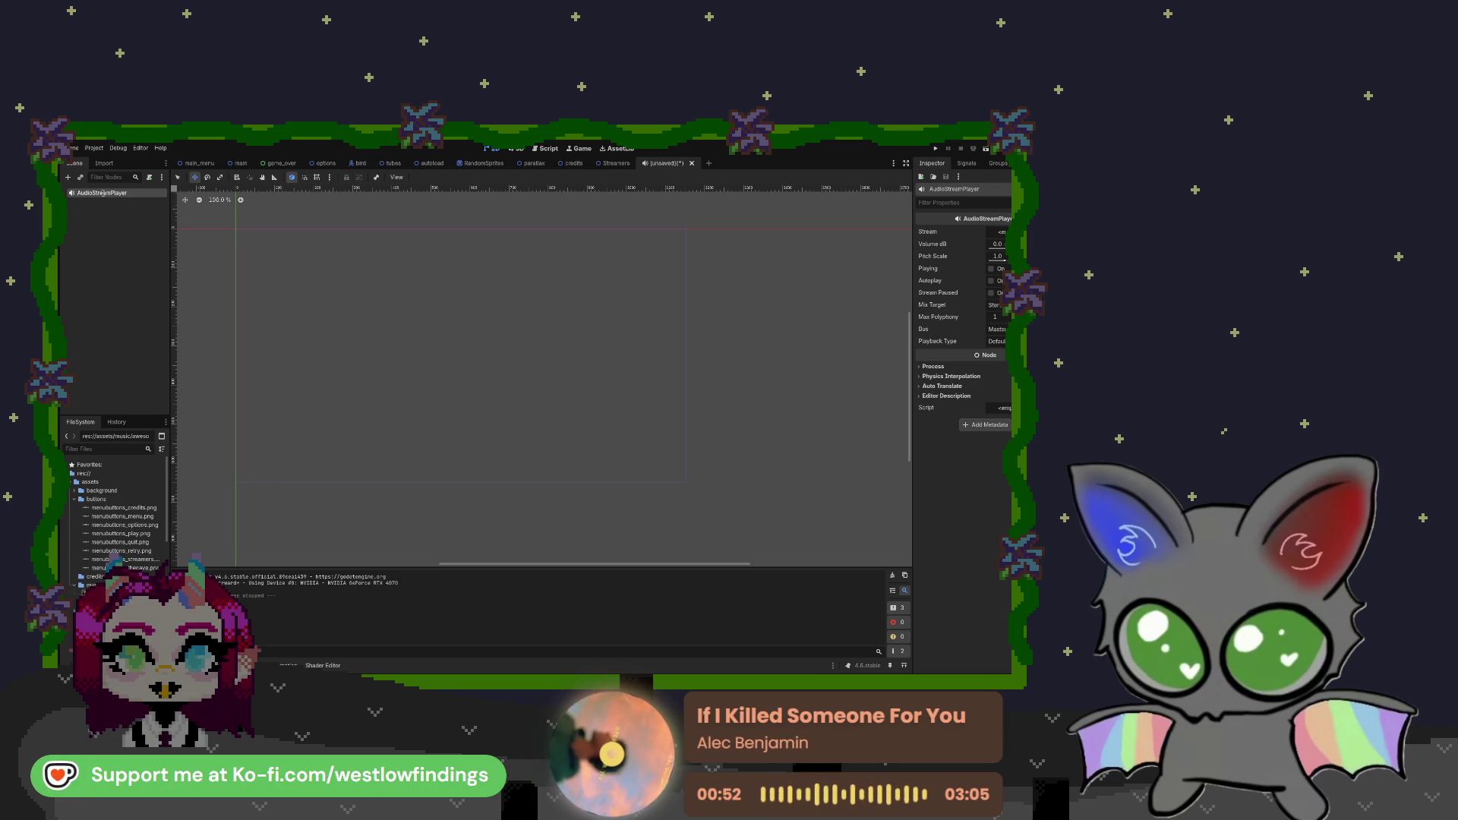
text(BG Music Menu)
key(Return)
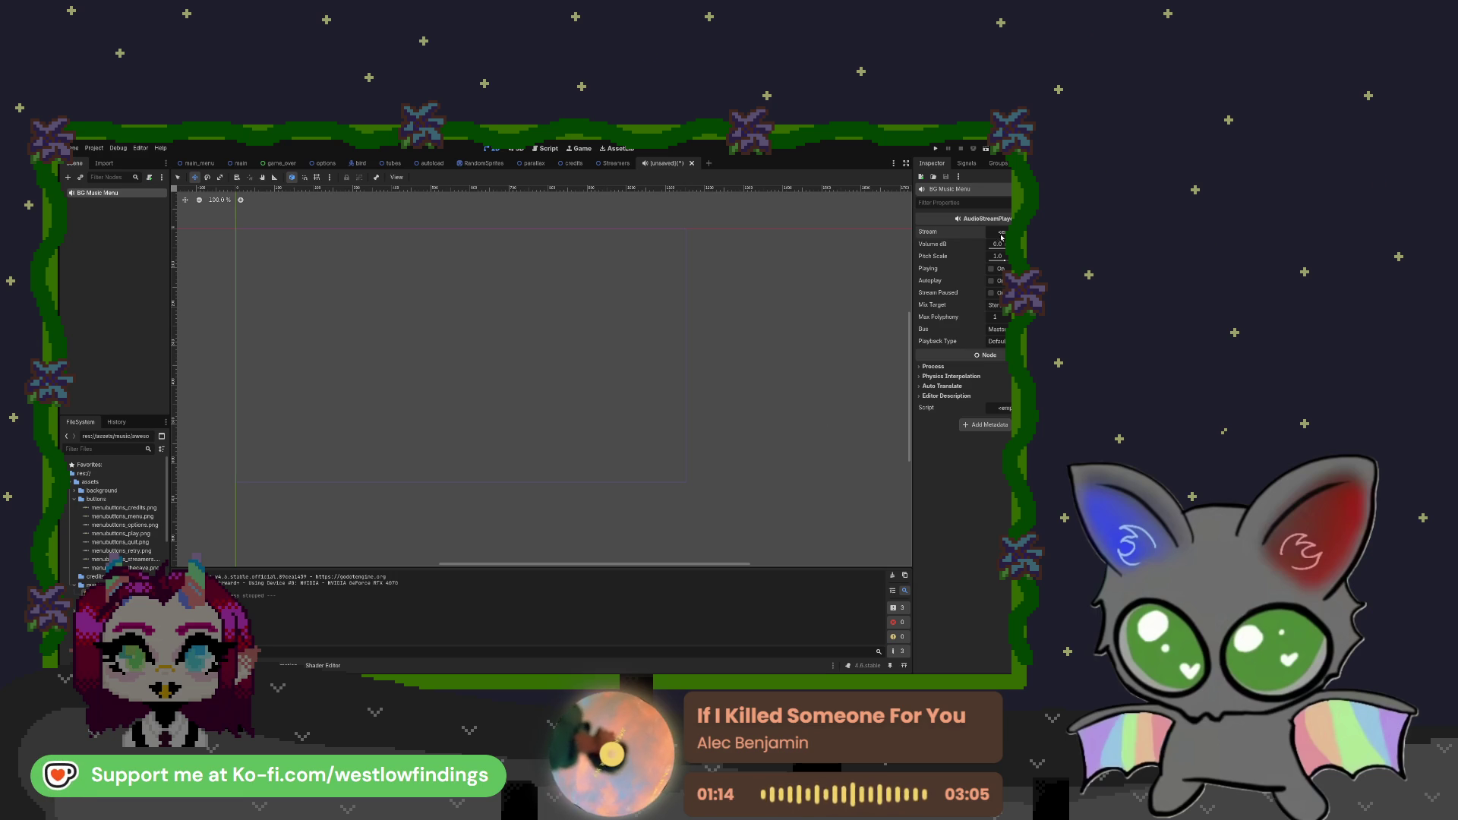
mouse_move(114, 596)
mouse_down()
mouse_move(225, 593)
mouse_move(632, 497)
mouse_move(998, 233)
mouse_up()
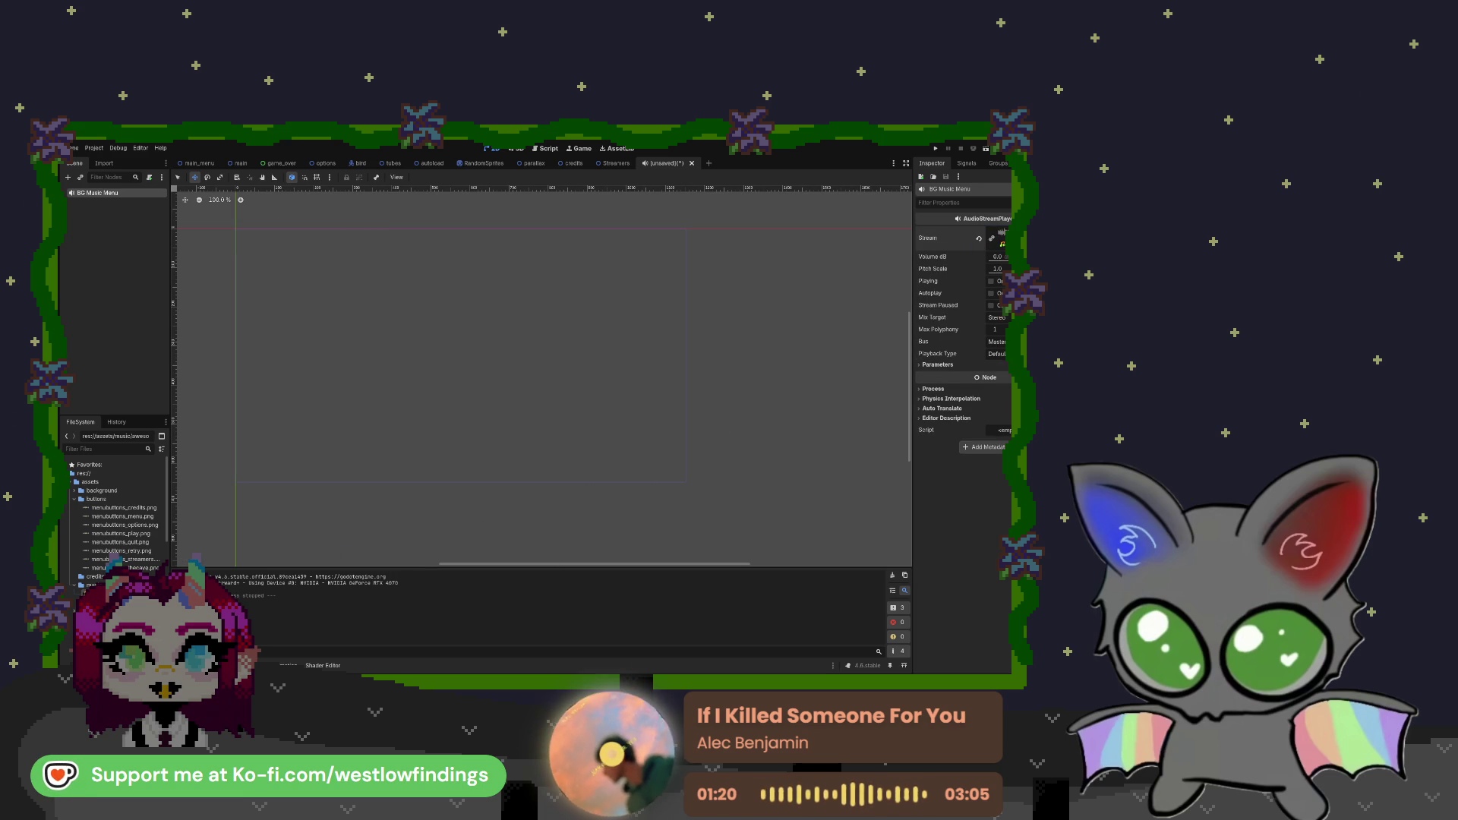
click(992, 294)
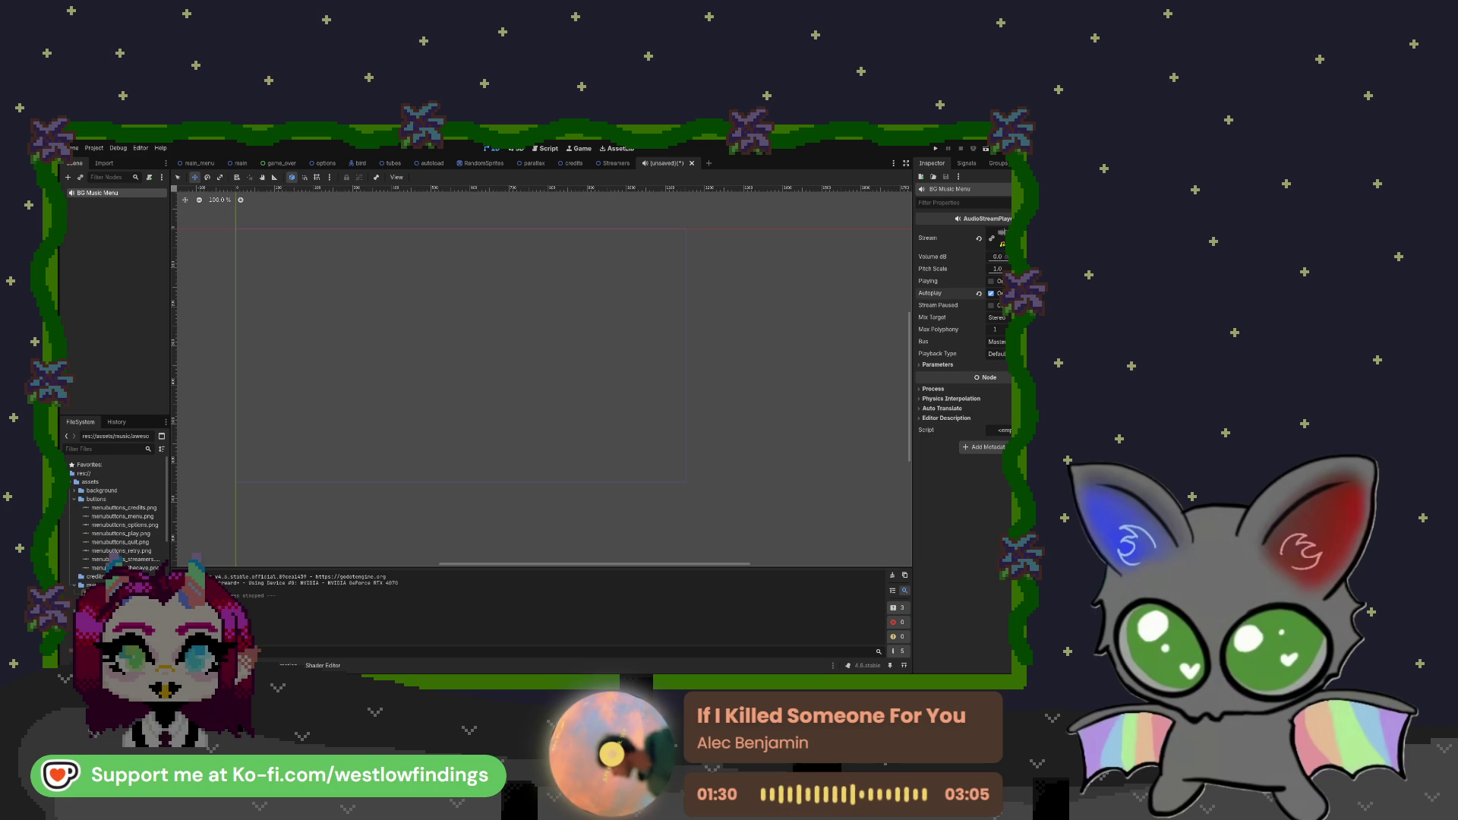
click(319, 313)
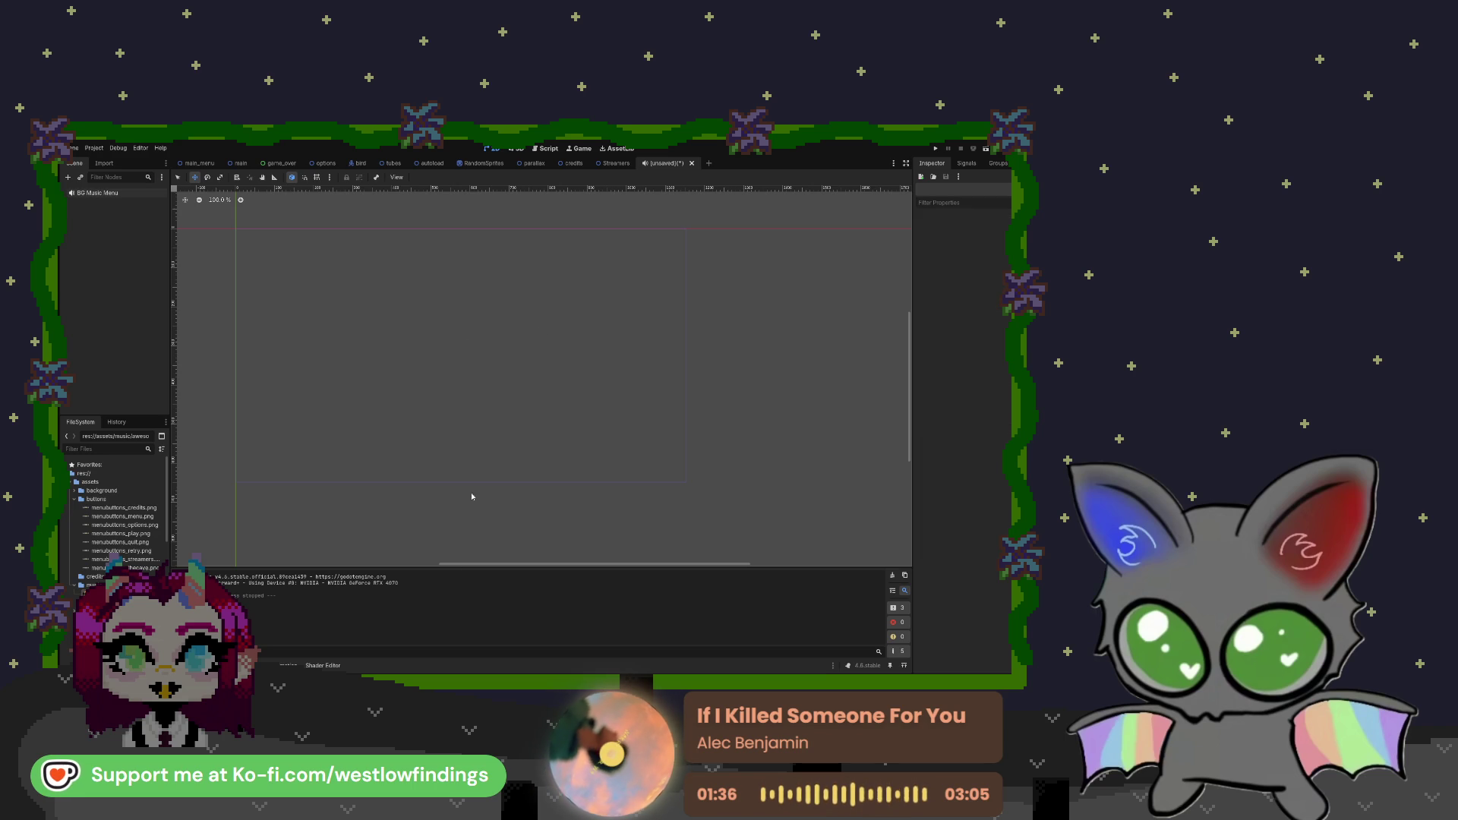
Save the scene as bg_music_menu, then run the project and stop it
key(ctrl+s)
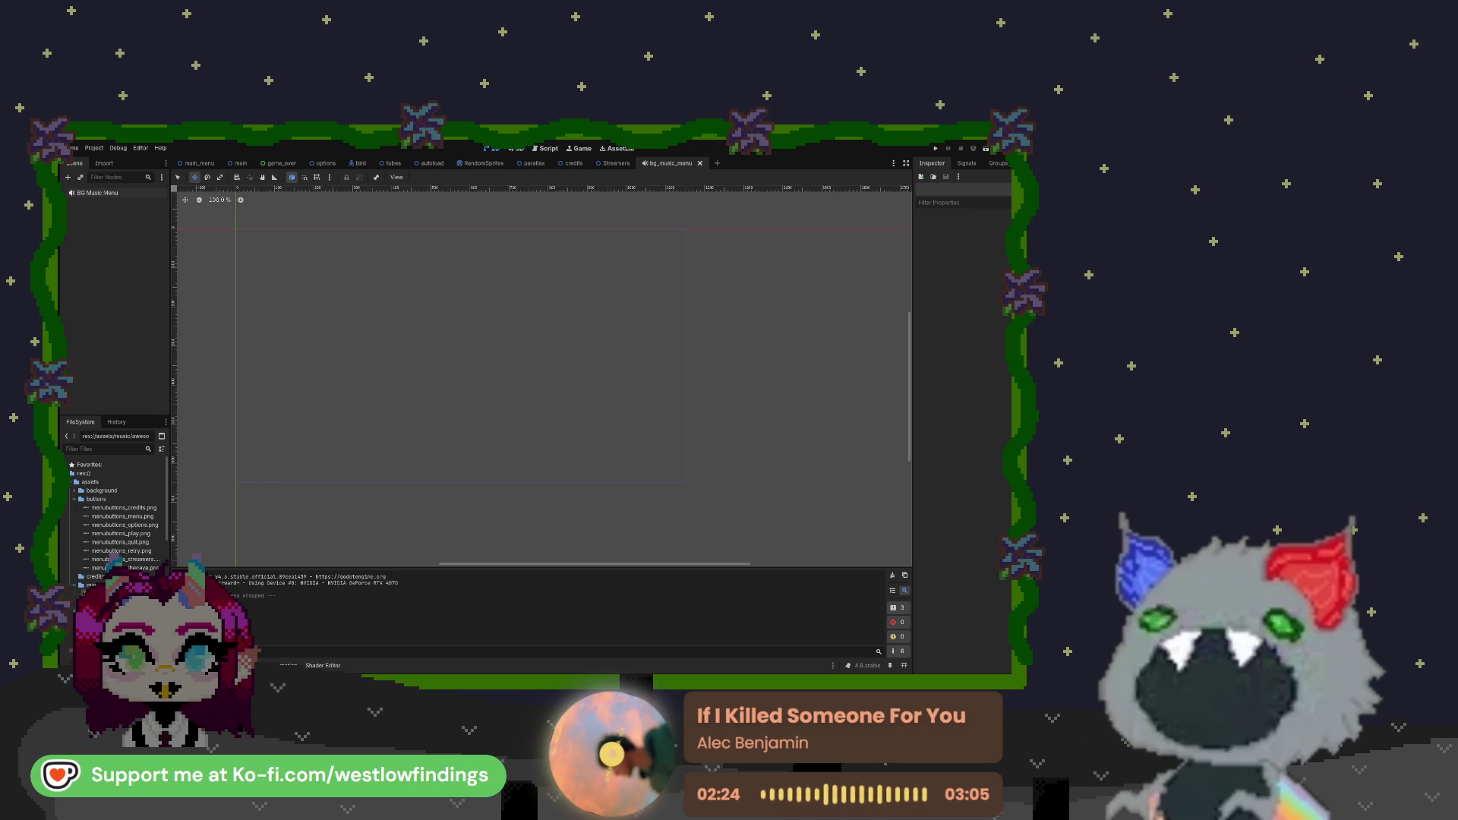
key(F5)
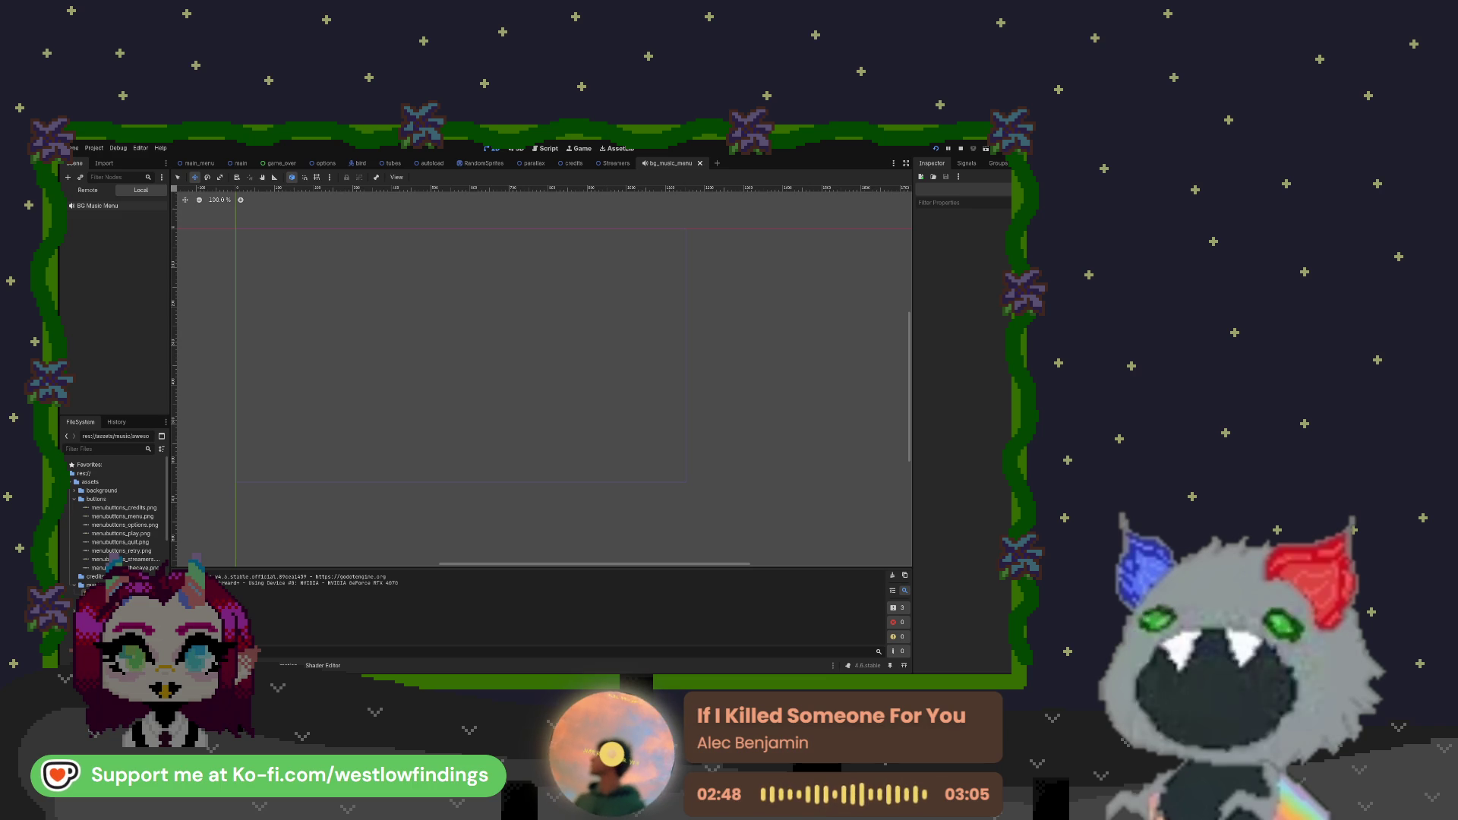
key(F8)
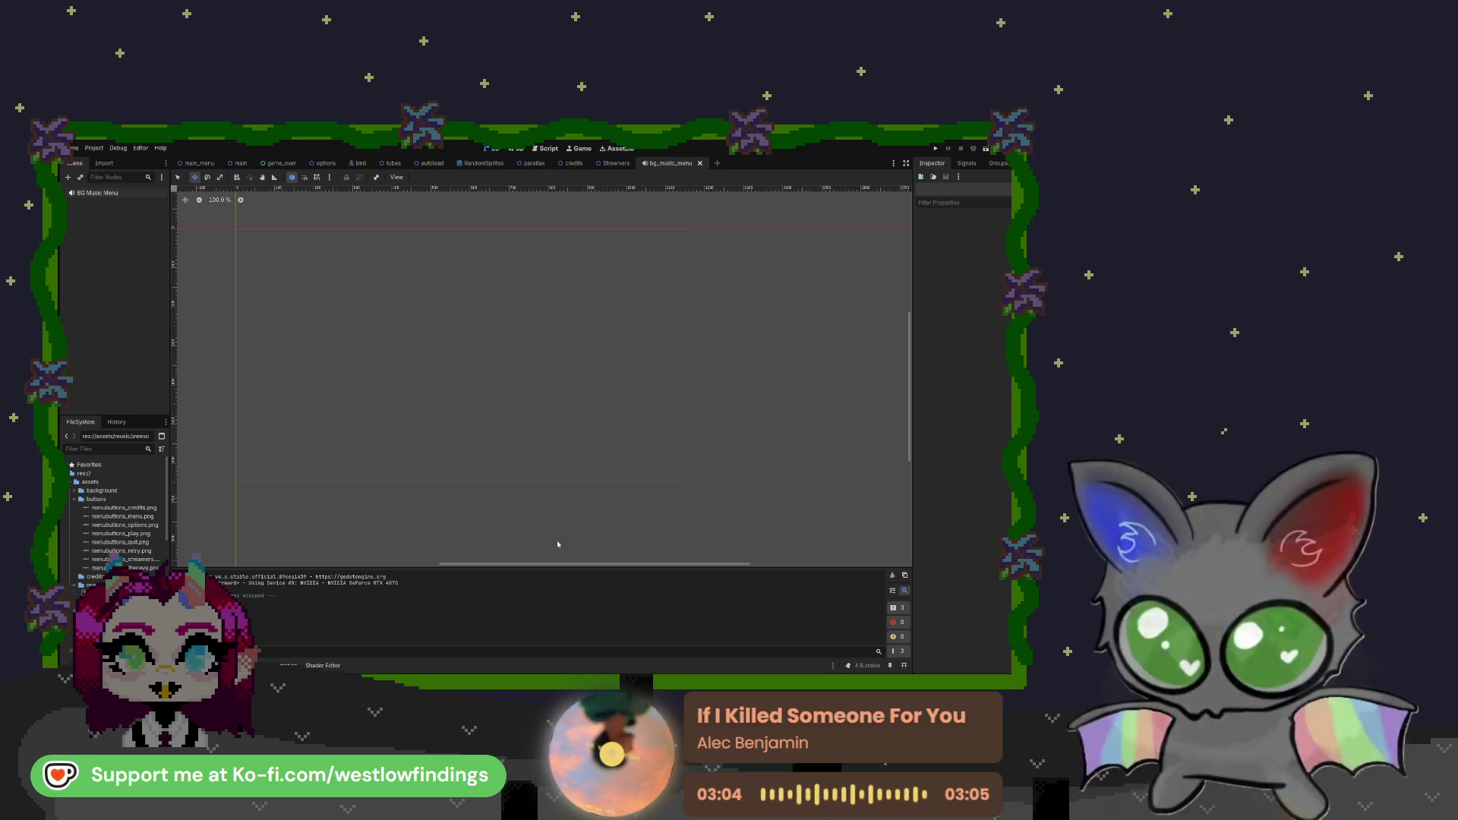
In main_menu, add an AudioStreamPlayer with awesomeness.mp3 as its stream
mouse_move(615, 166)
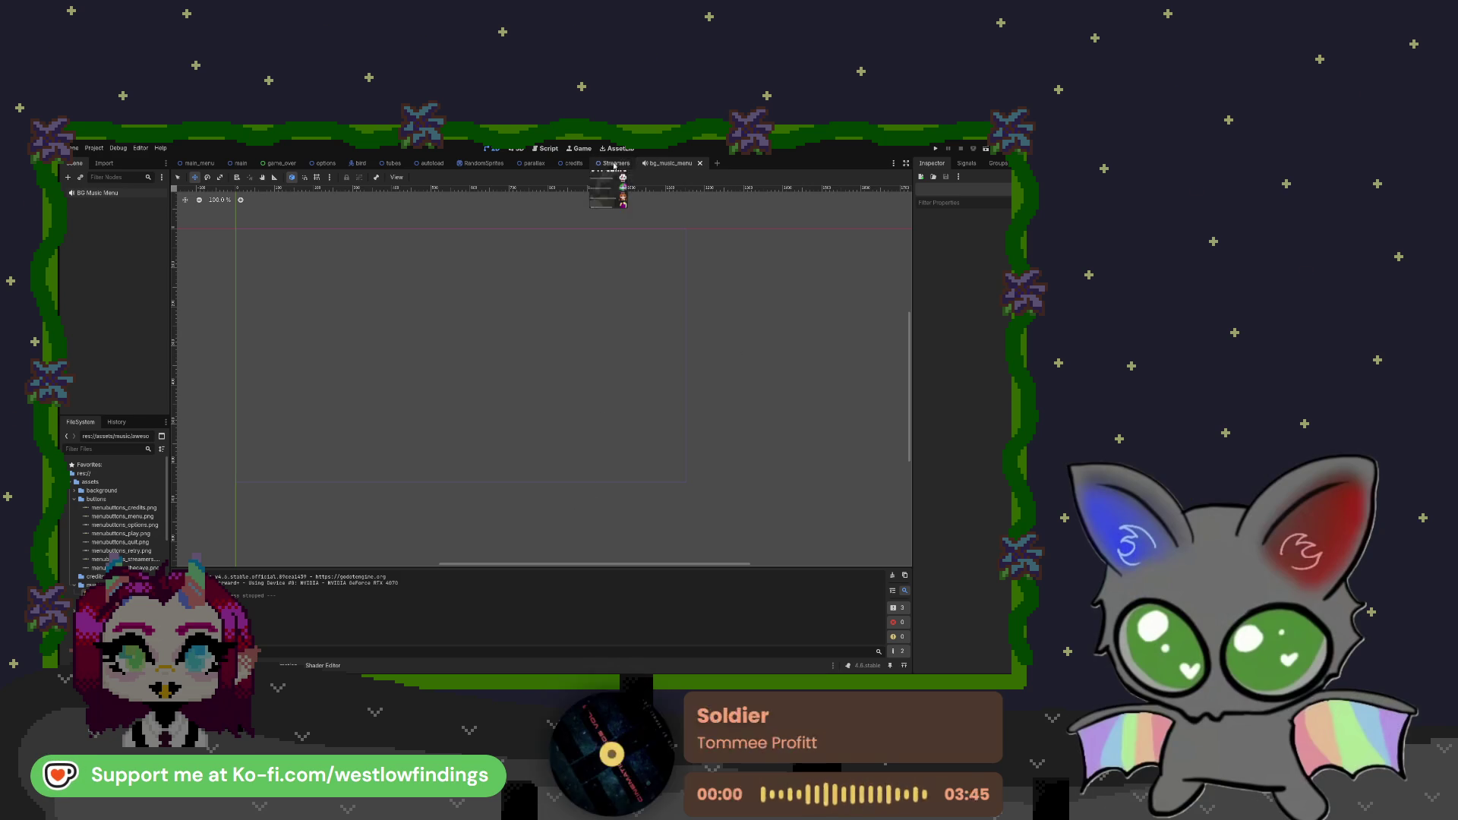
click(199, 164)
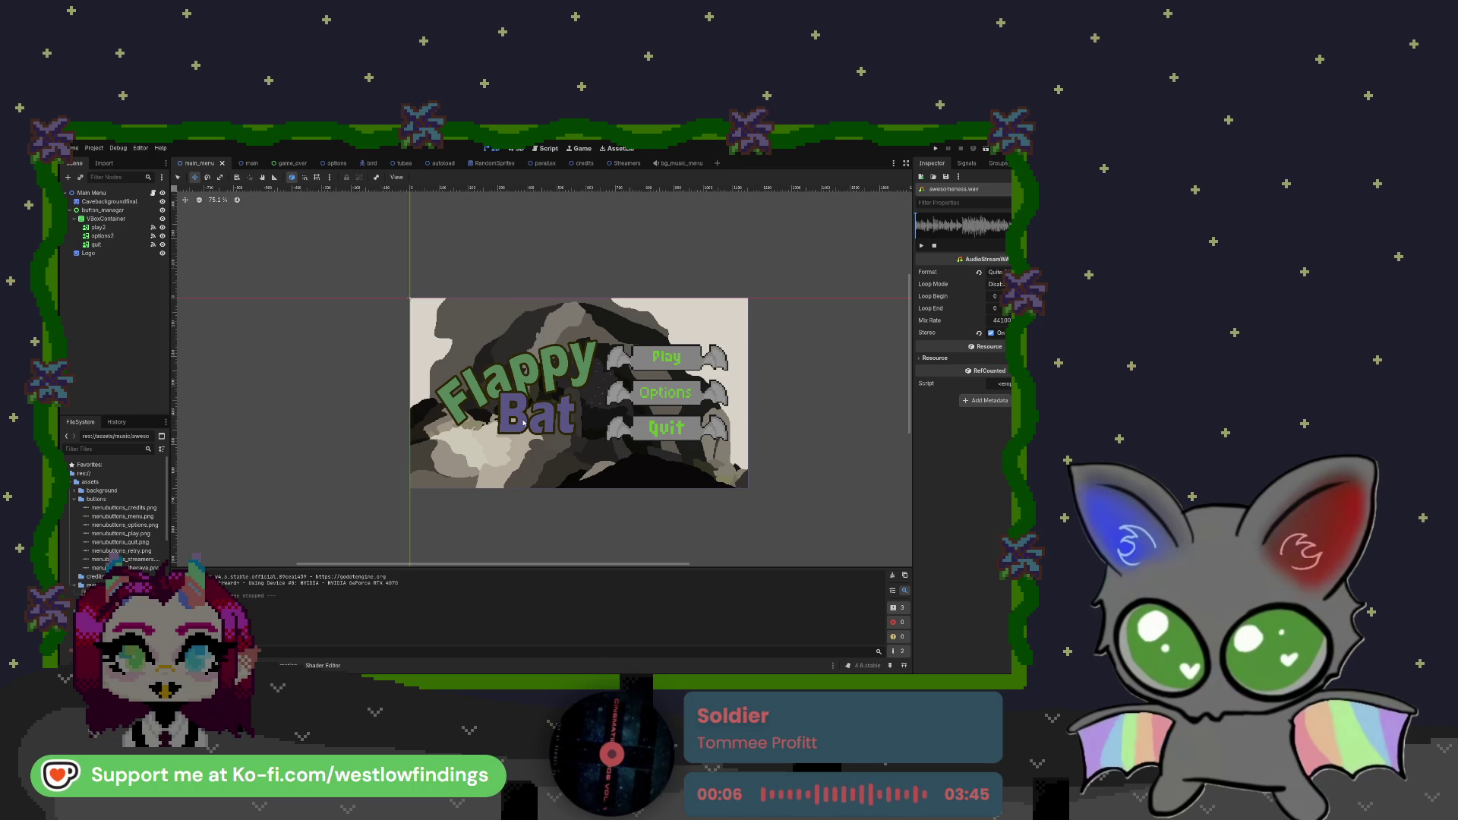
key(ctrl+v)
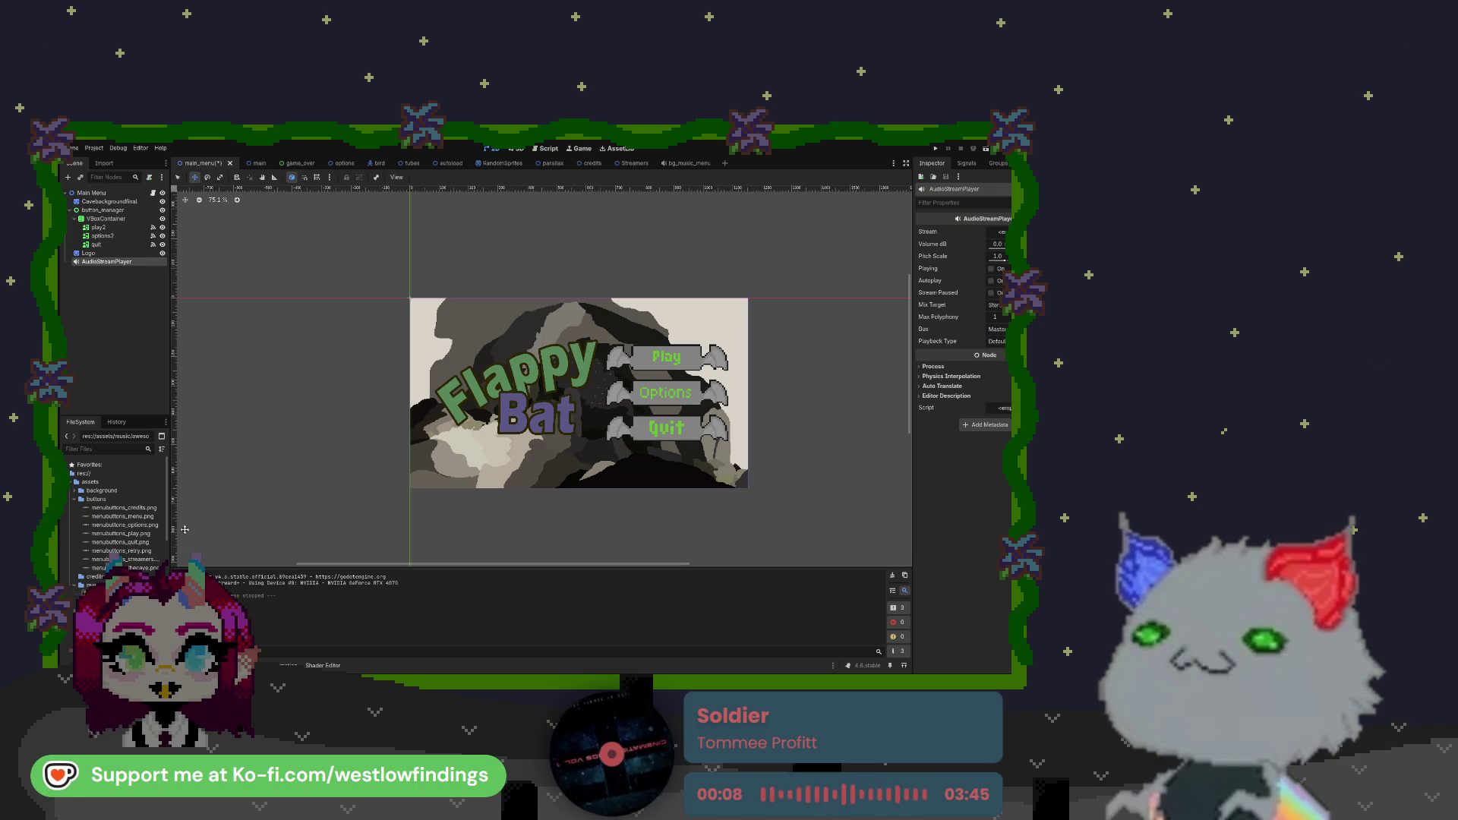
mouse_move(140, 567)
mouse_down()
mouse_move(538, 507)
mouse_move(805, 363)
mouse_move(999, 232)
mouse_up()
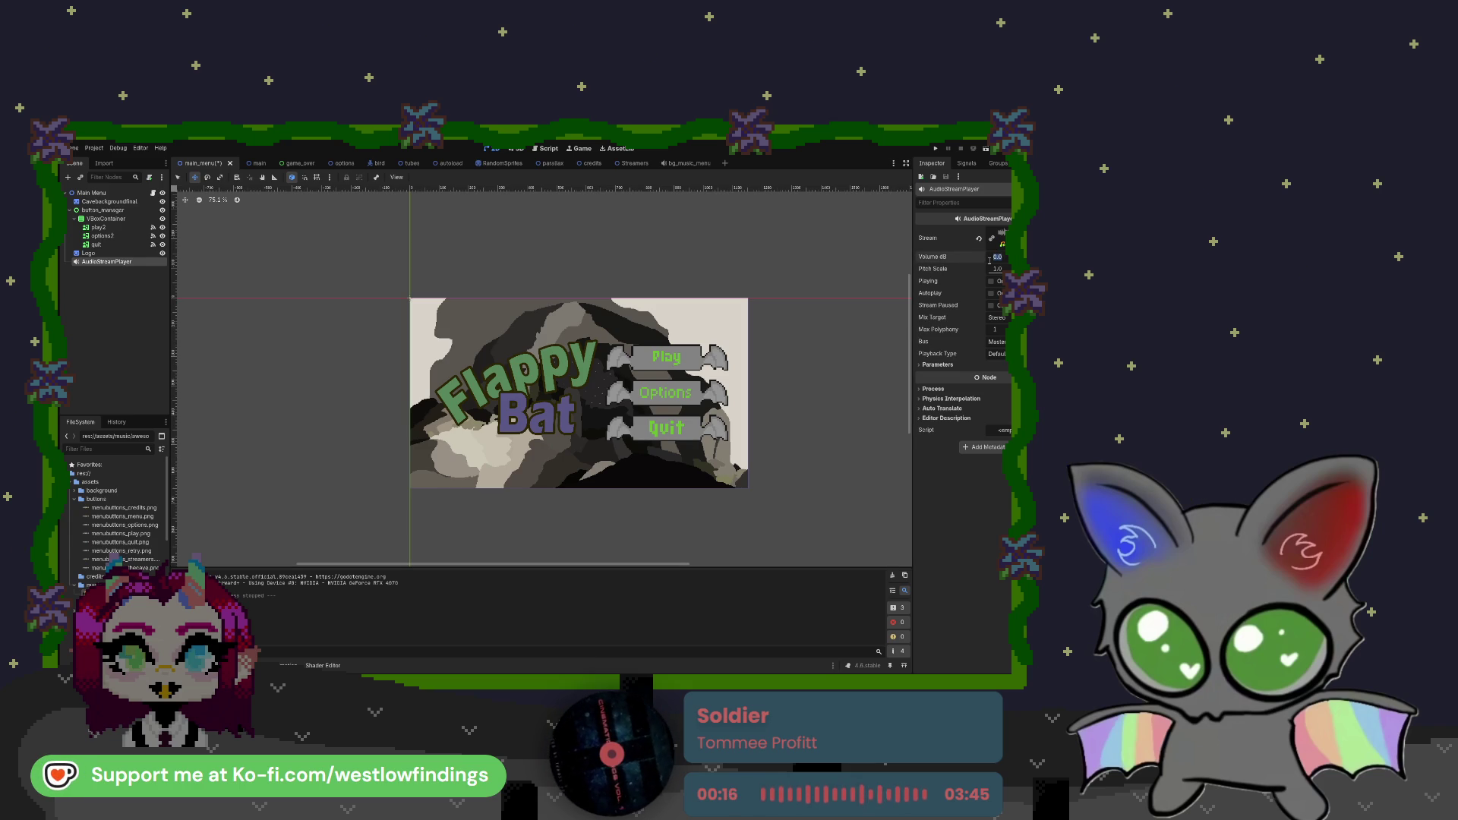
Test the music at -5 dB volume, then restore it to 0 dB and test again
text(-5)
key(Return)
click(936, 149)
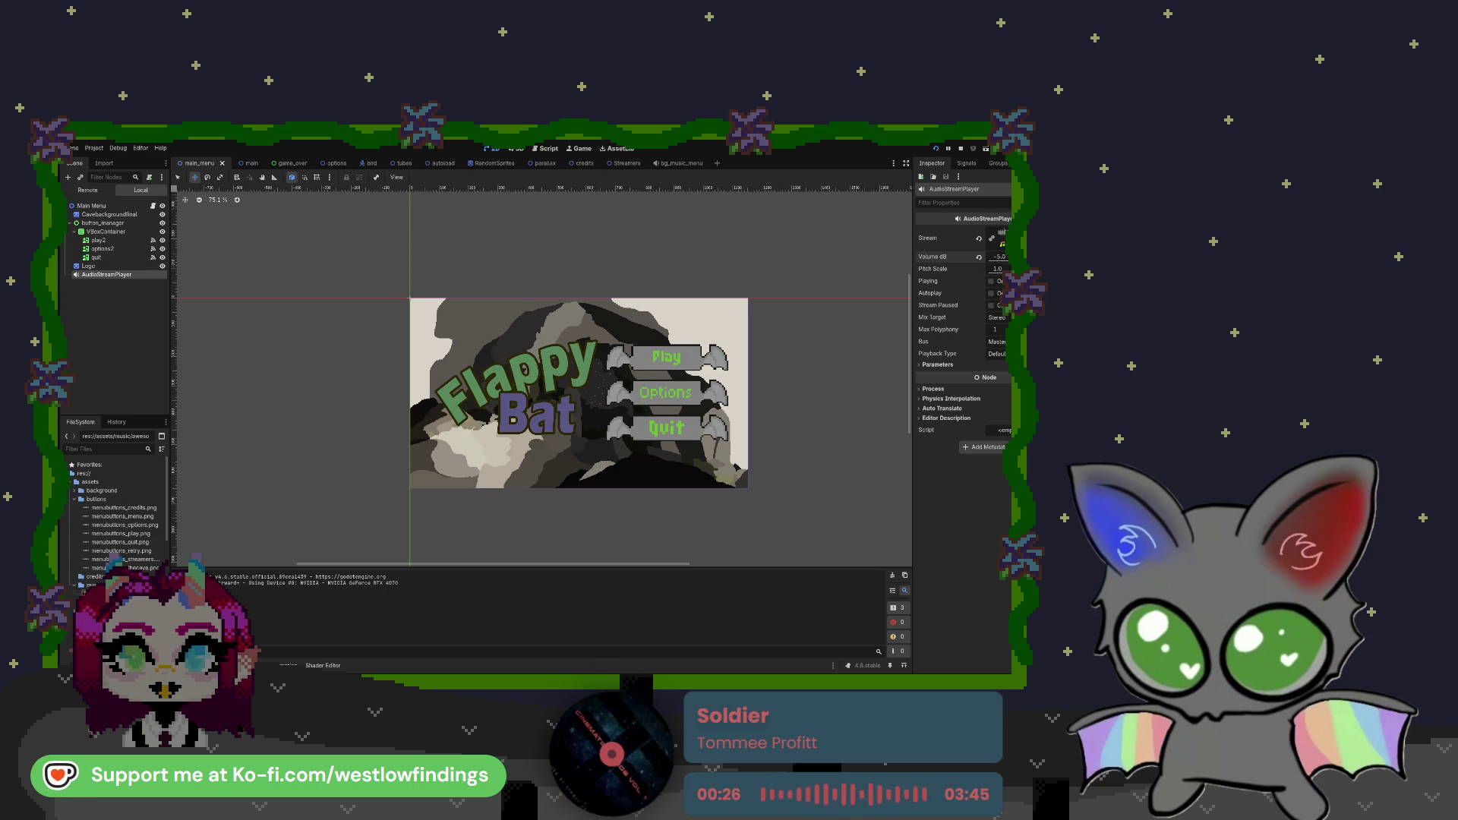
key(F8)
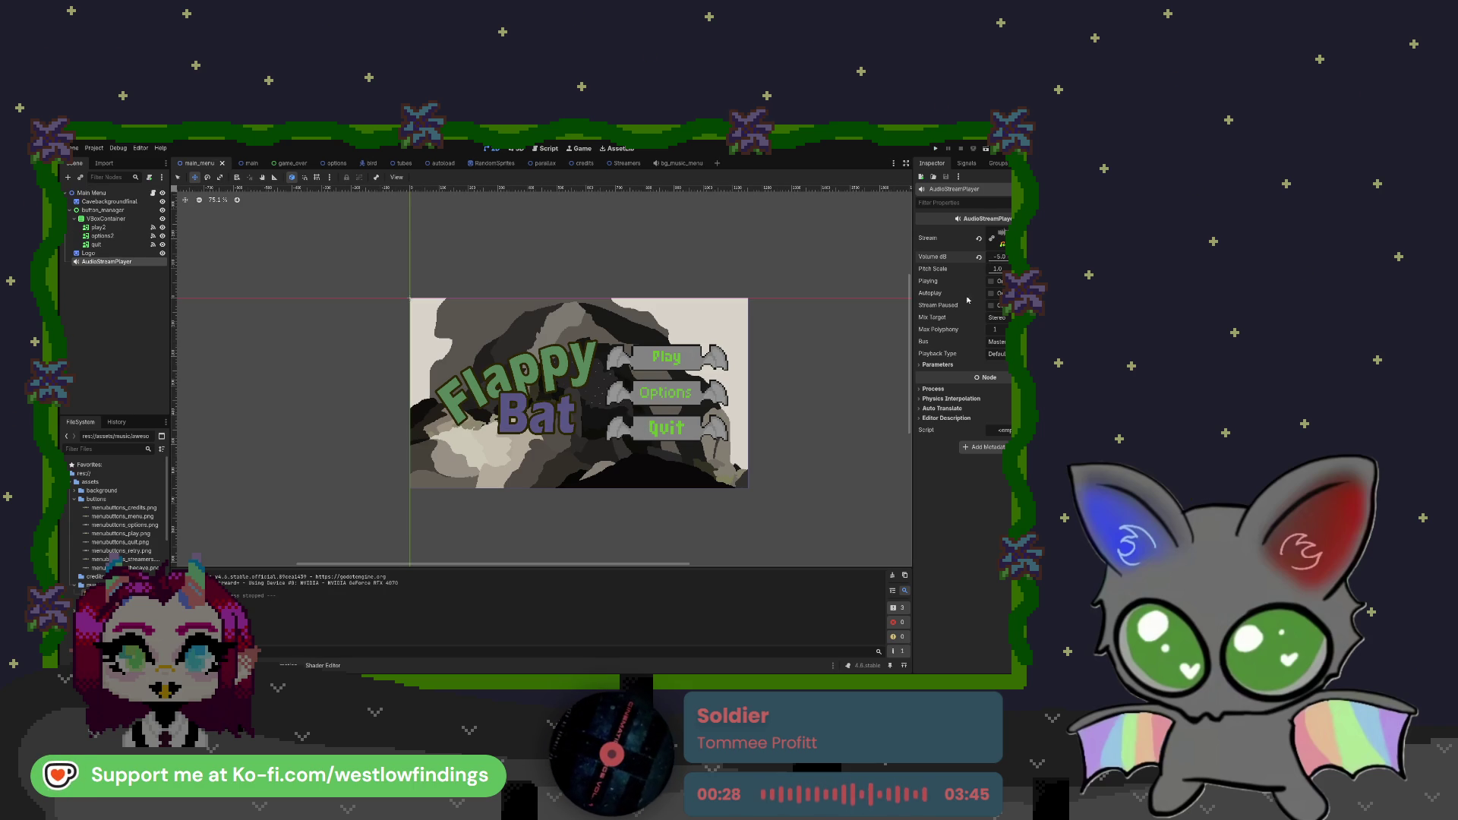
text(0)
key(Return)
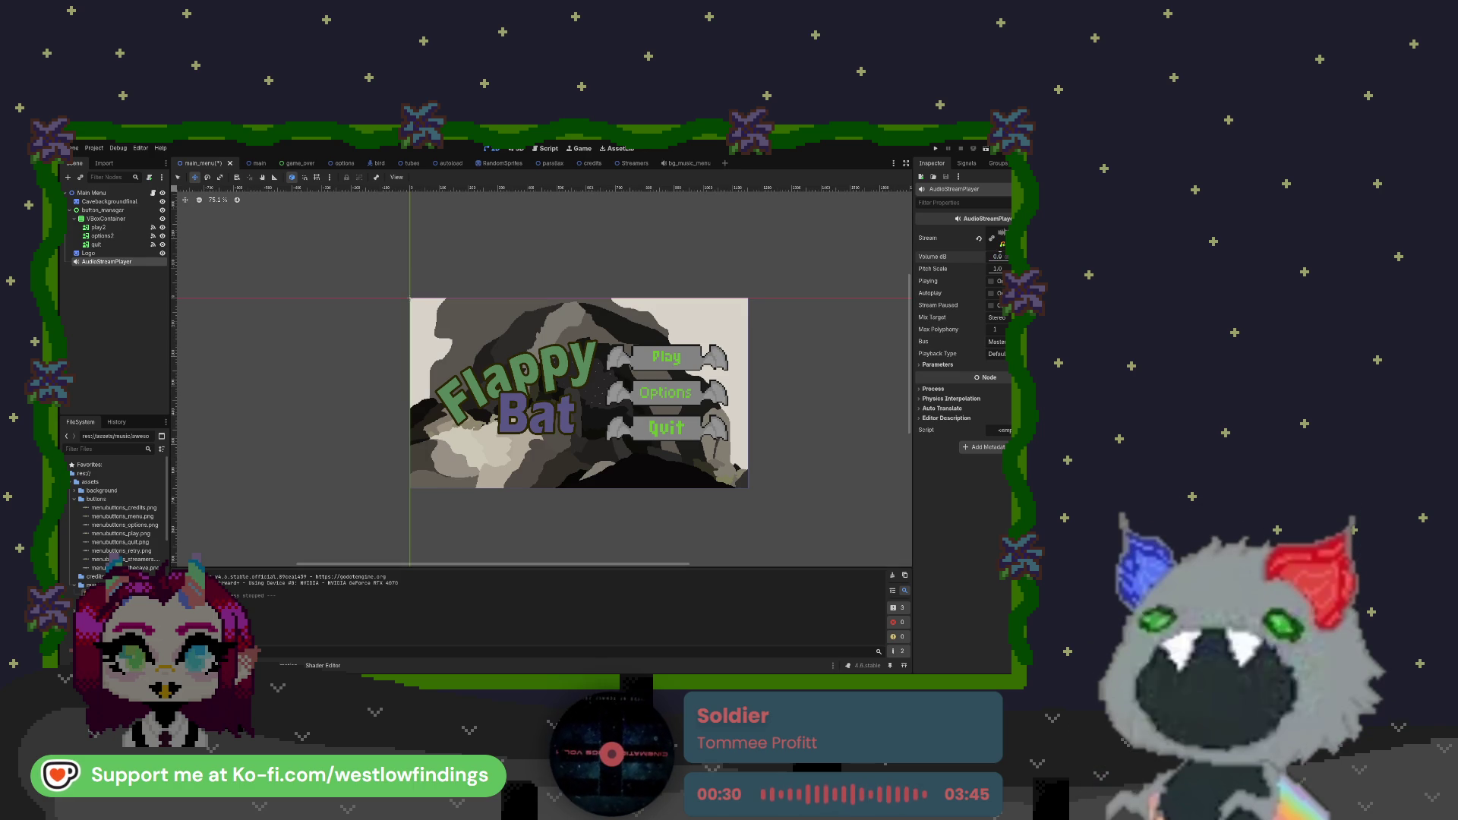
click(935, 149)
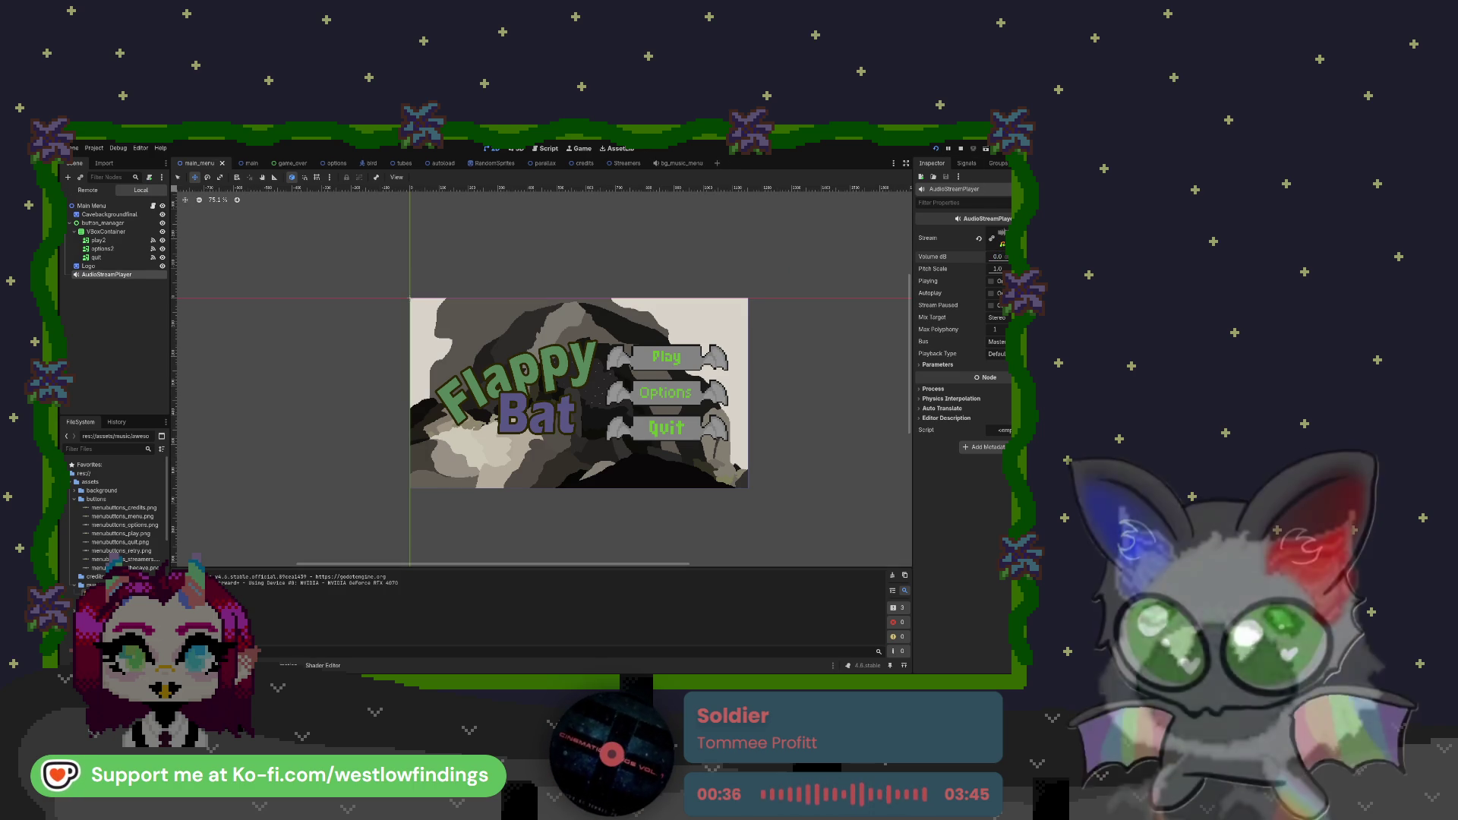
key(F8)
Turn on Autoplay for the music player and test-run the game
click(991, 293)
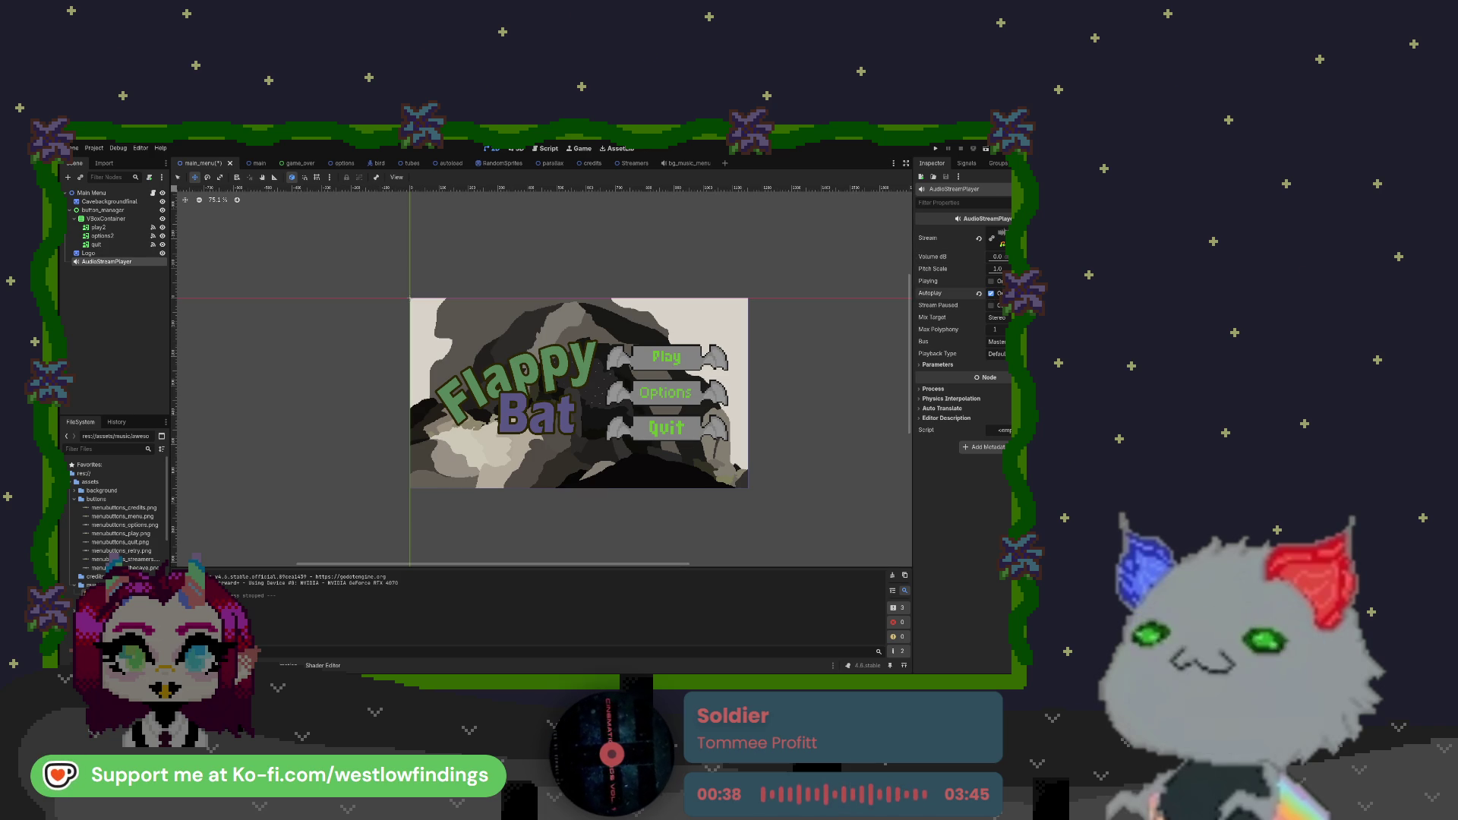
key(F5)
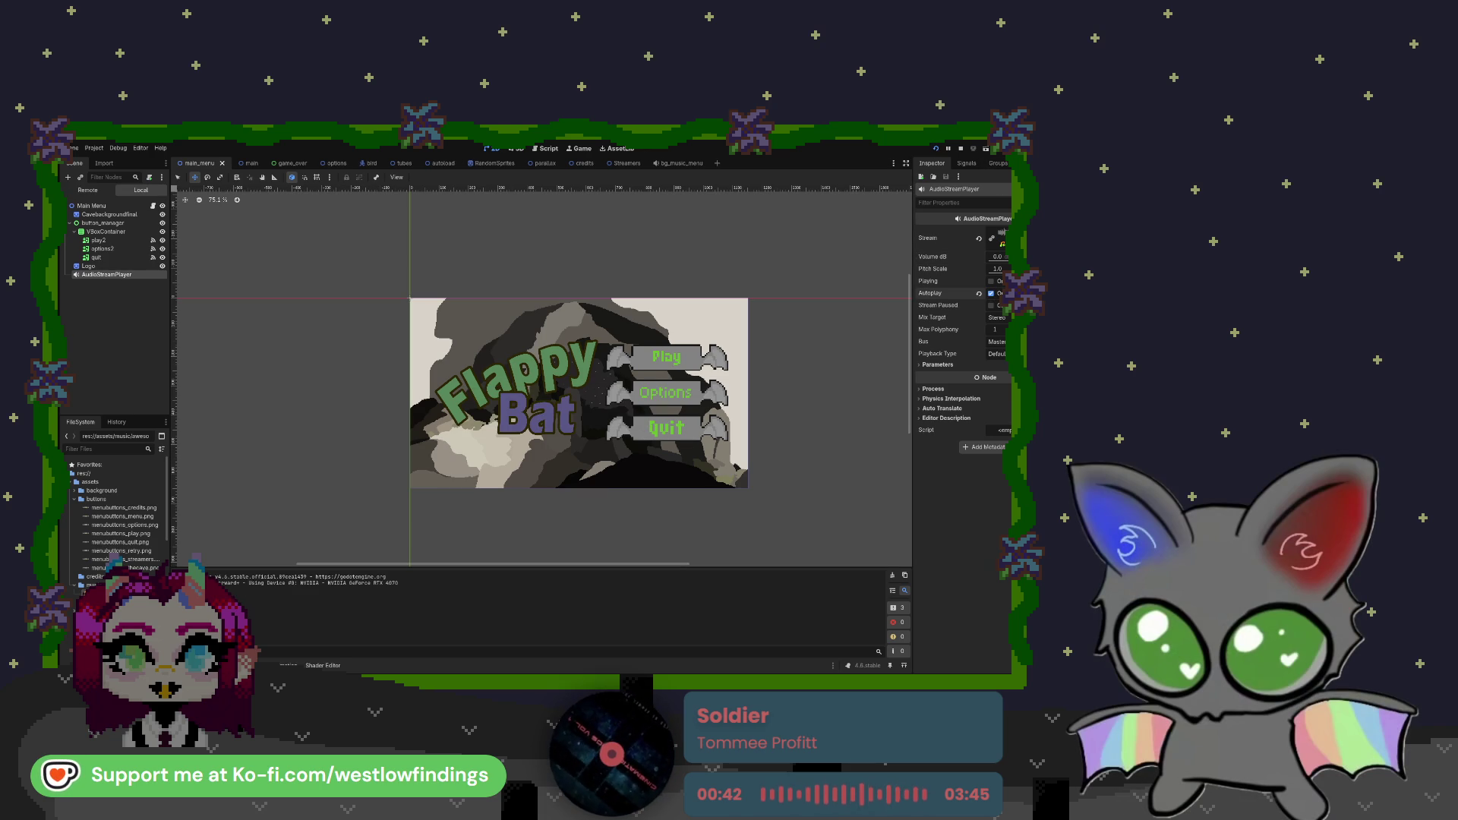
key(F8)
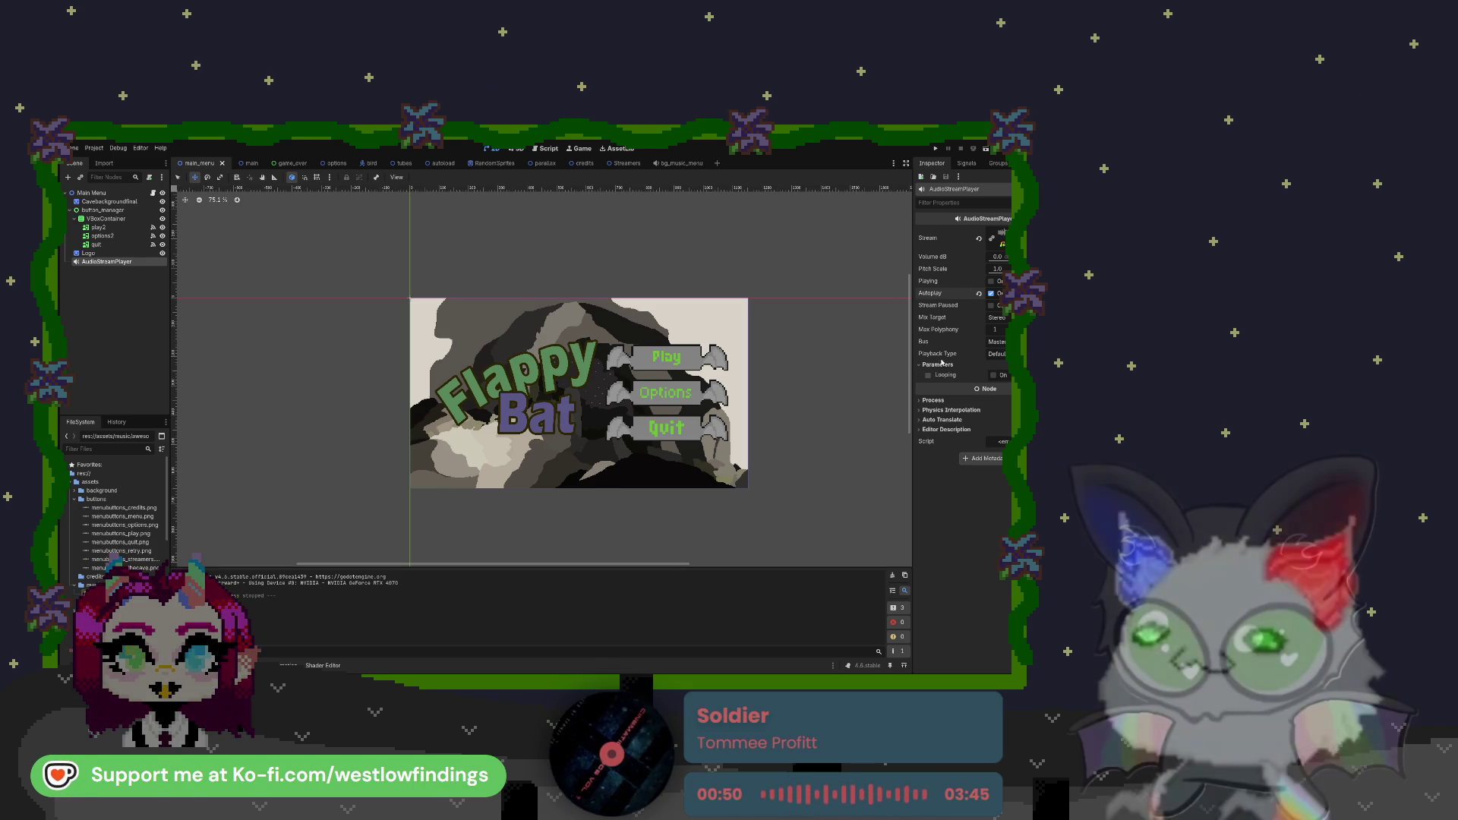
Enable Looping in the music stream's Parameters
click(987, 364)
click(993, 375)
click(993, 376)
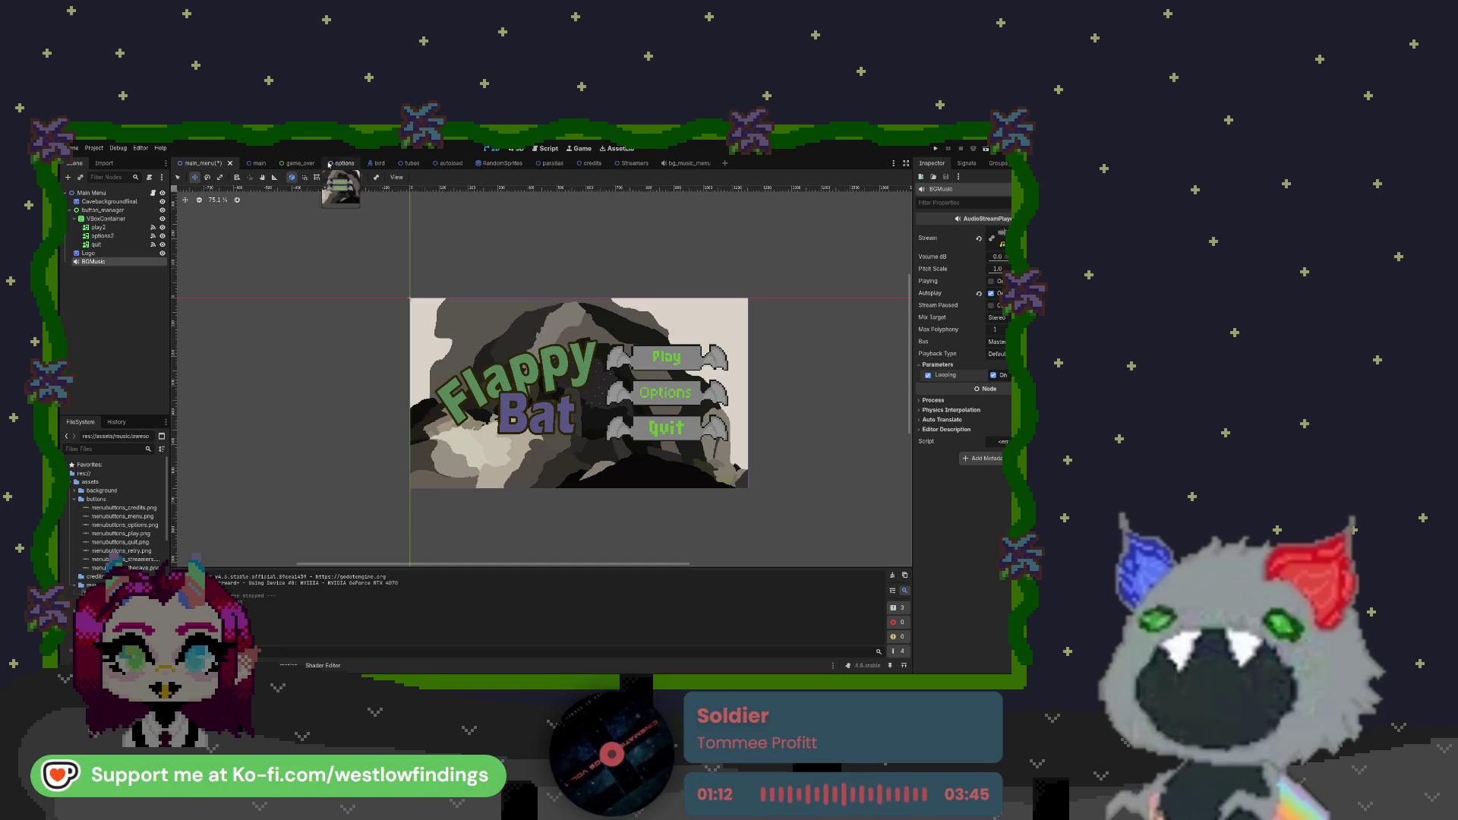
Check the game_over, options, credits and Streamers tabs, then close bg_music_menu
click(296, 164)
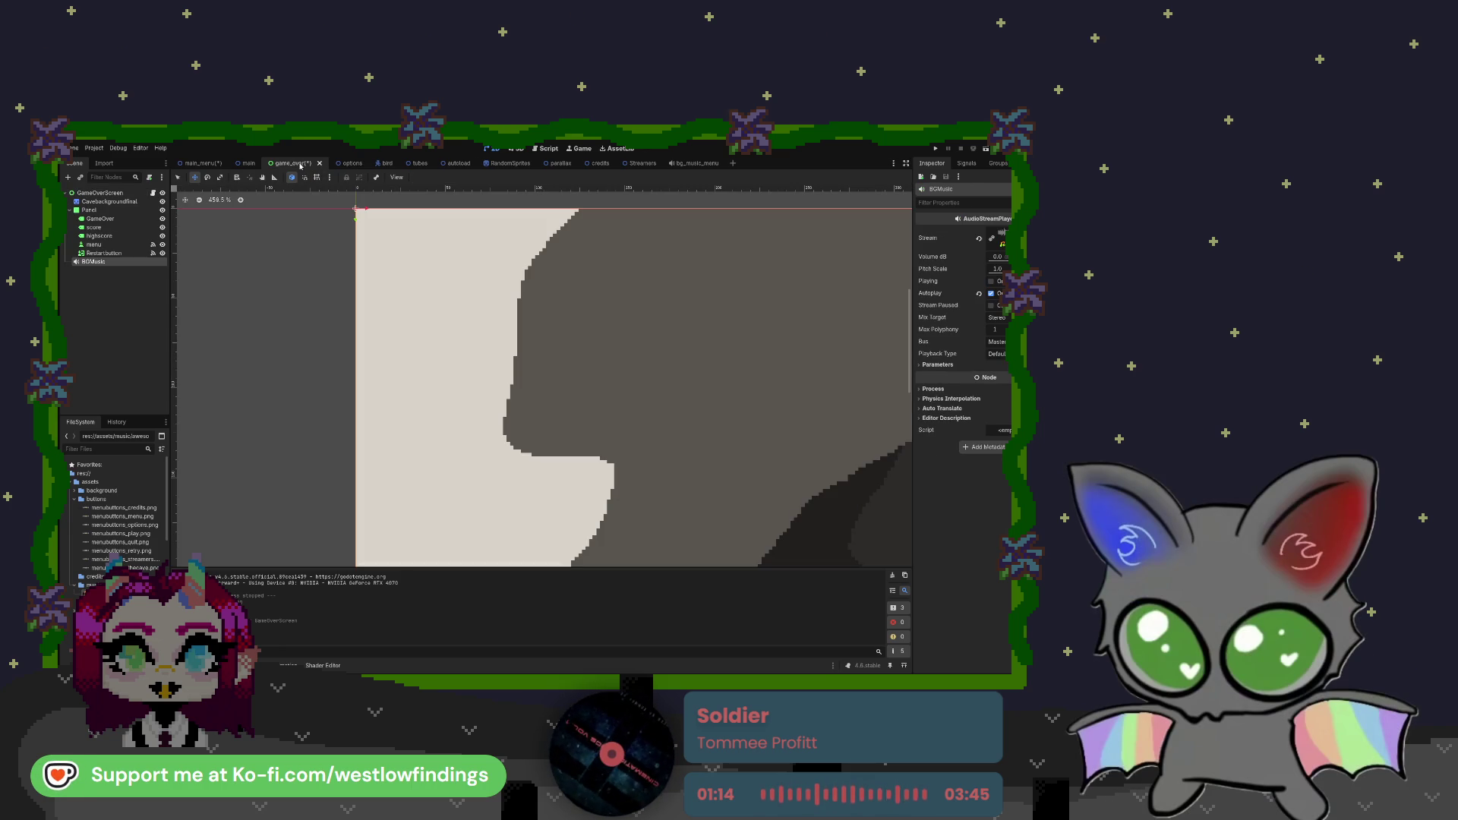
click(349, 164)
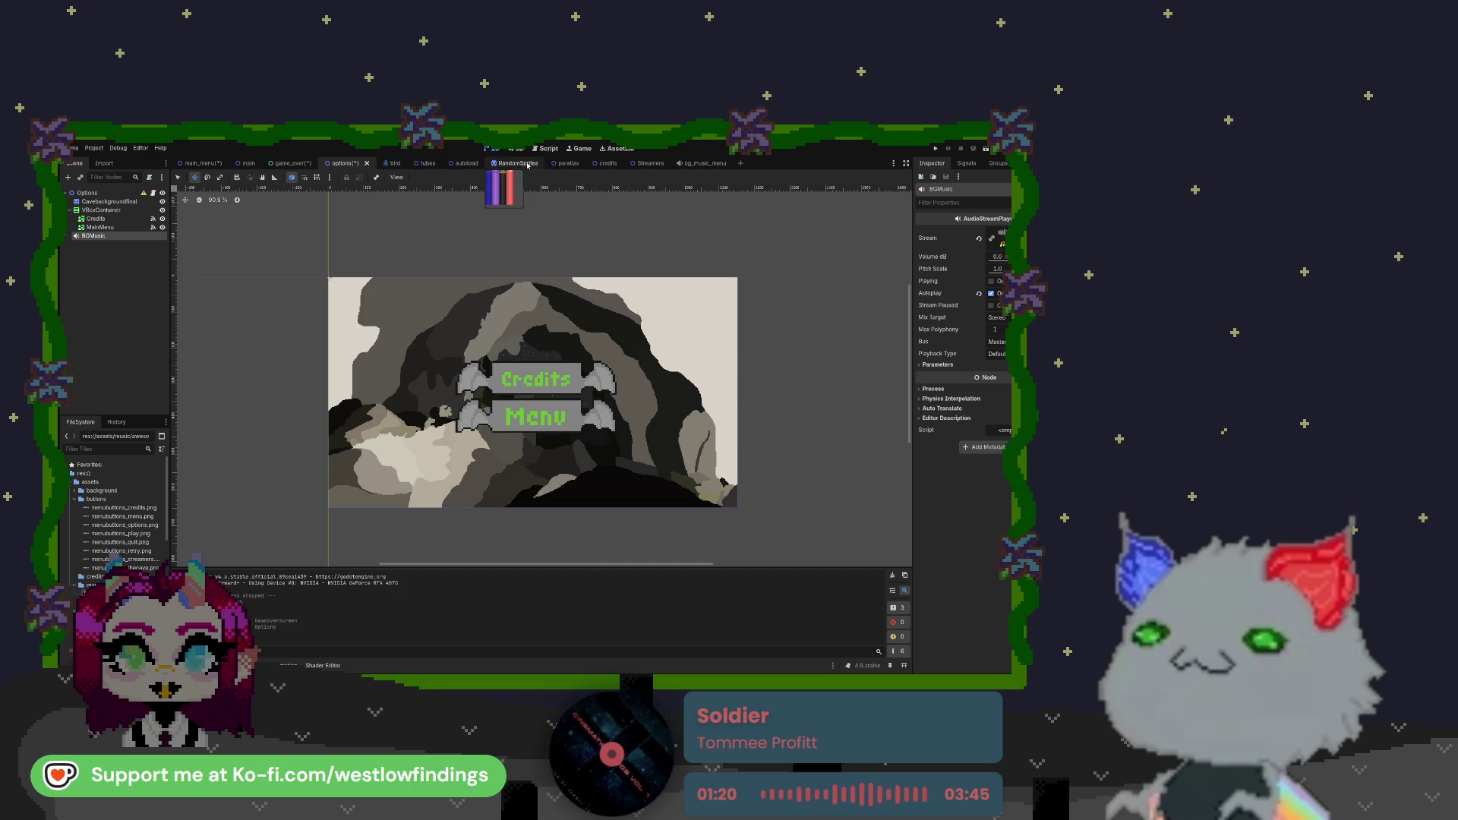
click(606, 164)
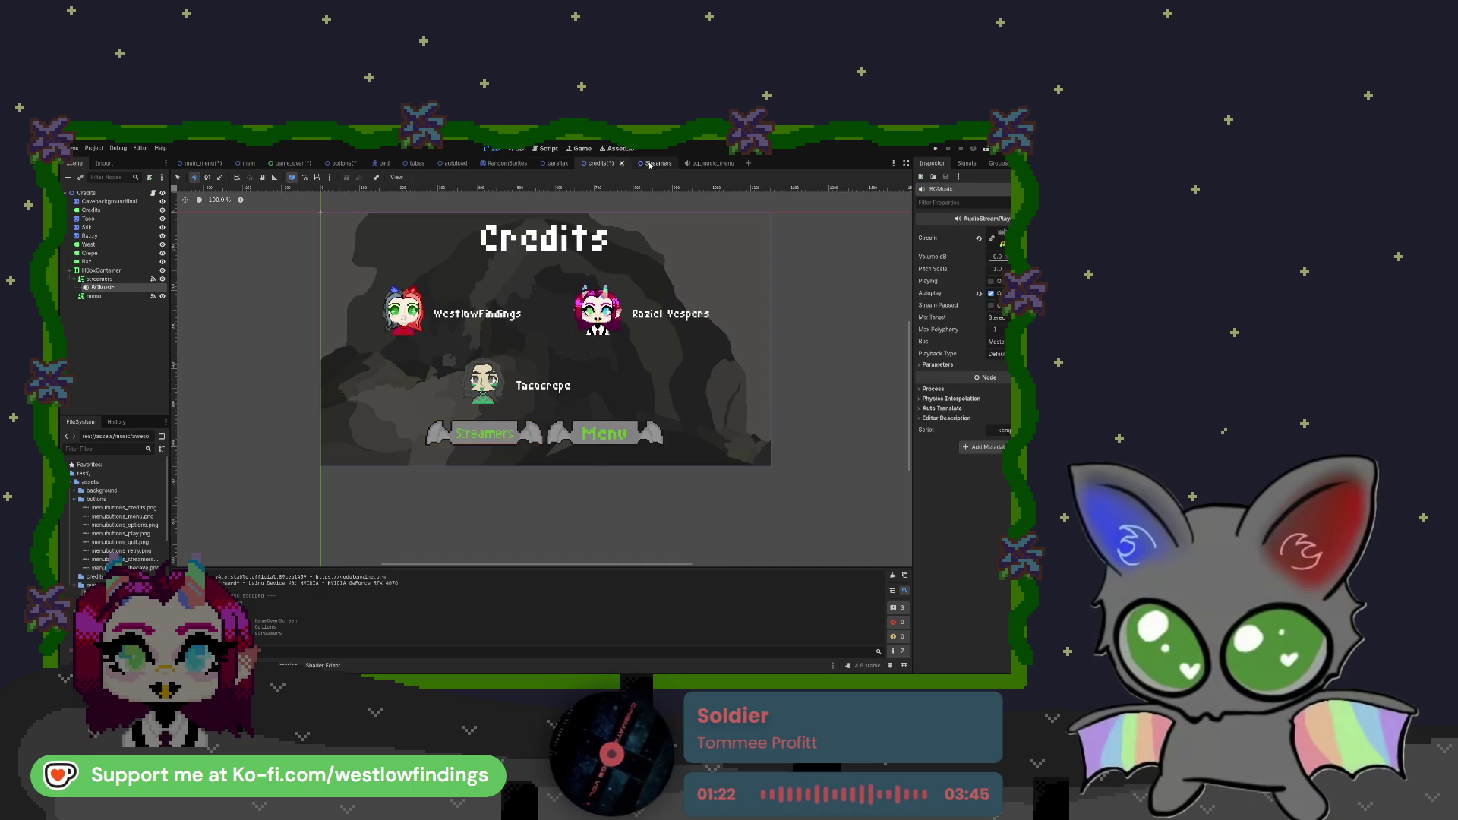
click(650, 164)
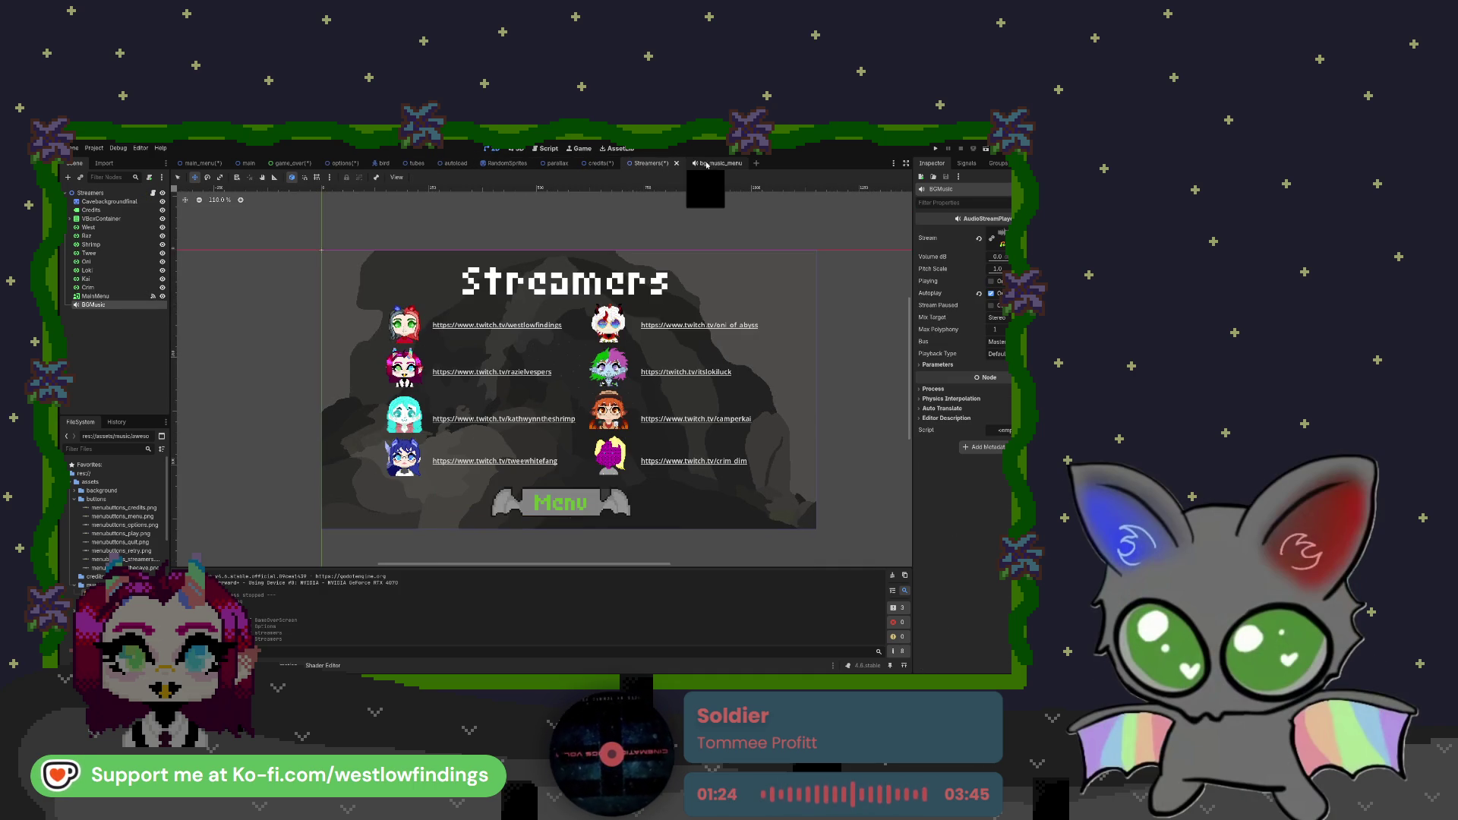
click(712, 164)
click(752, 163)
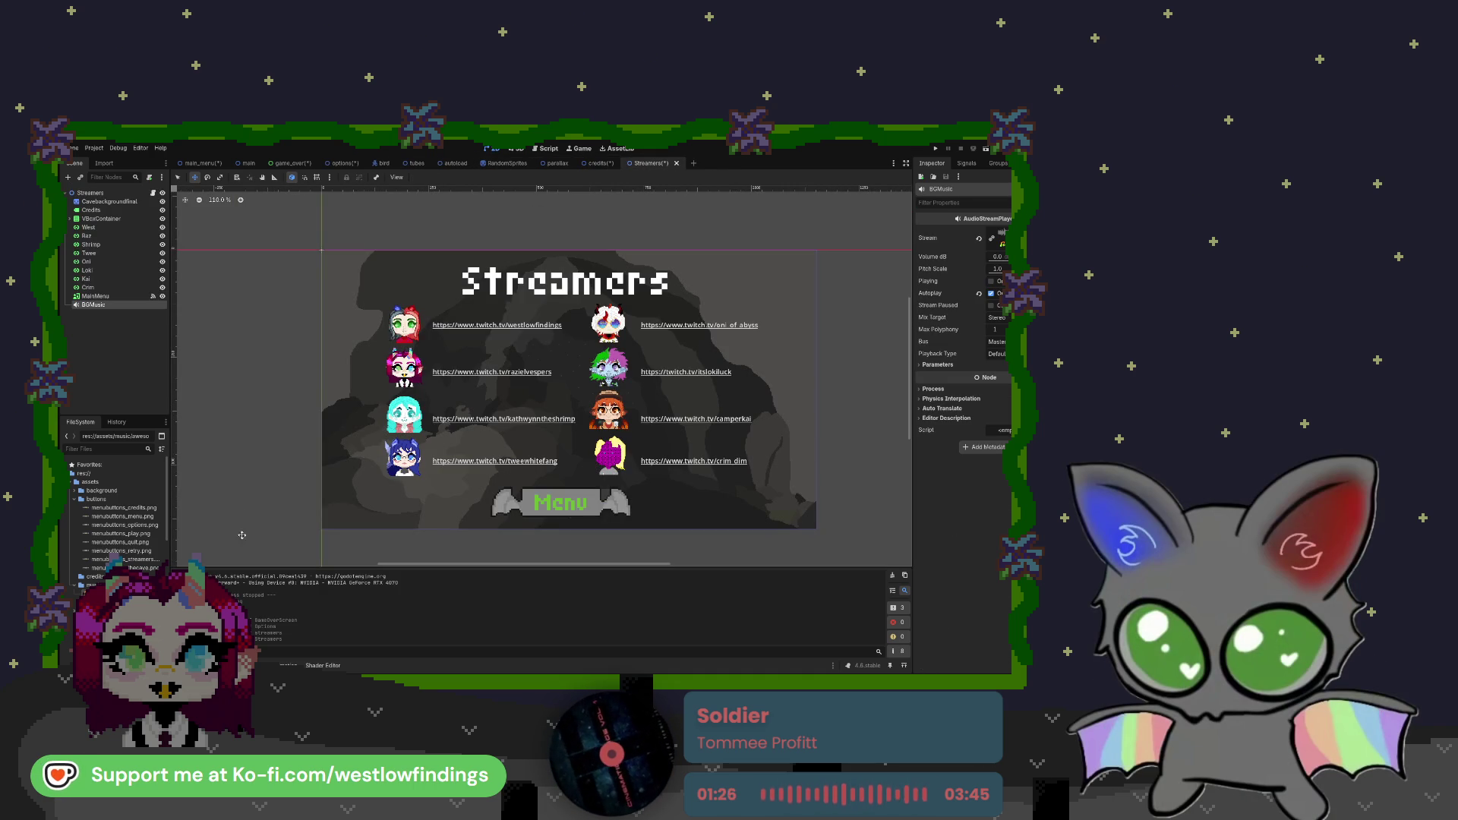
Delete bg_music_menu.tscn from the project's FileSystem
click(72, 482)
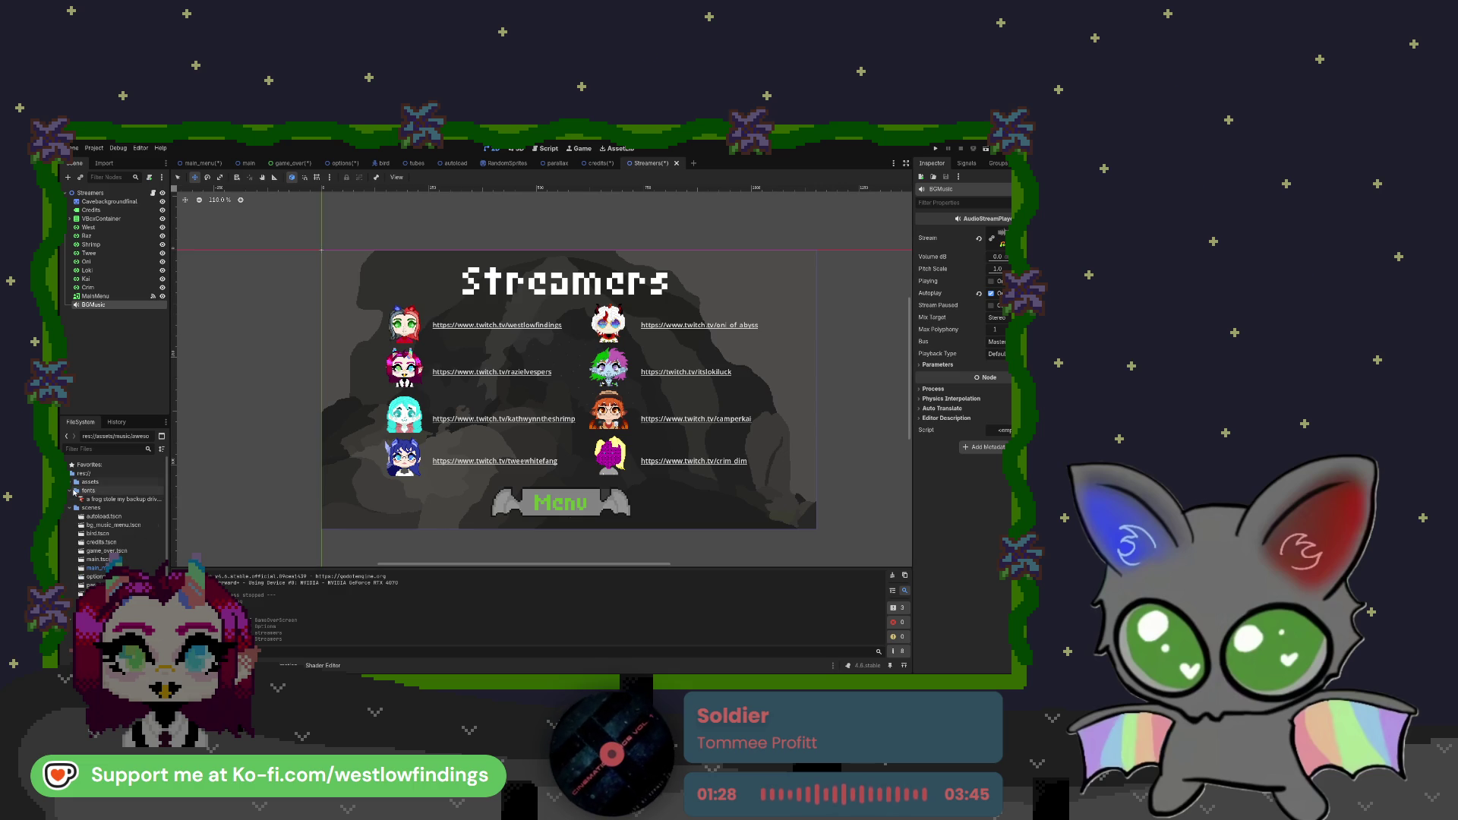
click(70, 492)
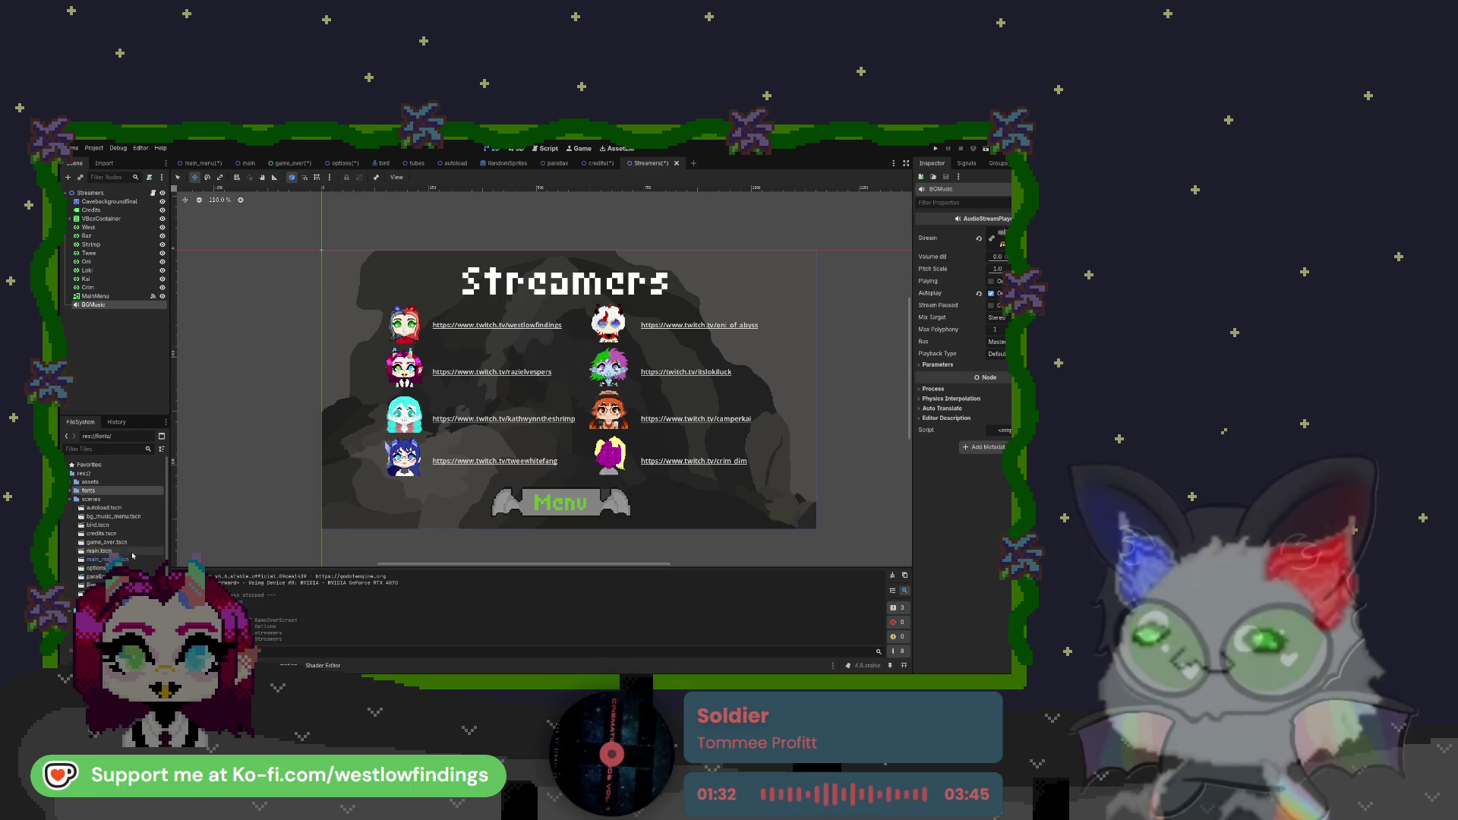
click(138, 518)
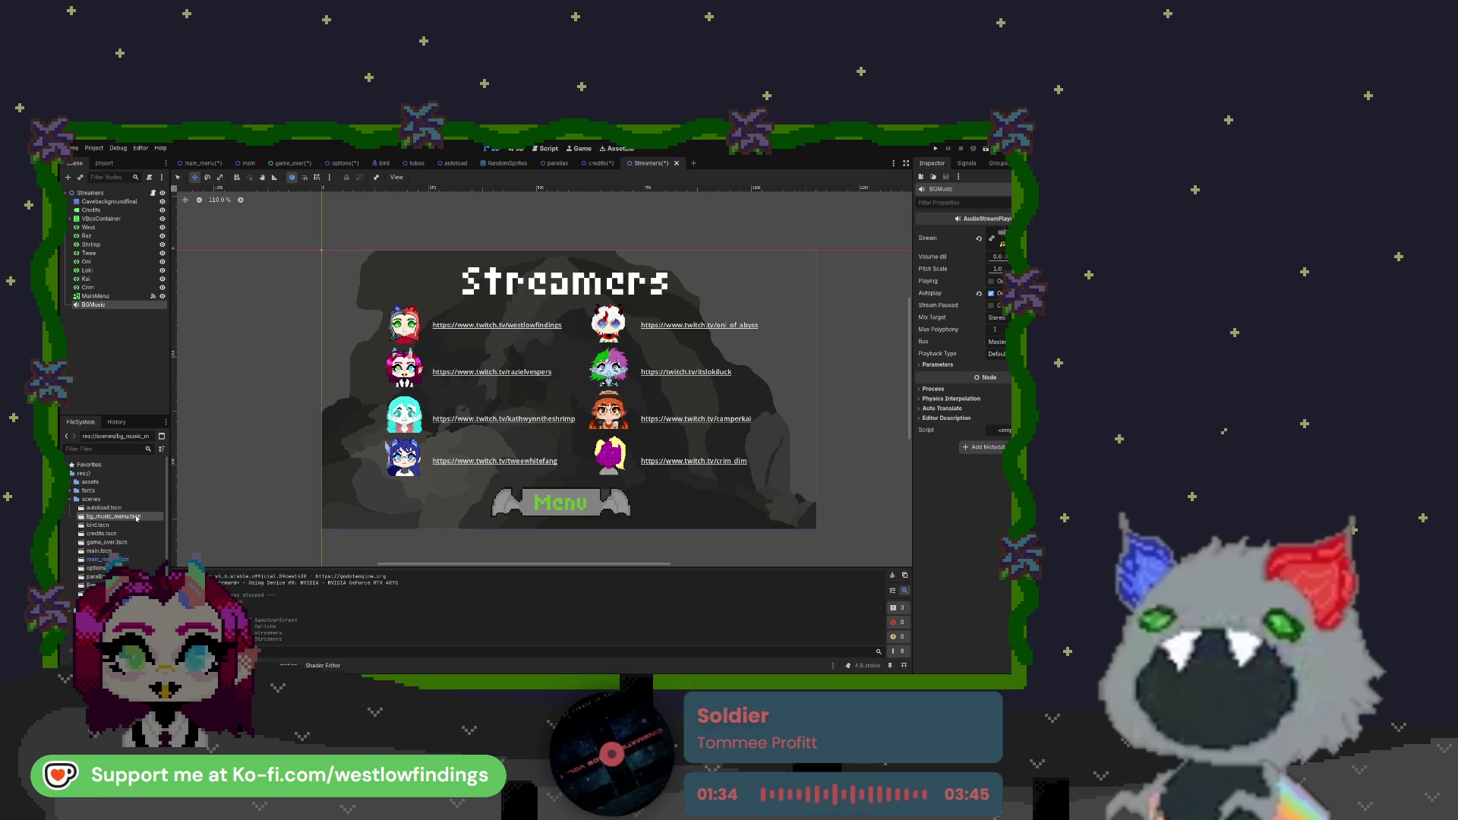
key(Delete)
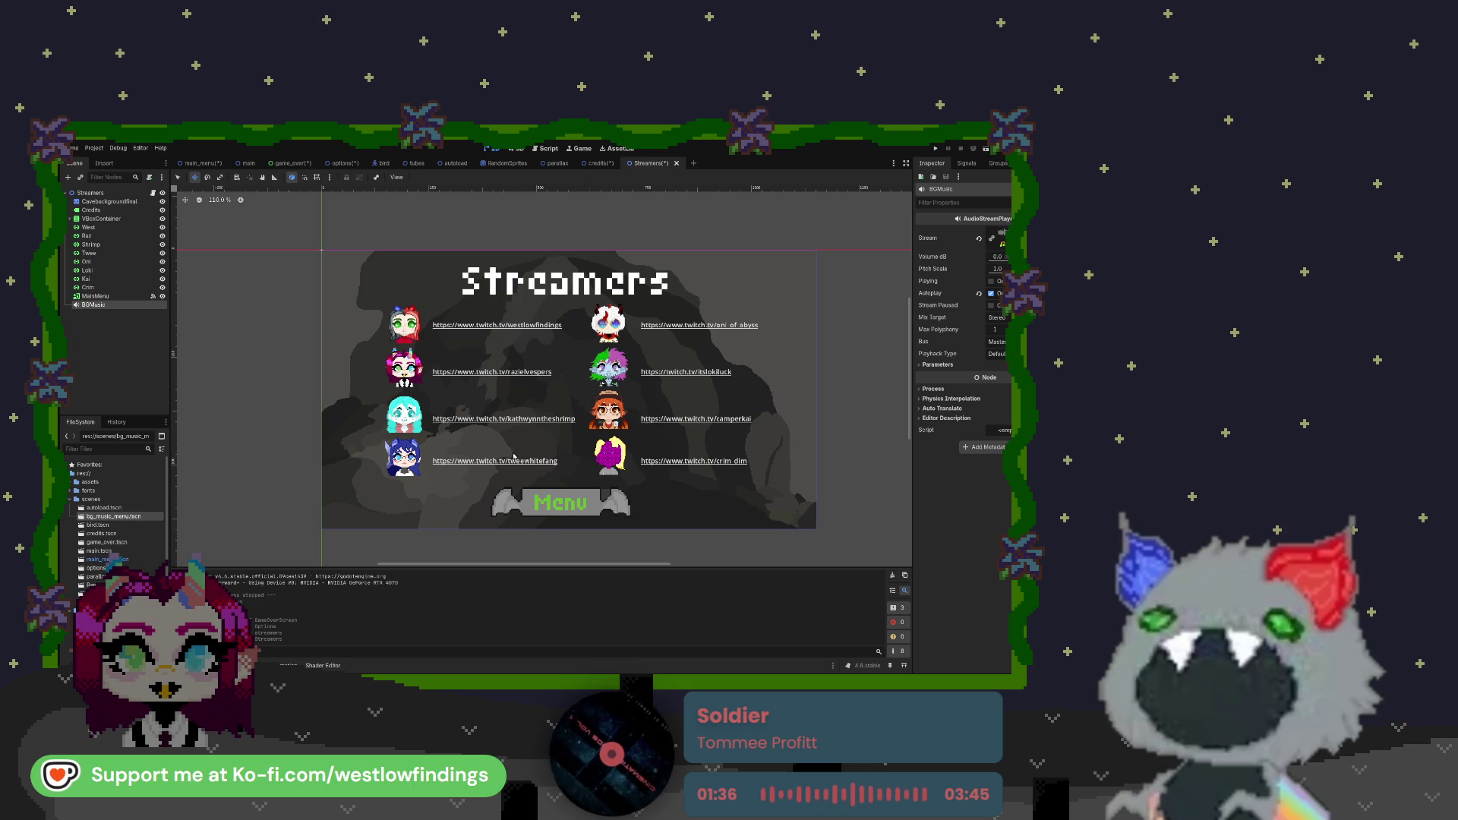
click(556, 411)
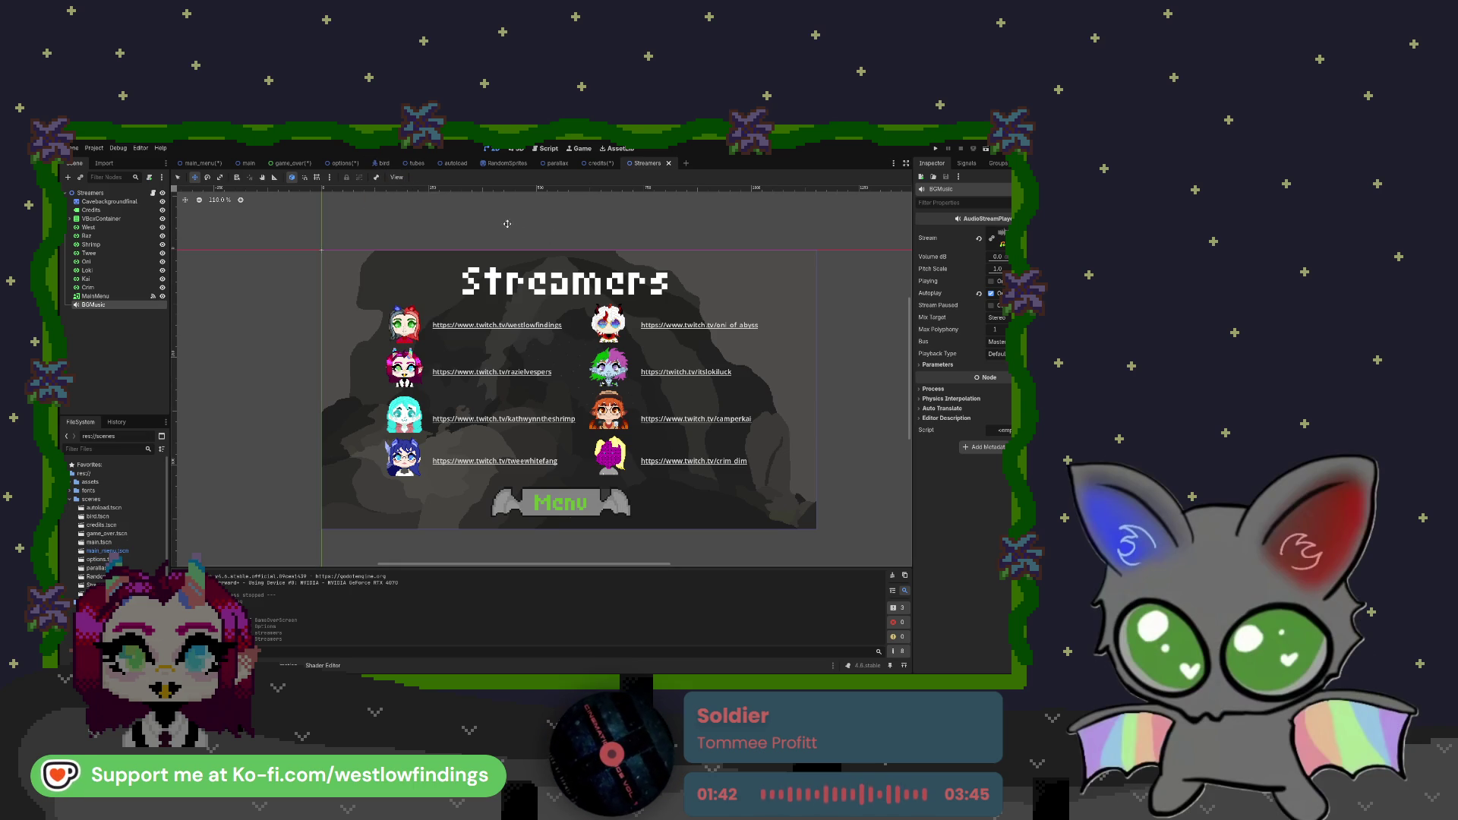
Switch through the credits, options and main_menu tabs to the main gameplay scene
click(600, 162)
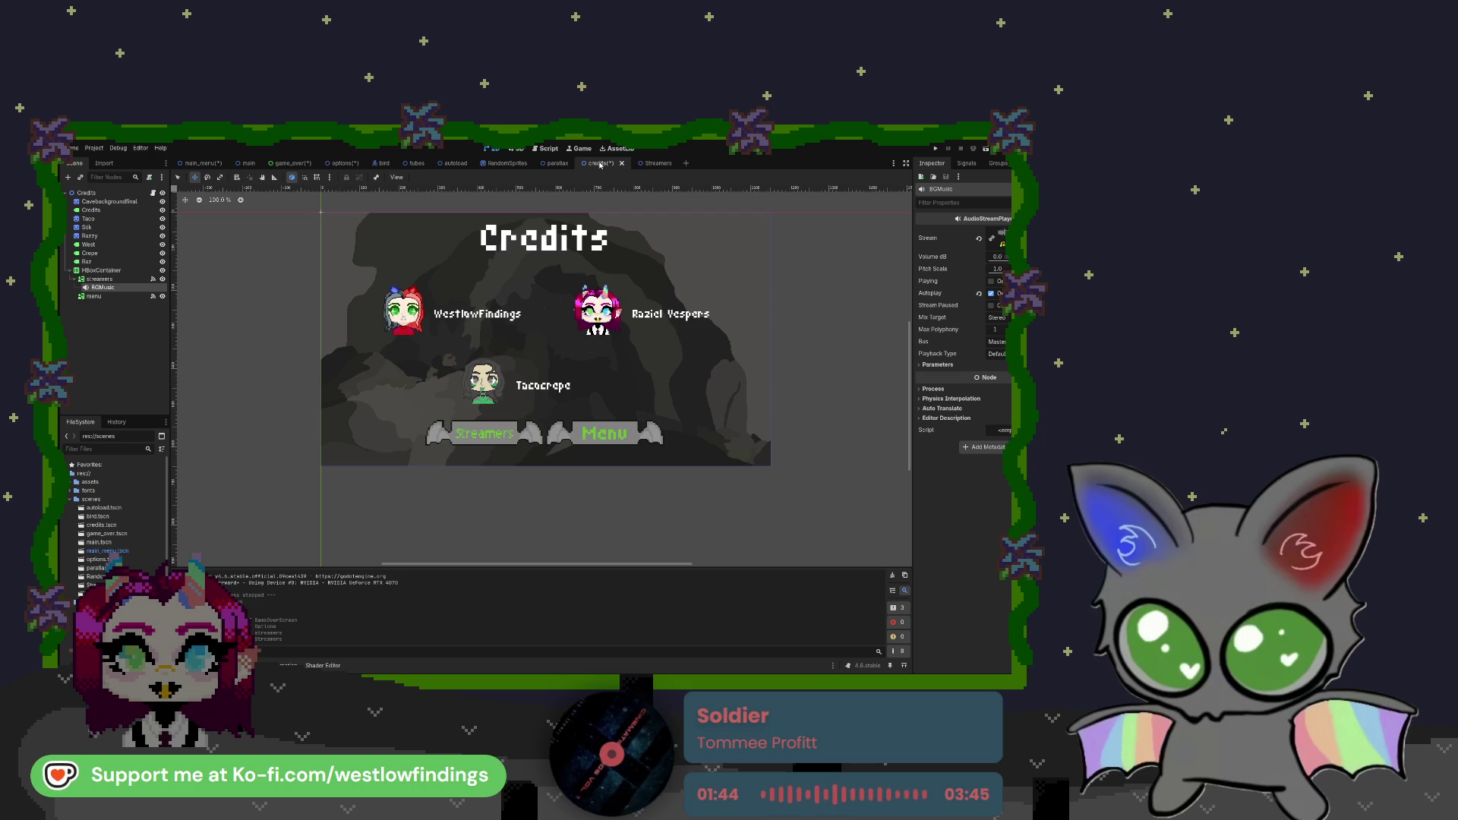
click(341, 163)
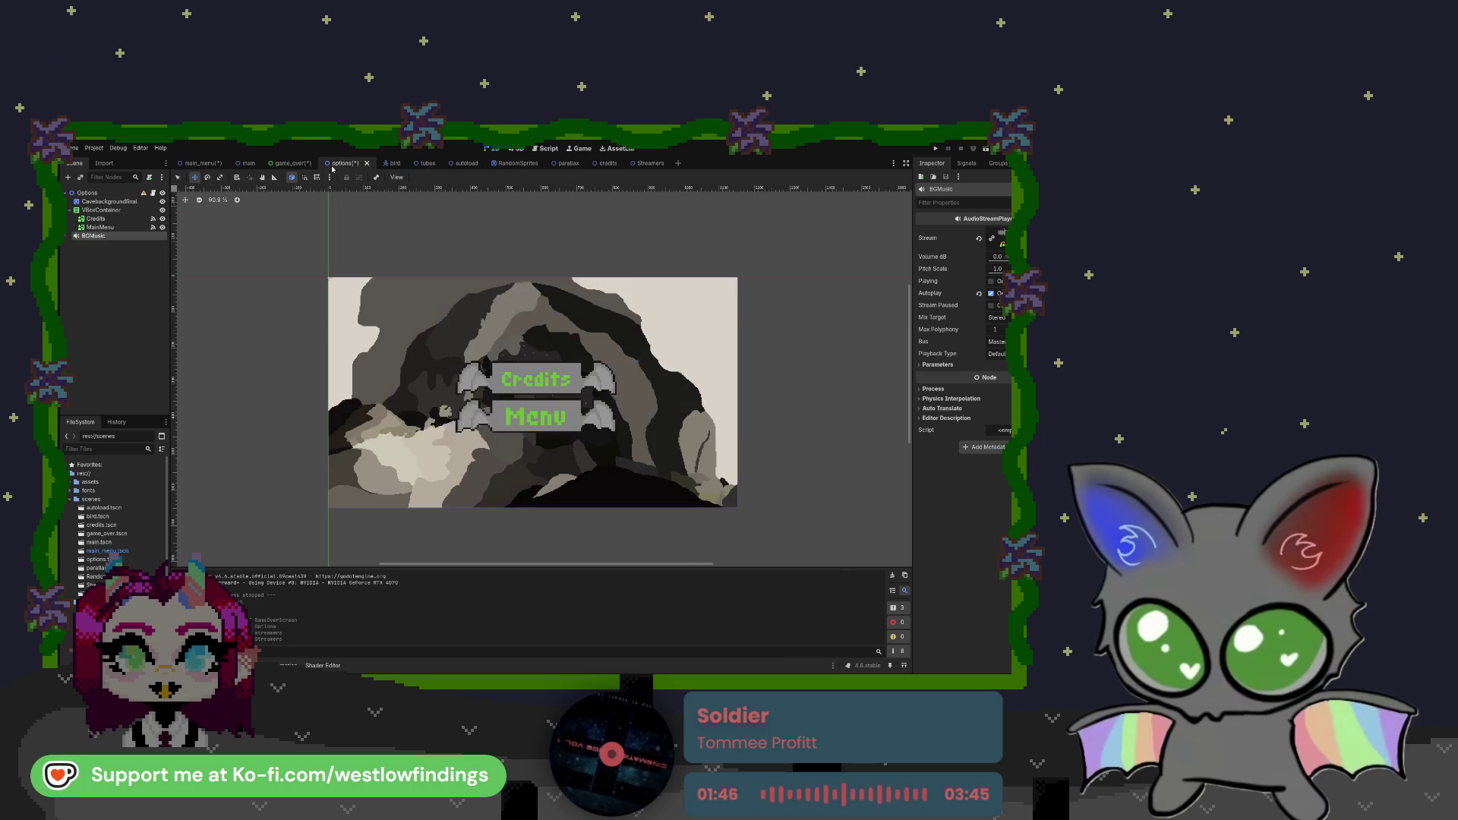
click(305, 165)
click(228, 164)
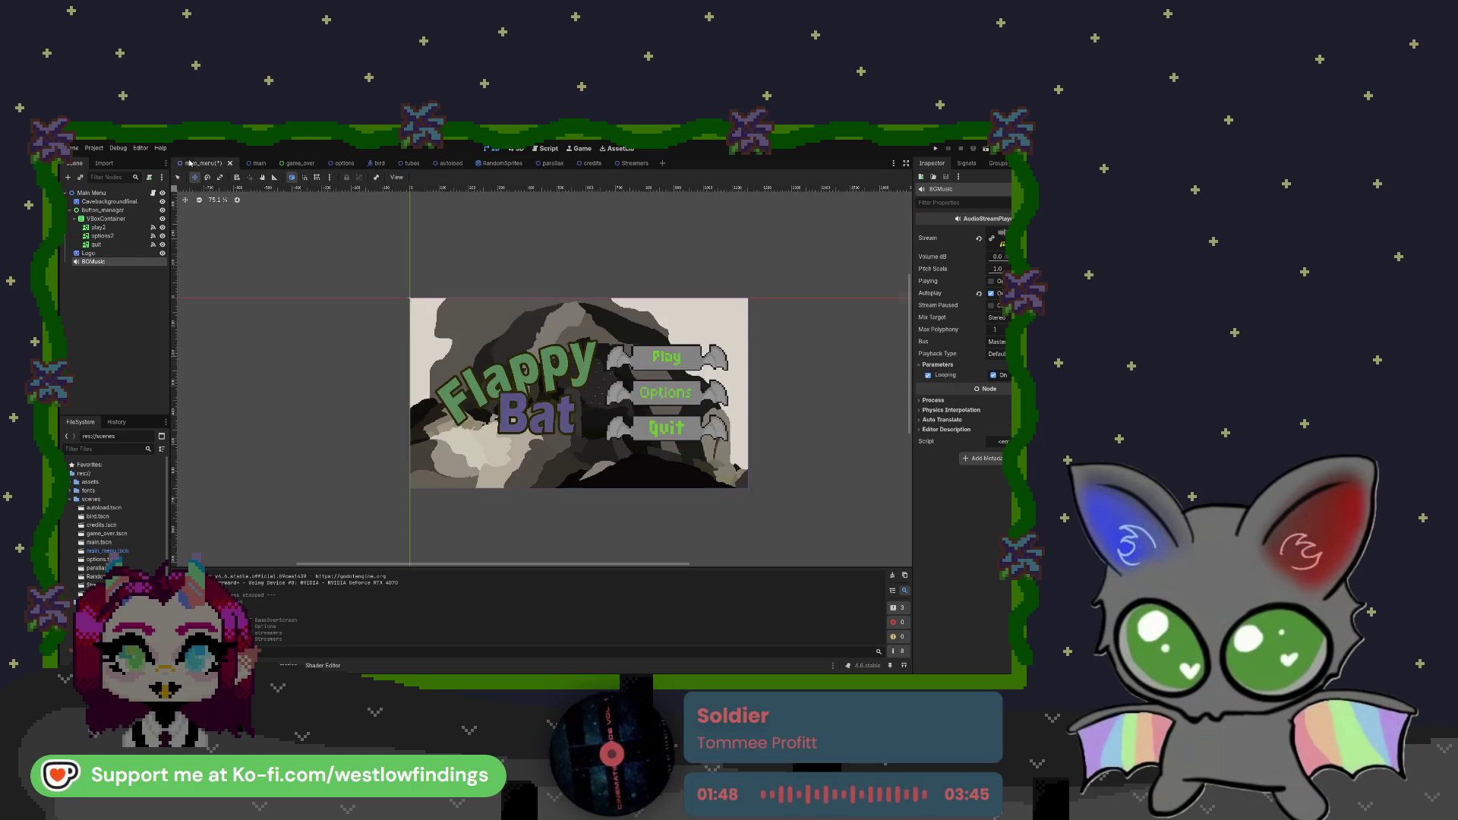
click(246, 164)
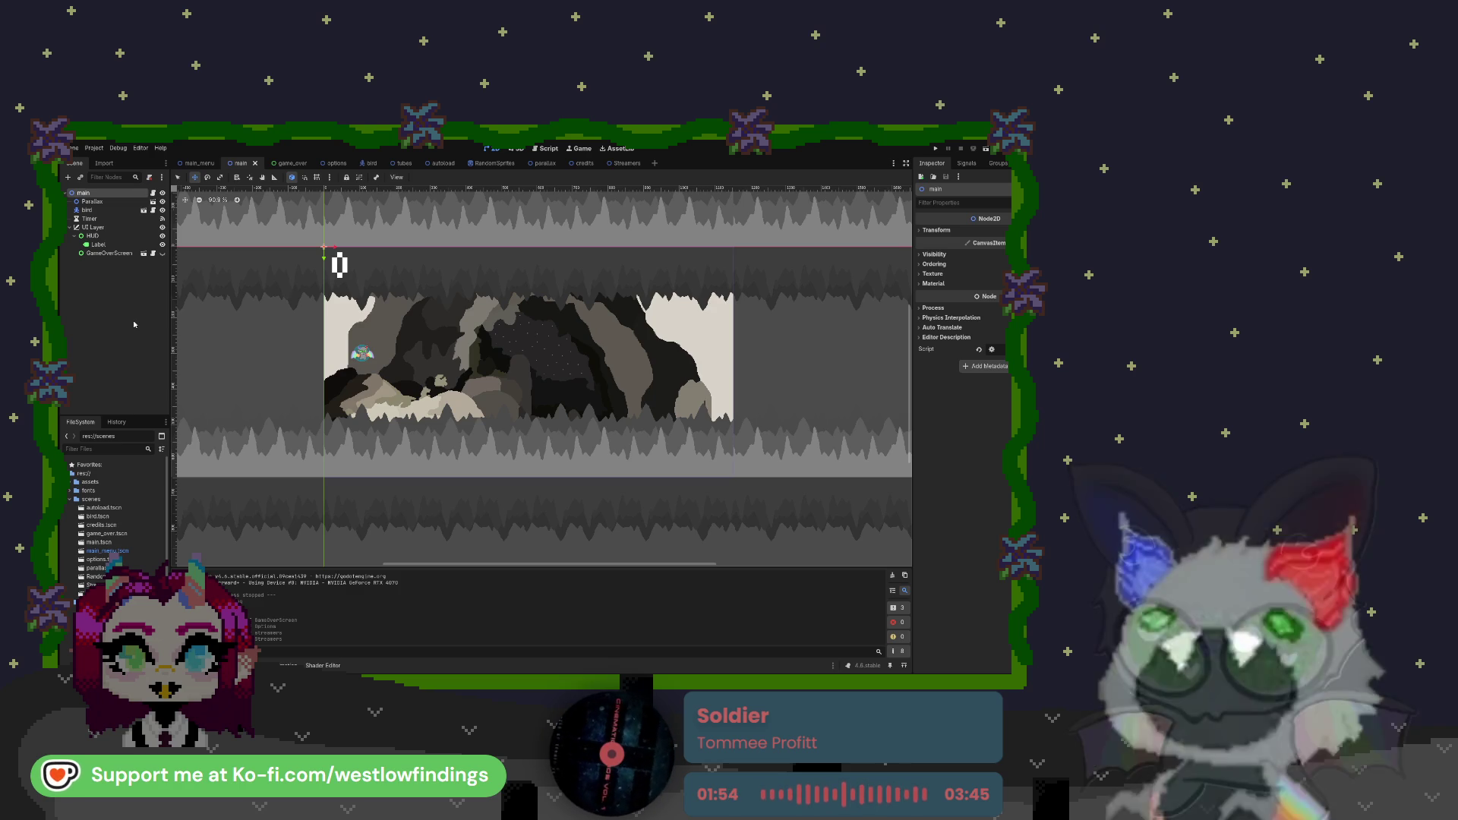
Add an autoplaying AudioStreamPlayer with the music track to main, save, and run the game
key(ctrl+v)
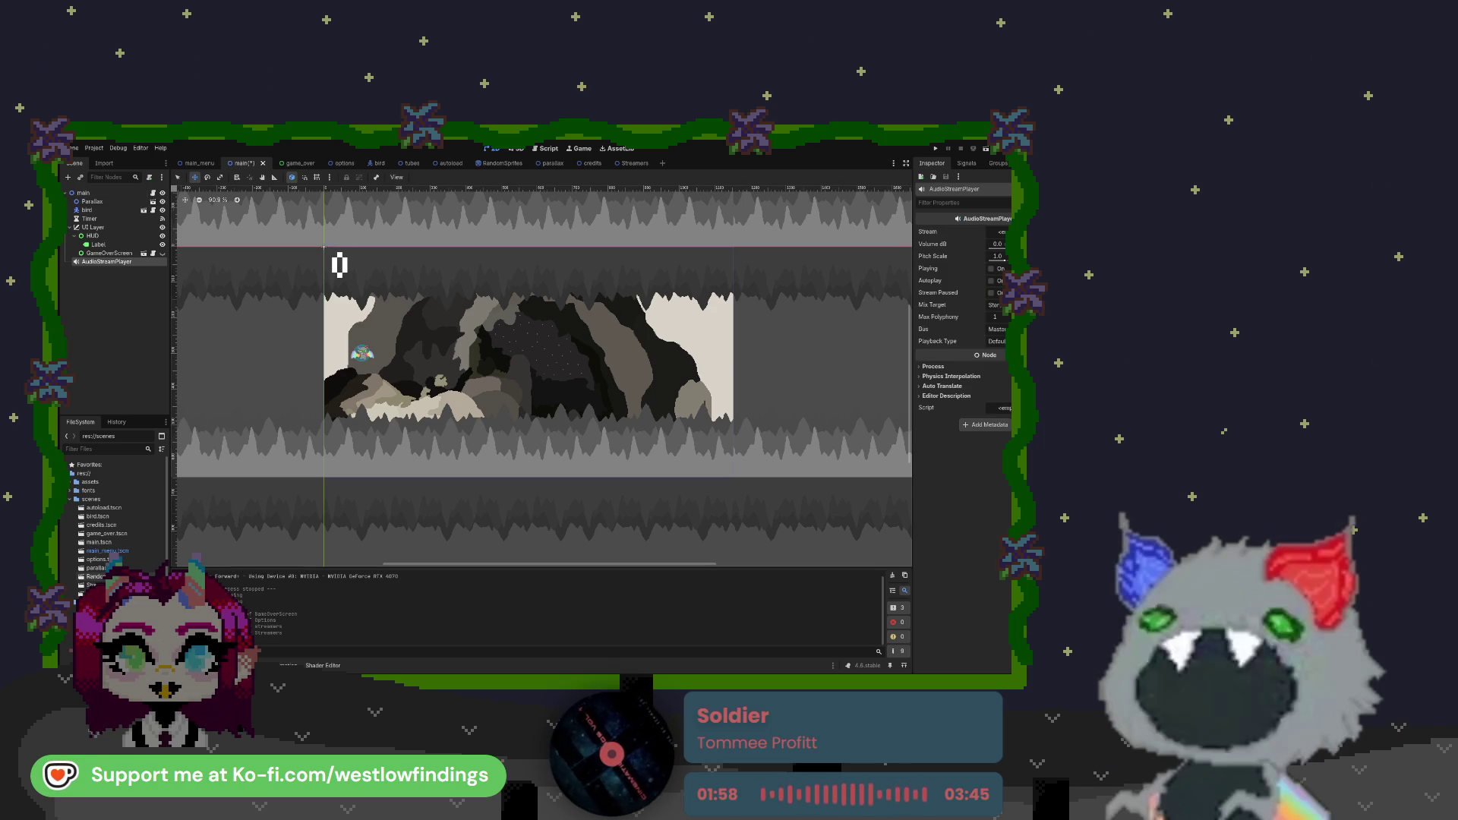
click(70, 499)
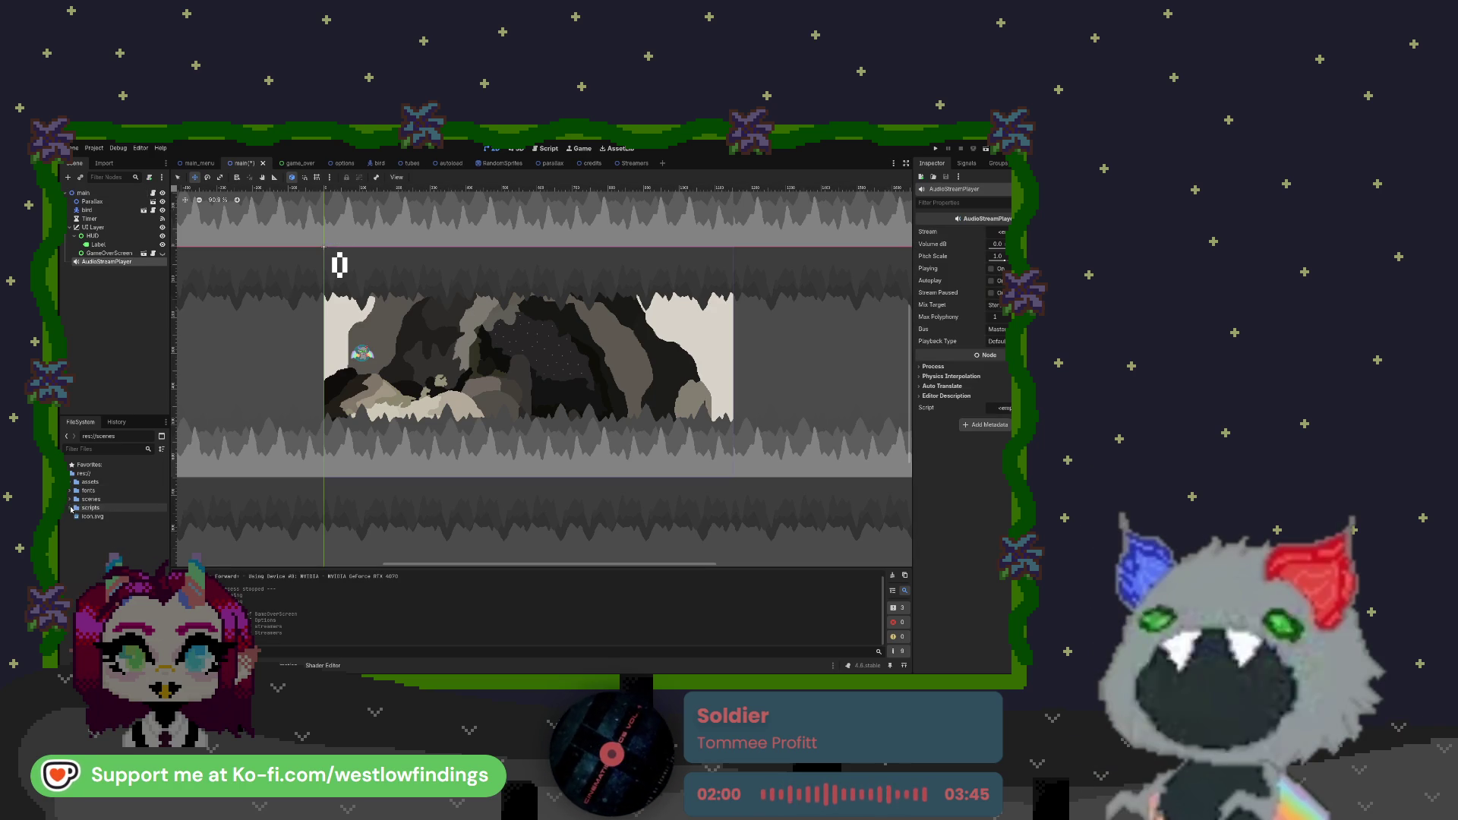
click(72, 482)
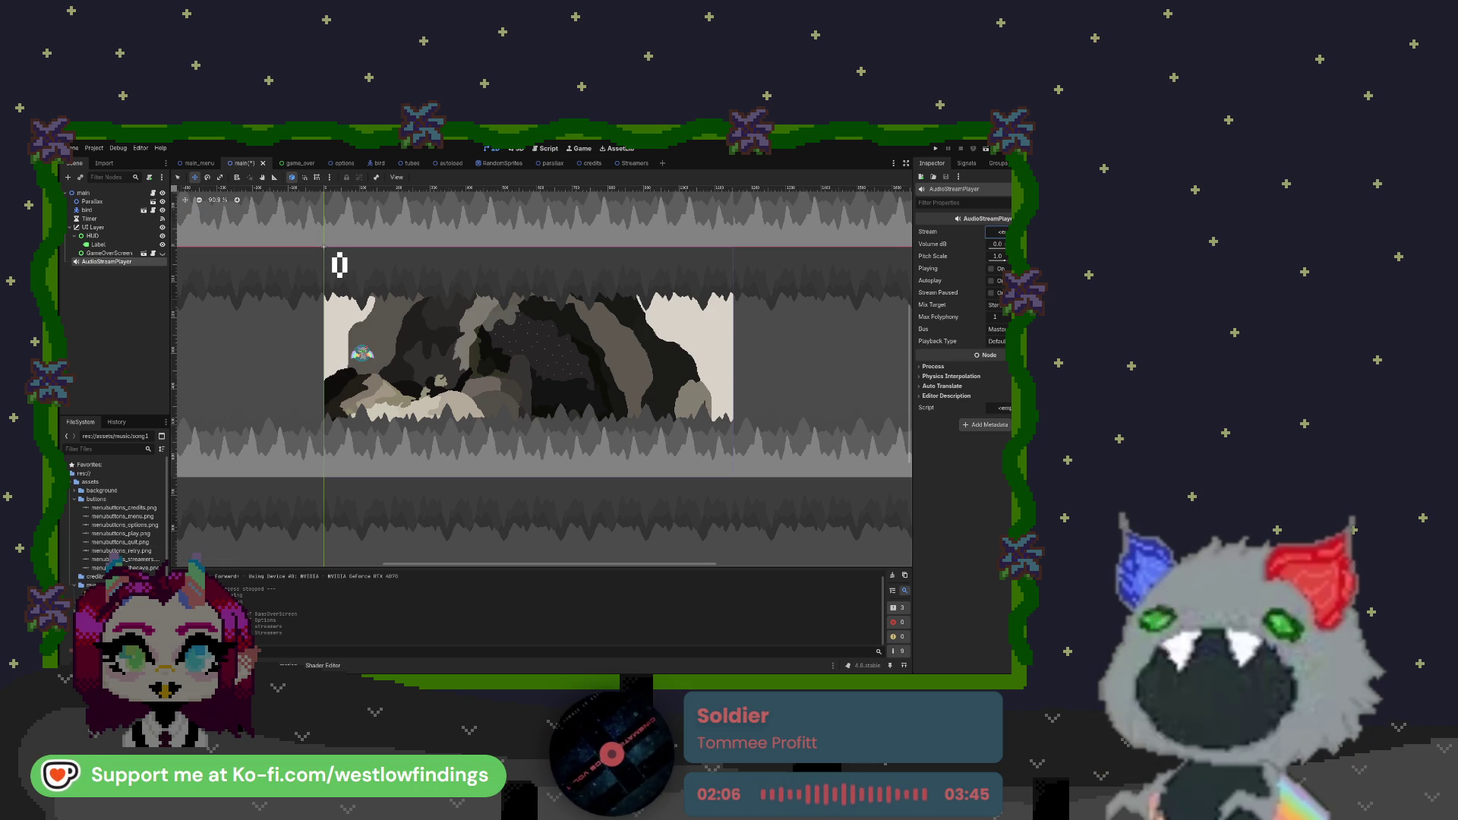
drag(997, 232, 998, 232)
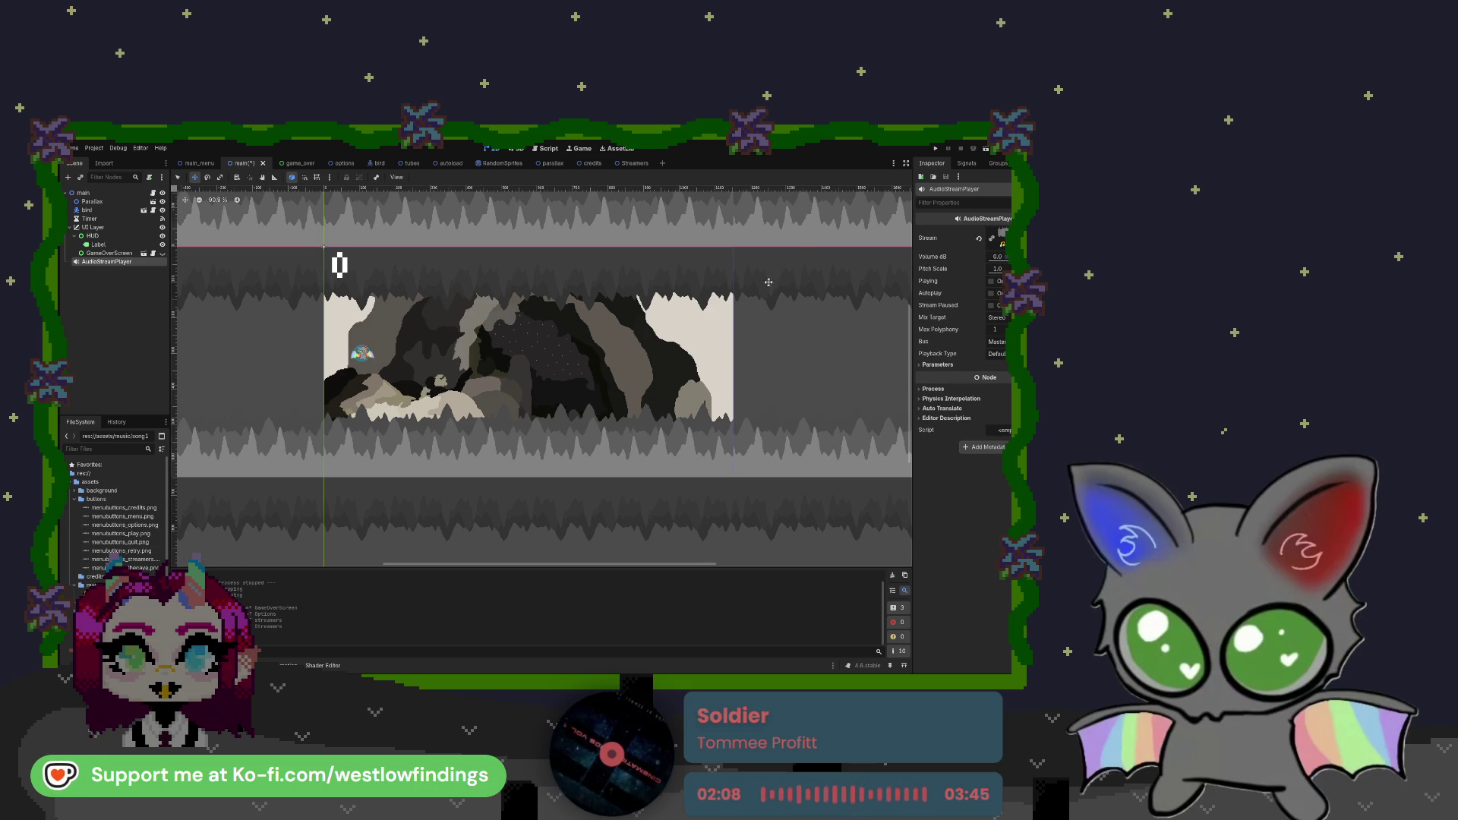
click(992, 293)
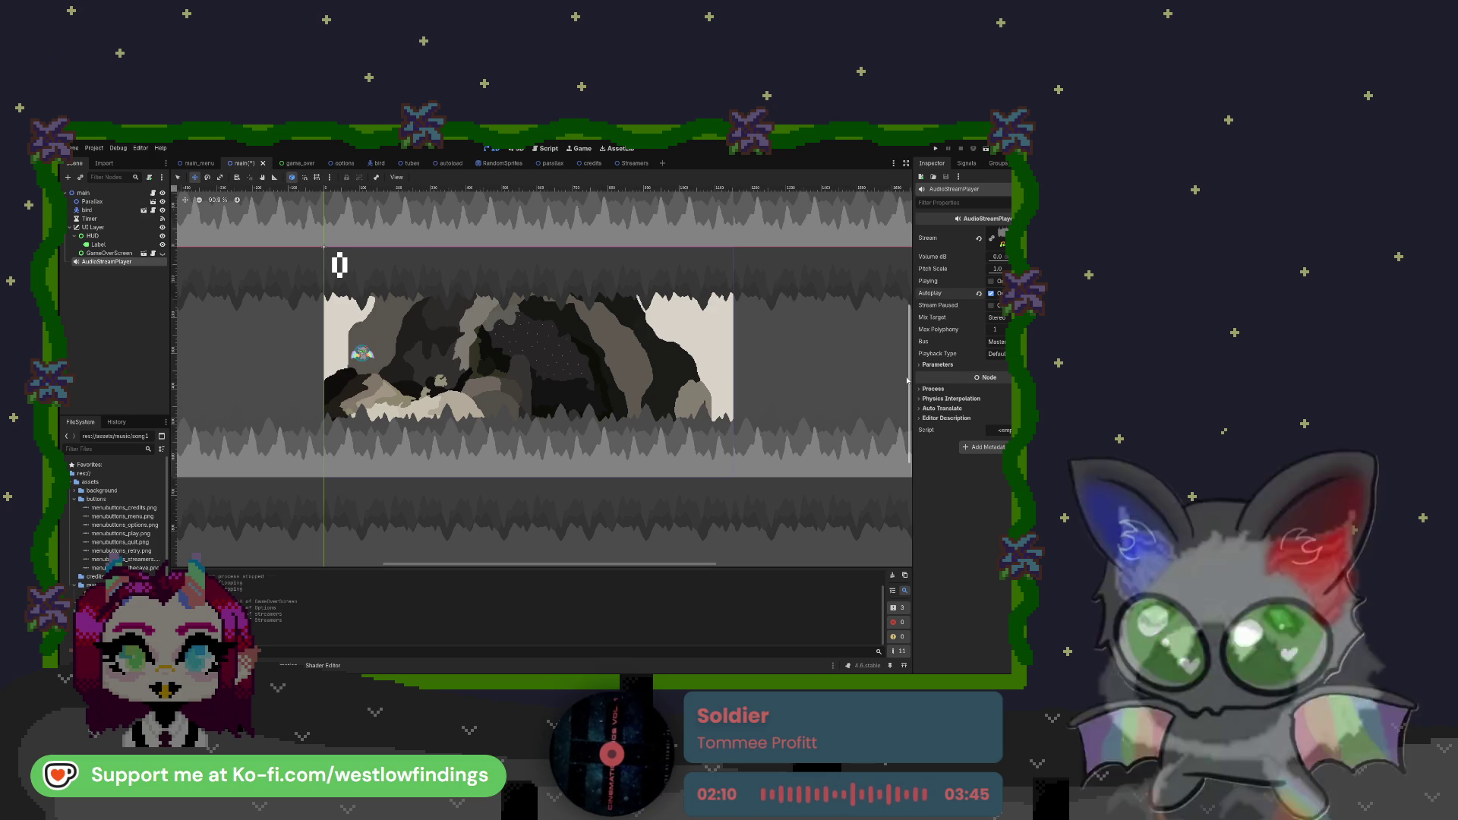
key(ctrl+s)
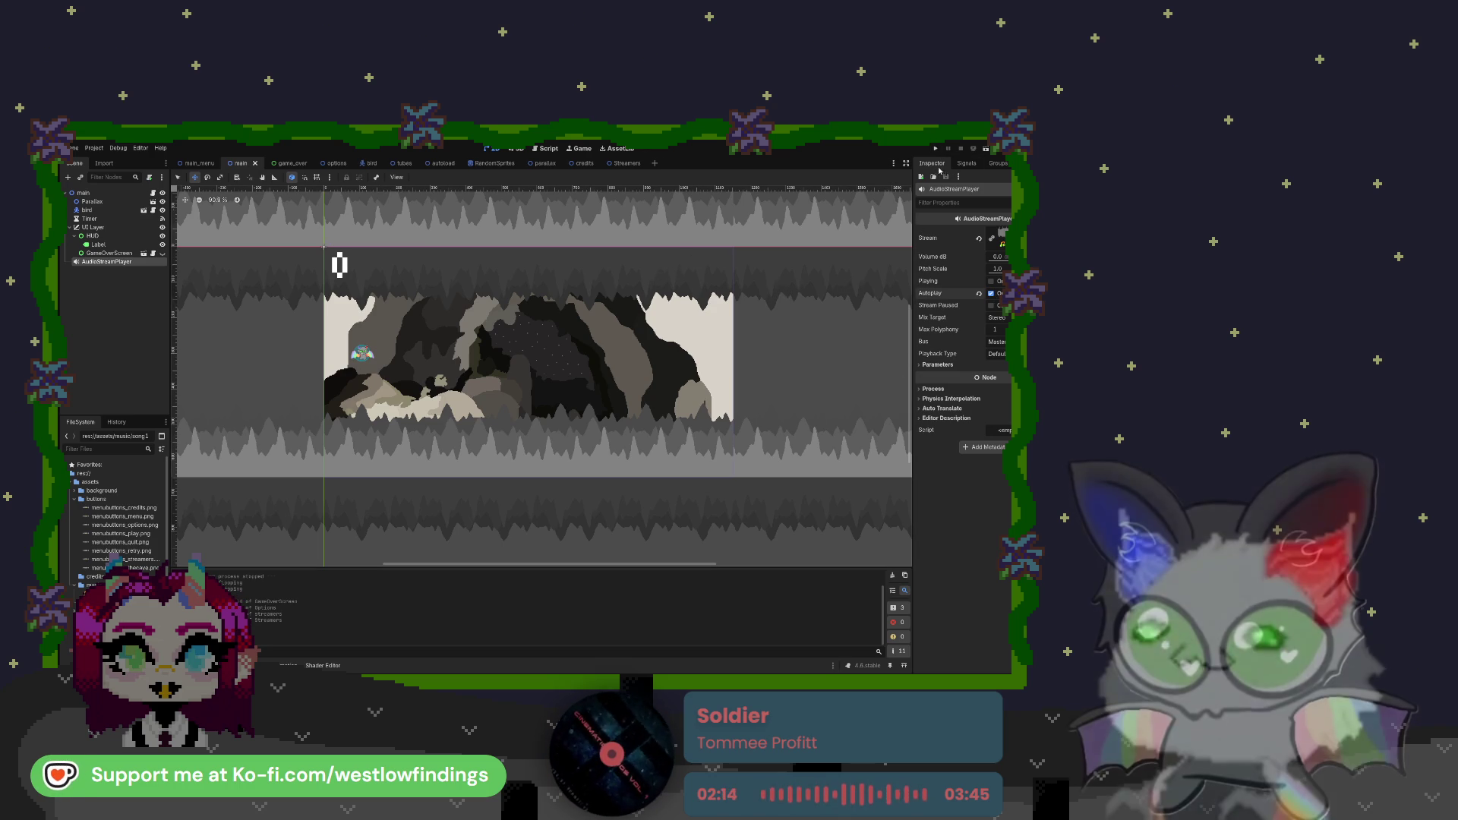
key(F5)
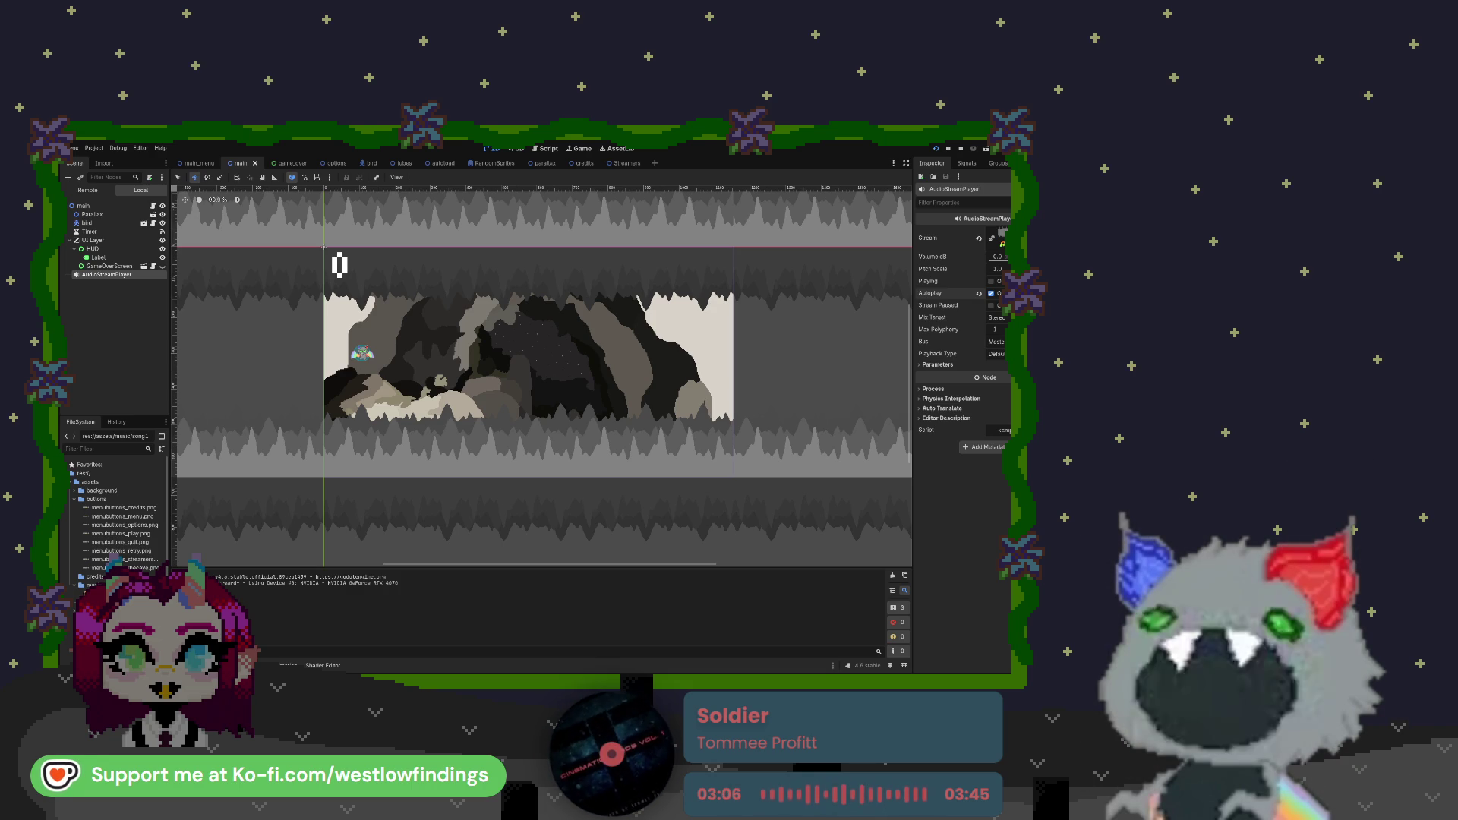
key(F8)
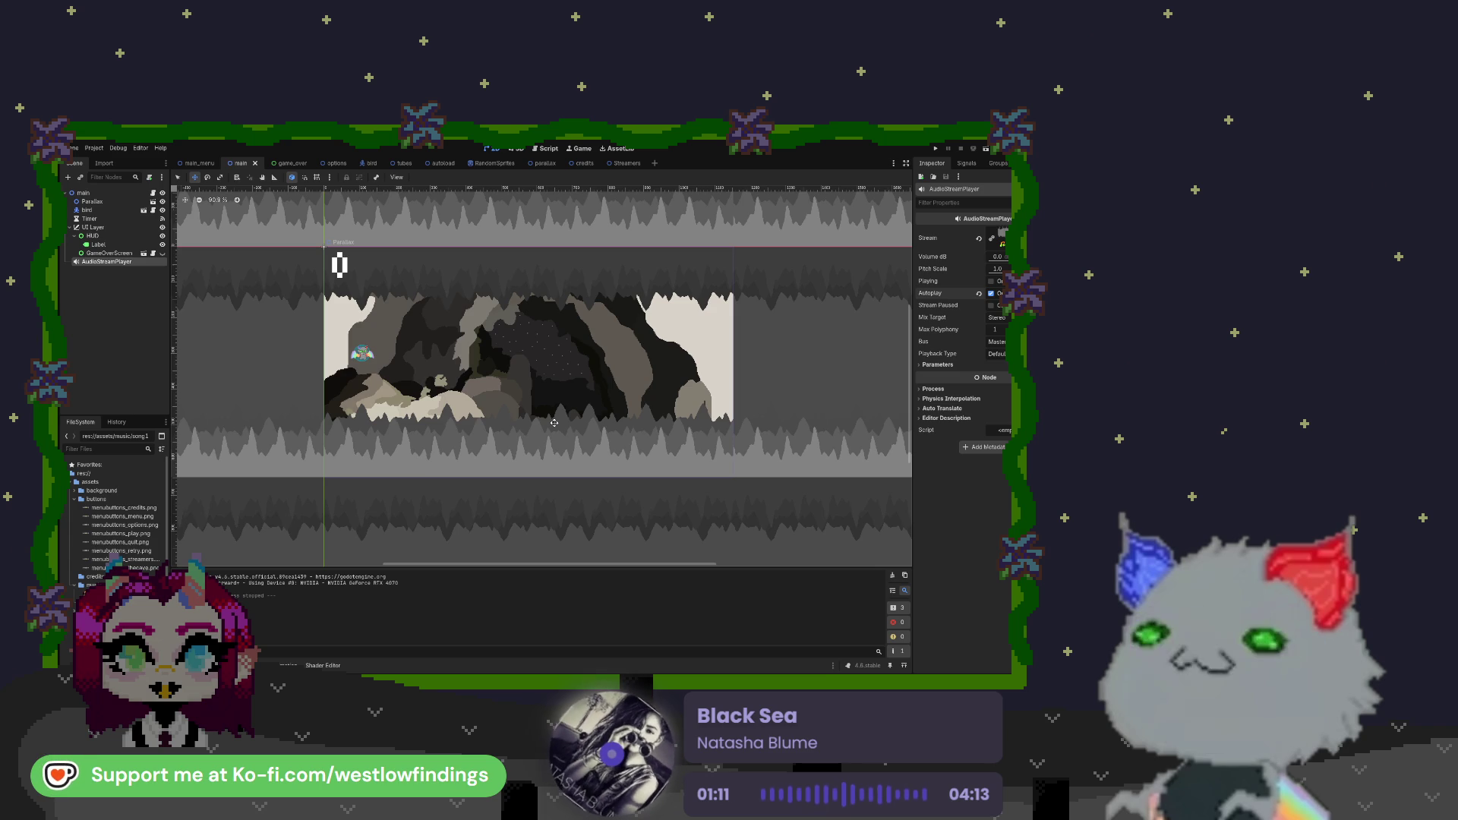
In game_over, centre the Game Over title, enlarge its font to 91 and move it higher
click(283, 163)
scroll(376, 222, down, 7)
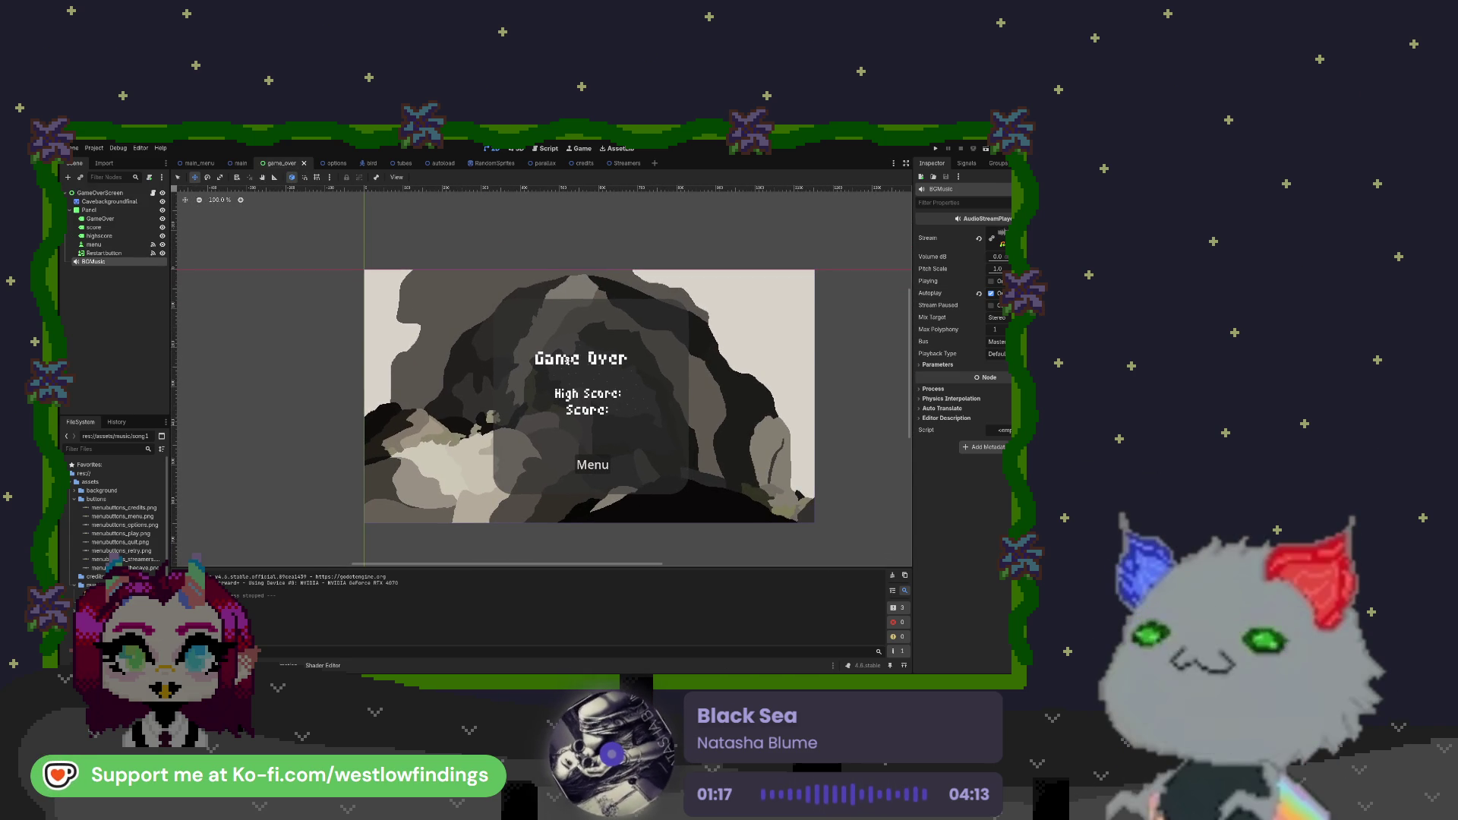
click(570, 357)
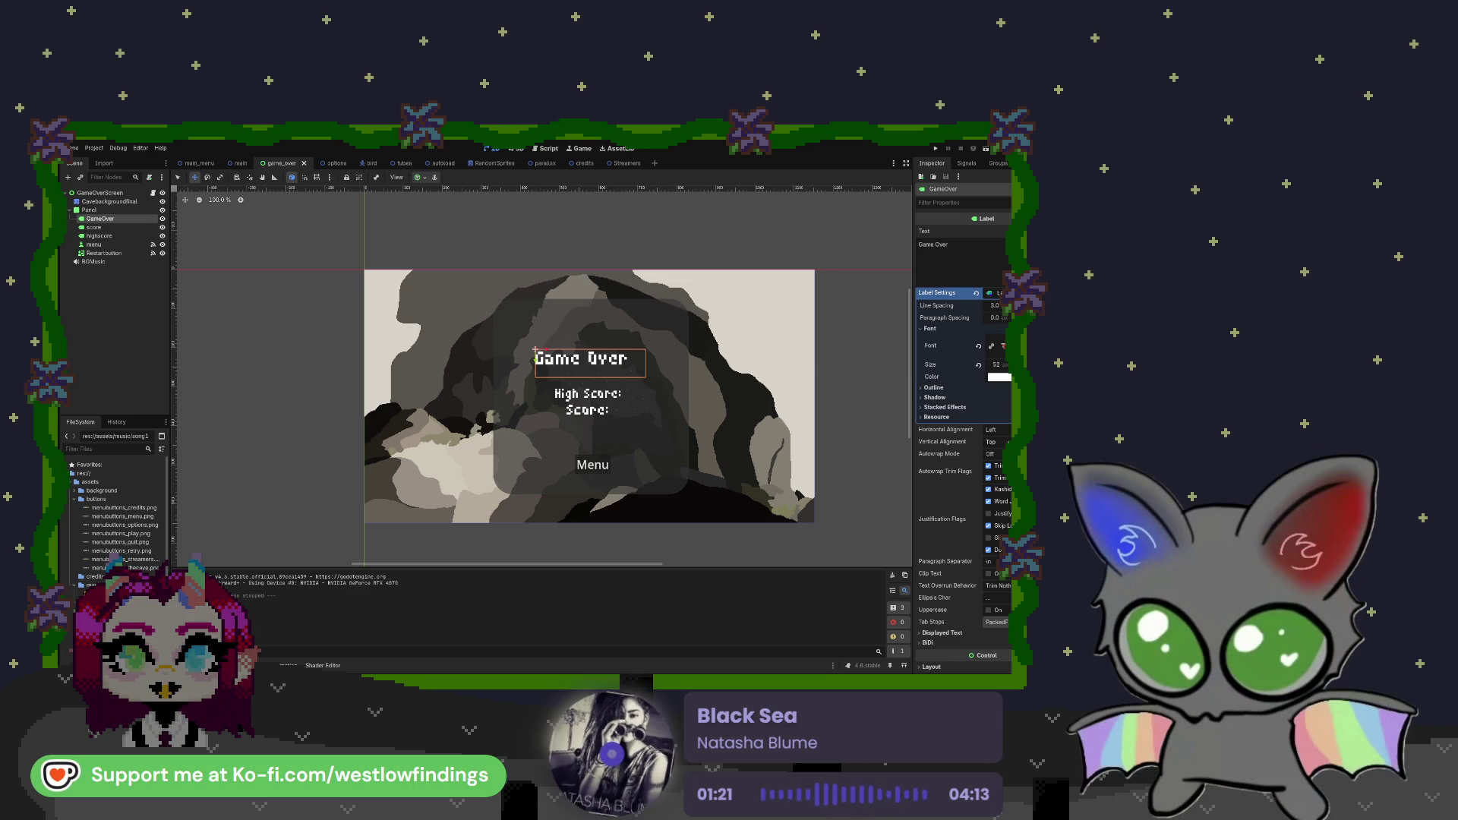
click(995, 430)
click(995, 450)
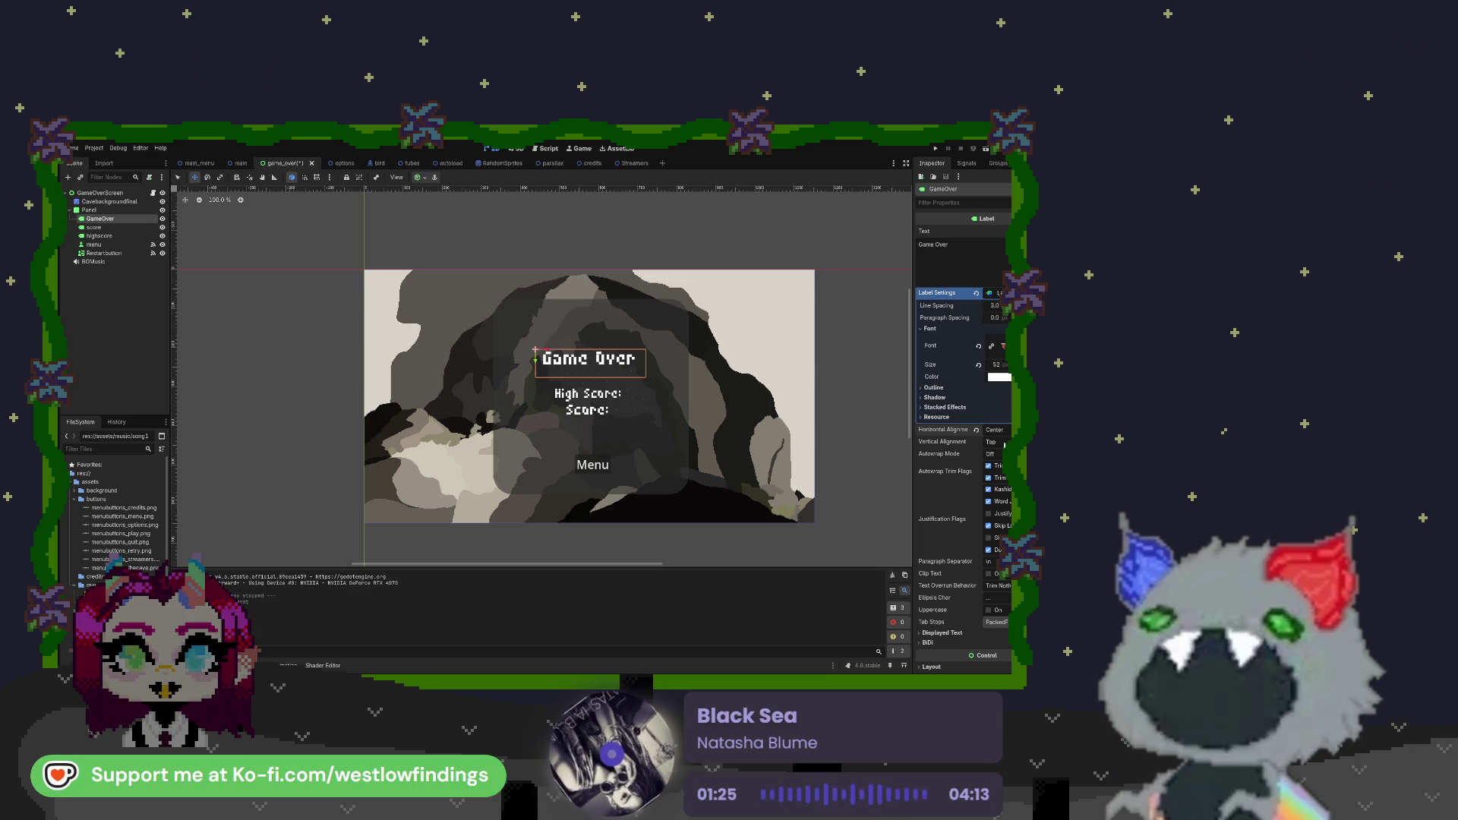
drag(1006, 365, 1064, 364)
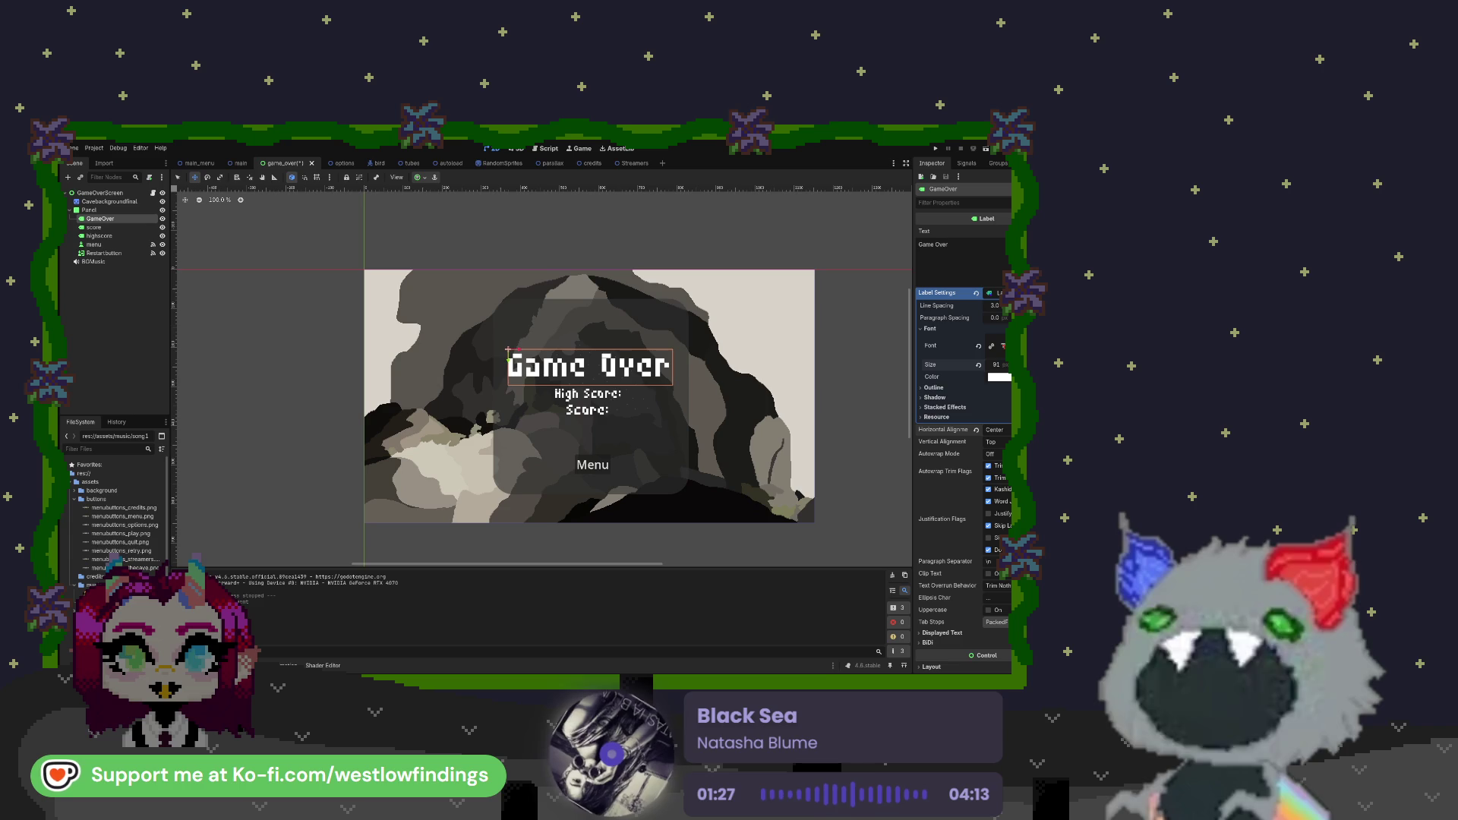
drag(507, 360, 506, 329)
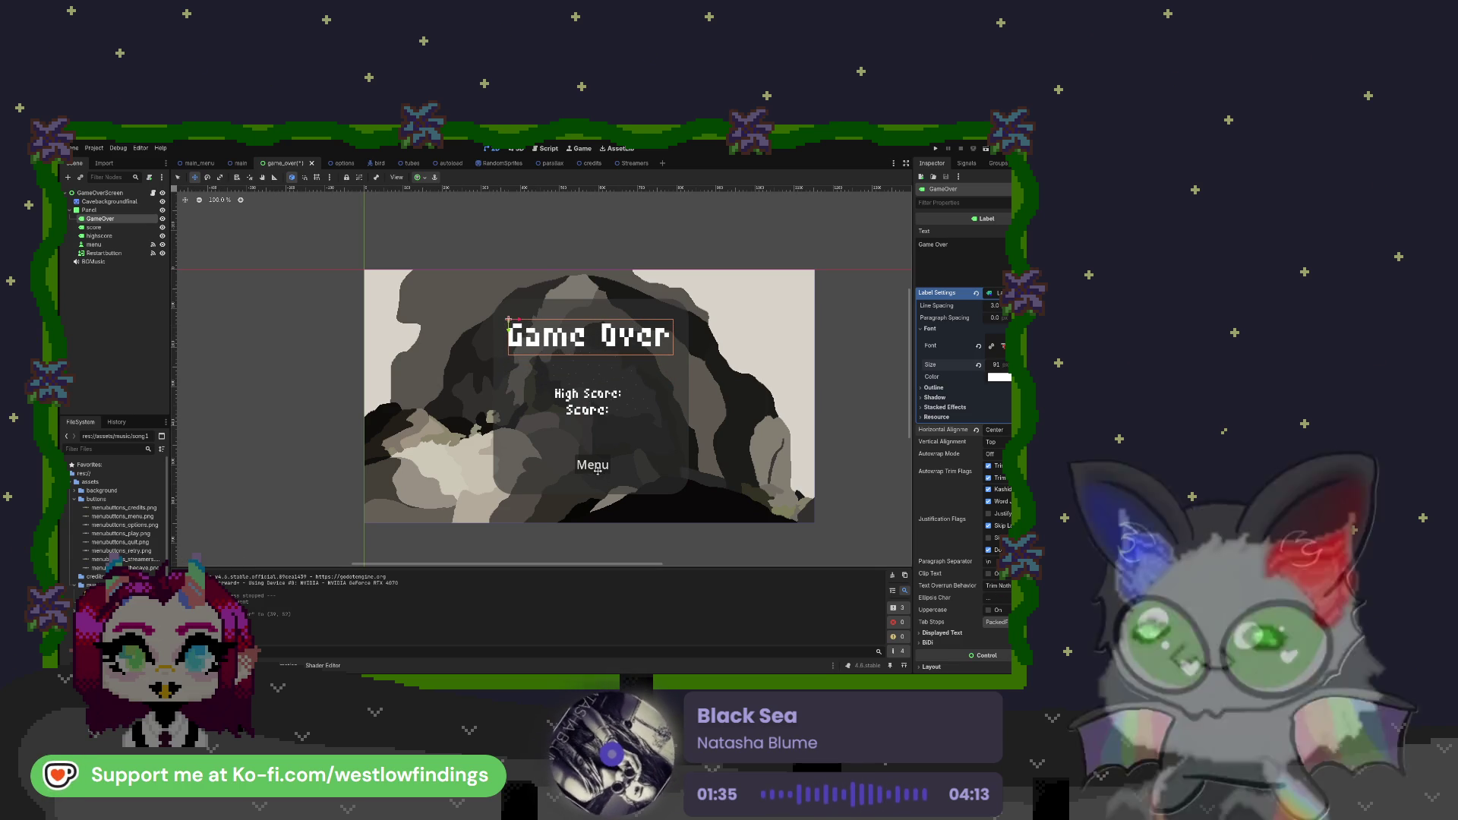
click(110, 246)
click(114, 253)
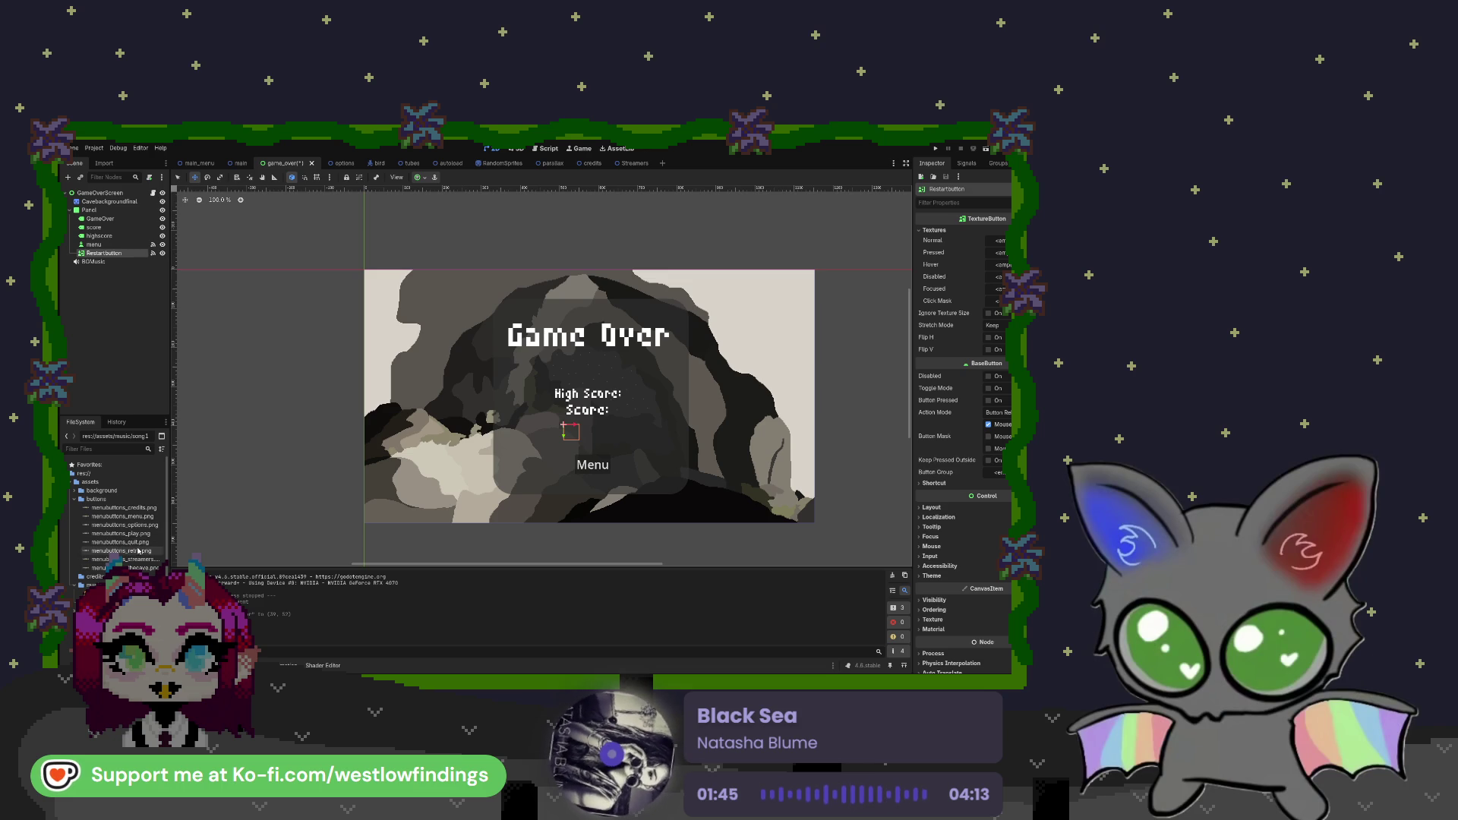
Give RestartButton the retry.png texture and shift it left to centre it
mouse_move(122, 553)
mouse_down()
mouse_move(425, 546)
mouse_move(828, 348)
mouse_move(973, 242)
mouse_move(996, 240)
mouse_up()
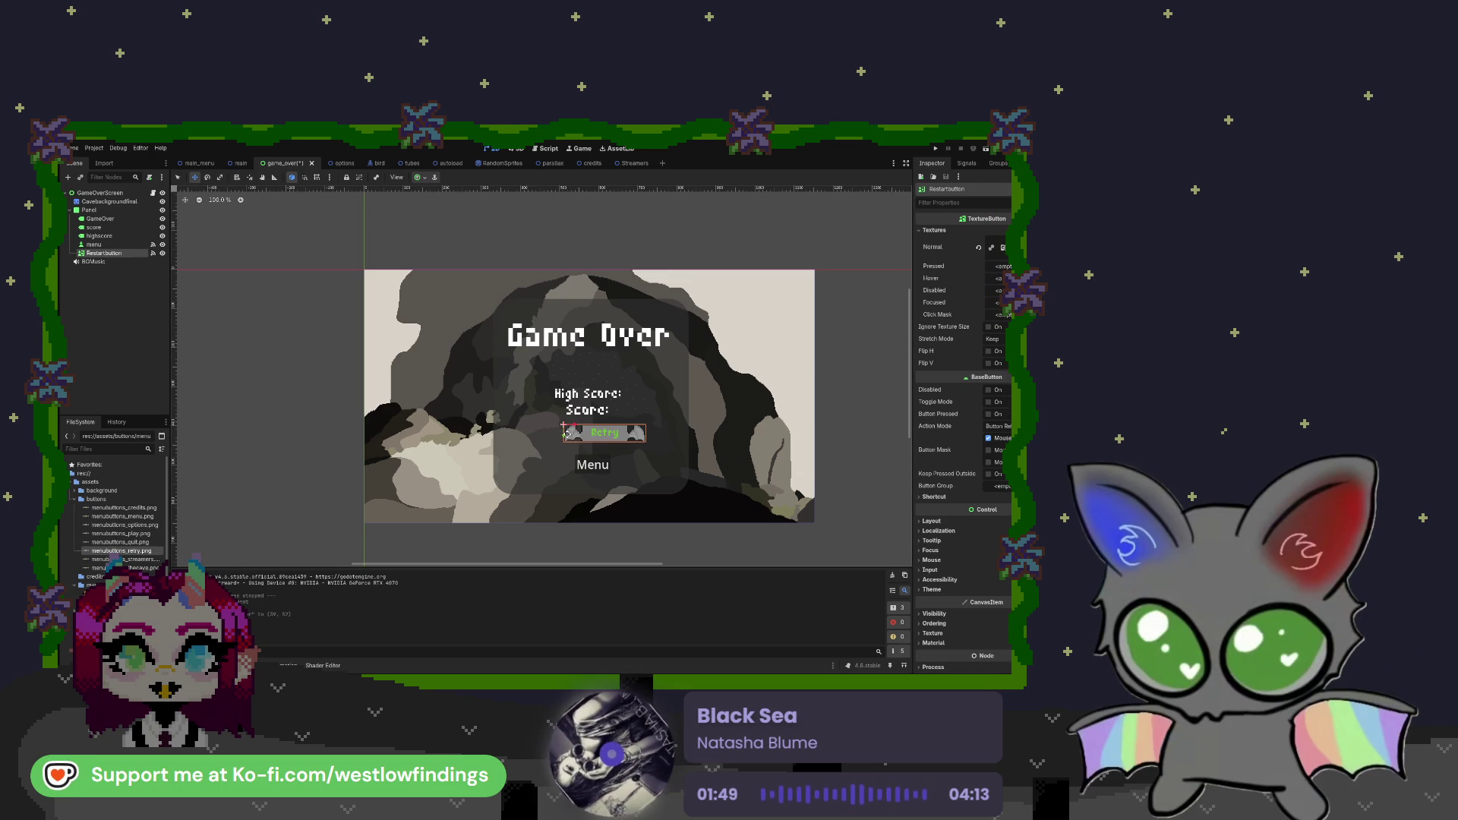
drag(574, 426, 555, 425)
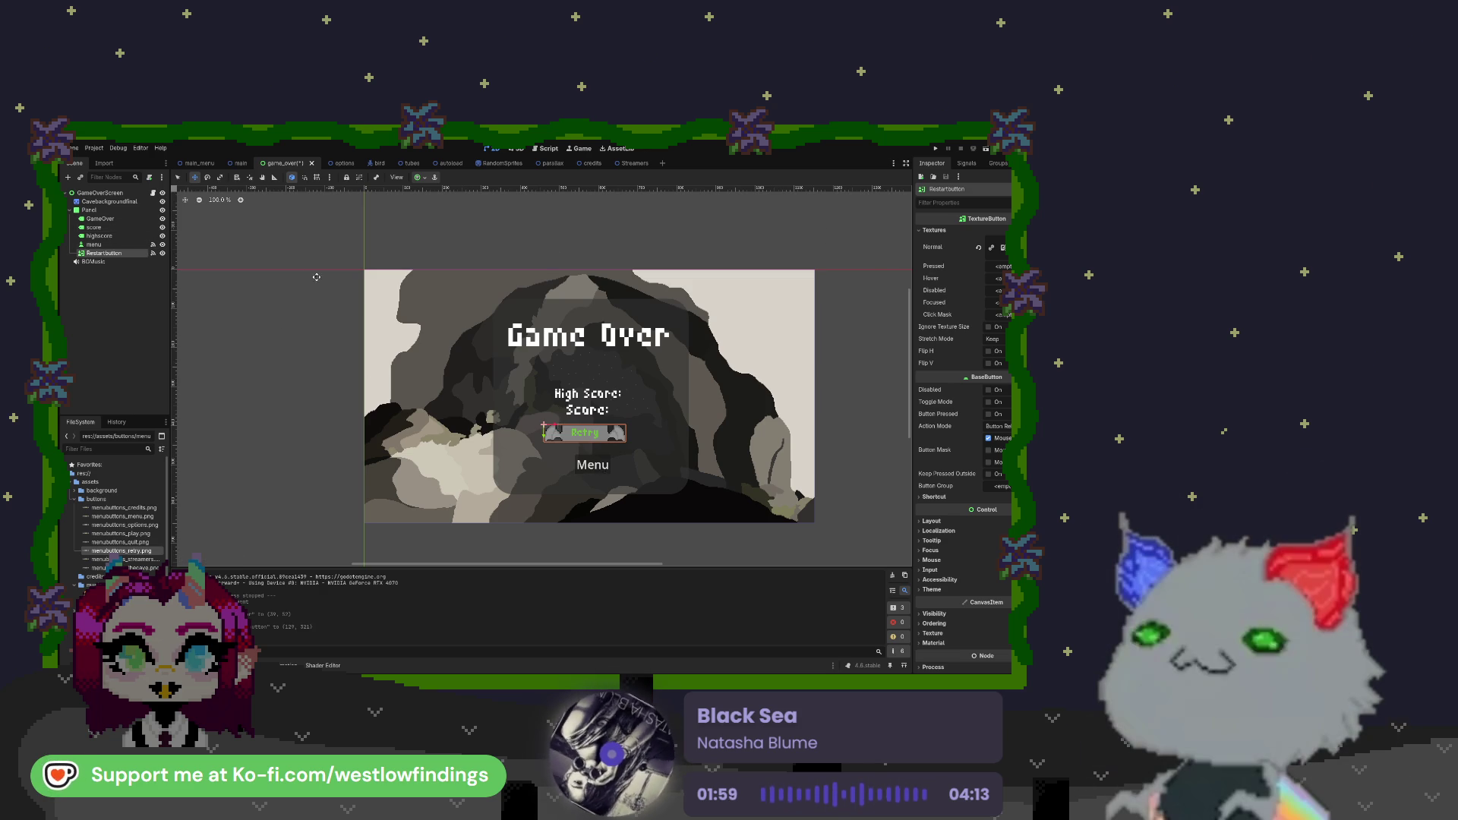
click(120, 246)
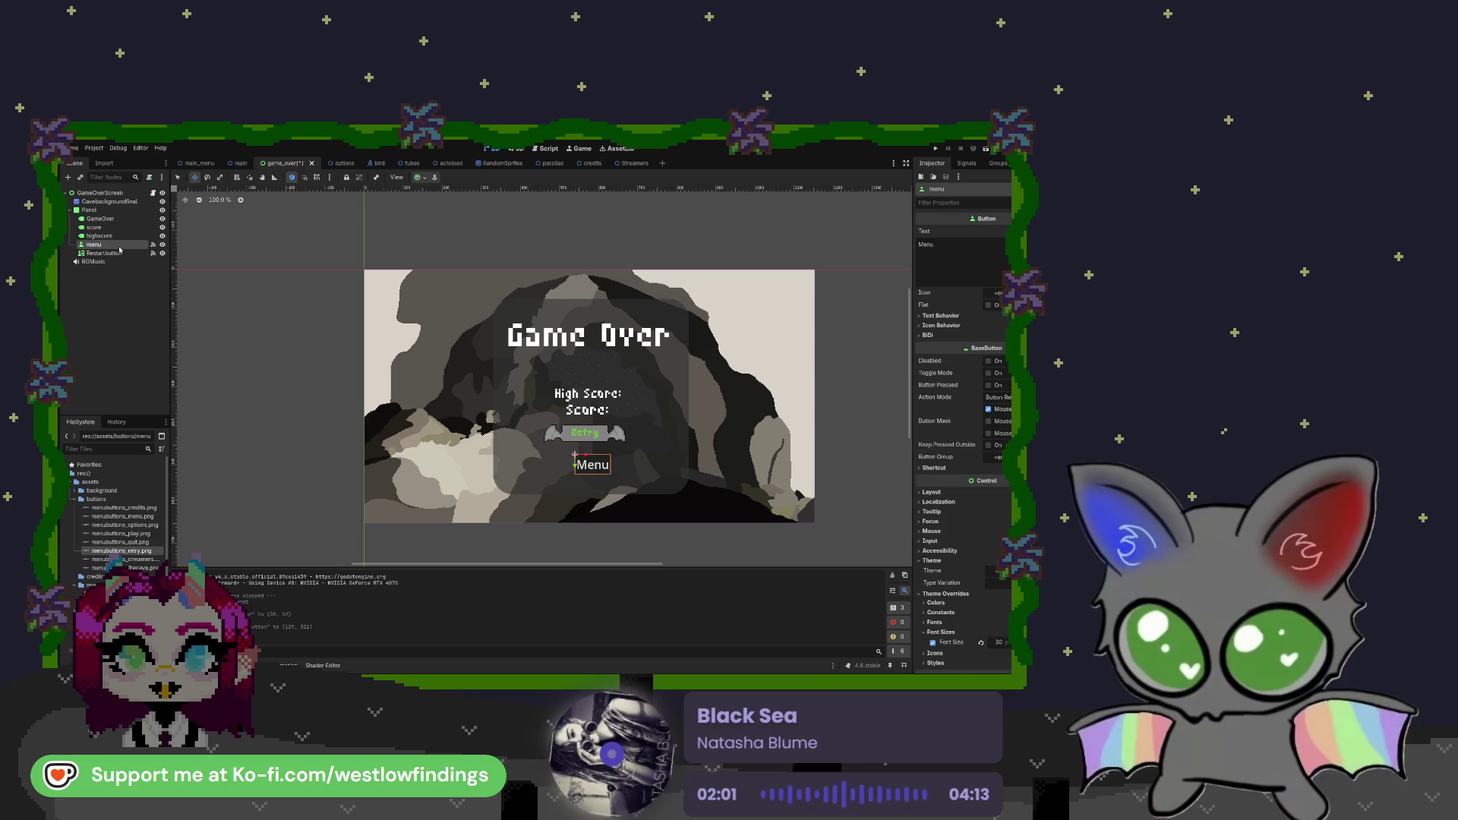
Delete the _on_menu_pressed function from game_over.gd and tidy the blank lines
click(153, 245)
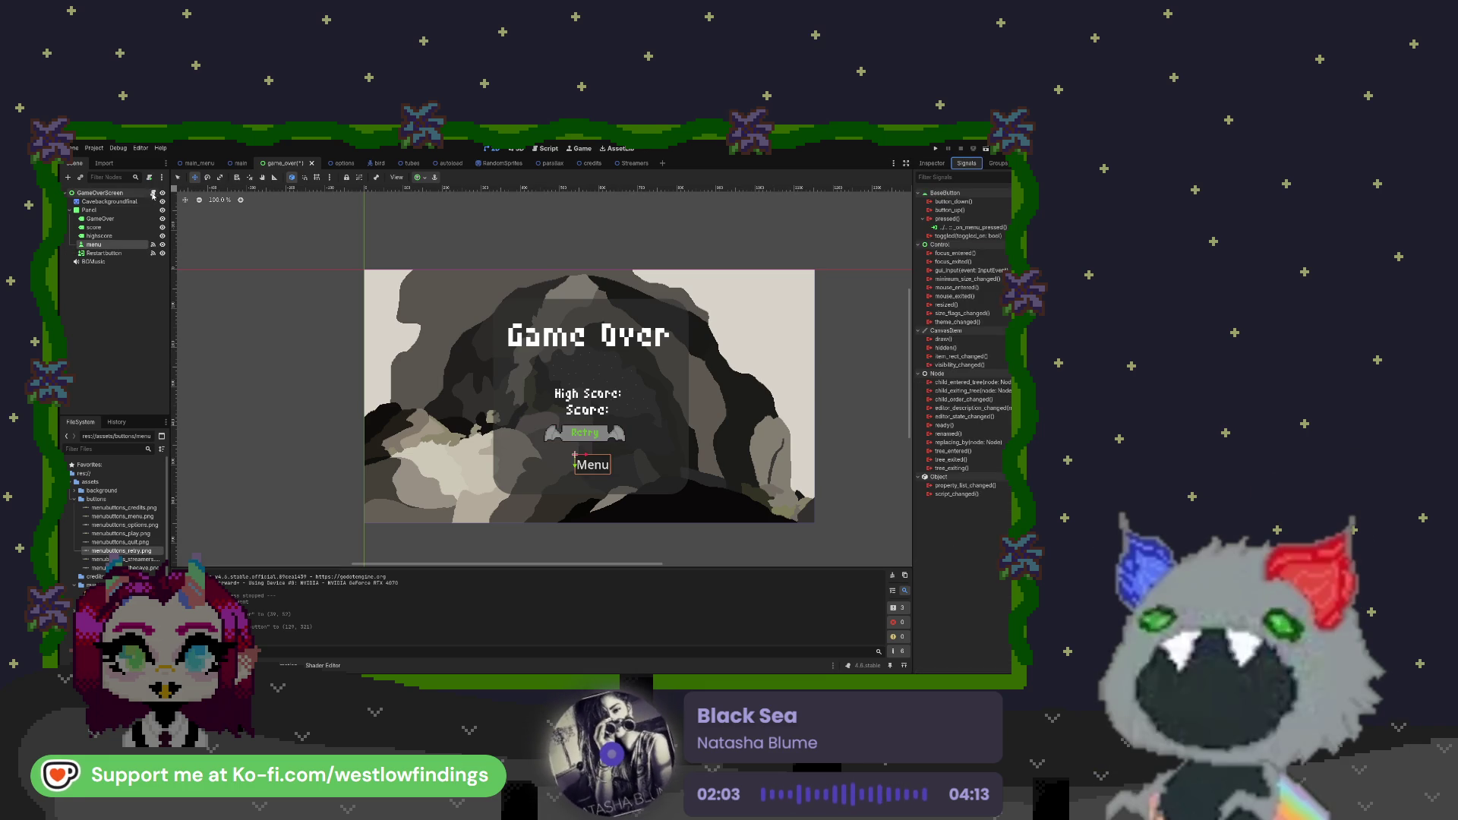
click(152, 193)
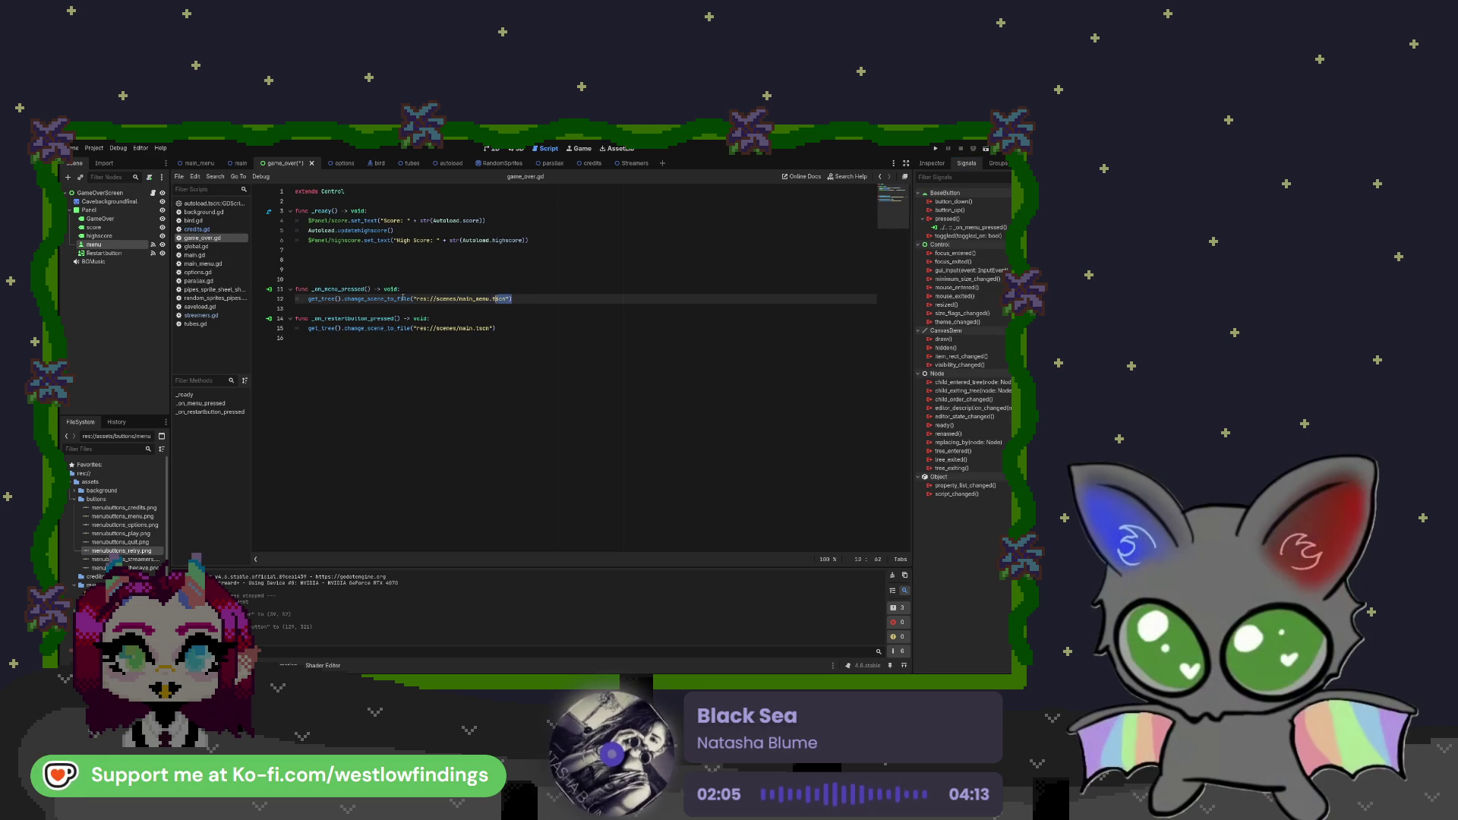
drag(512, 299, 291, 291)
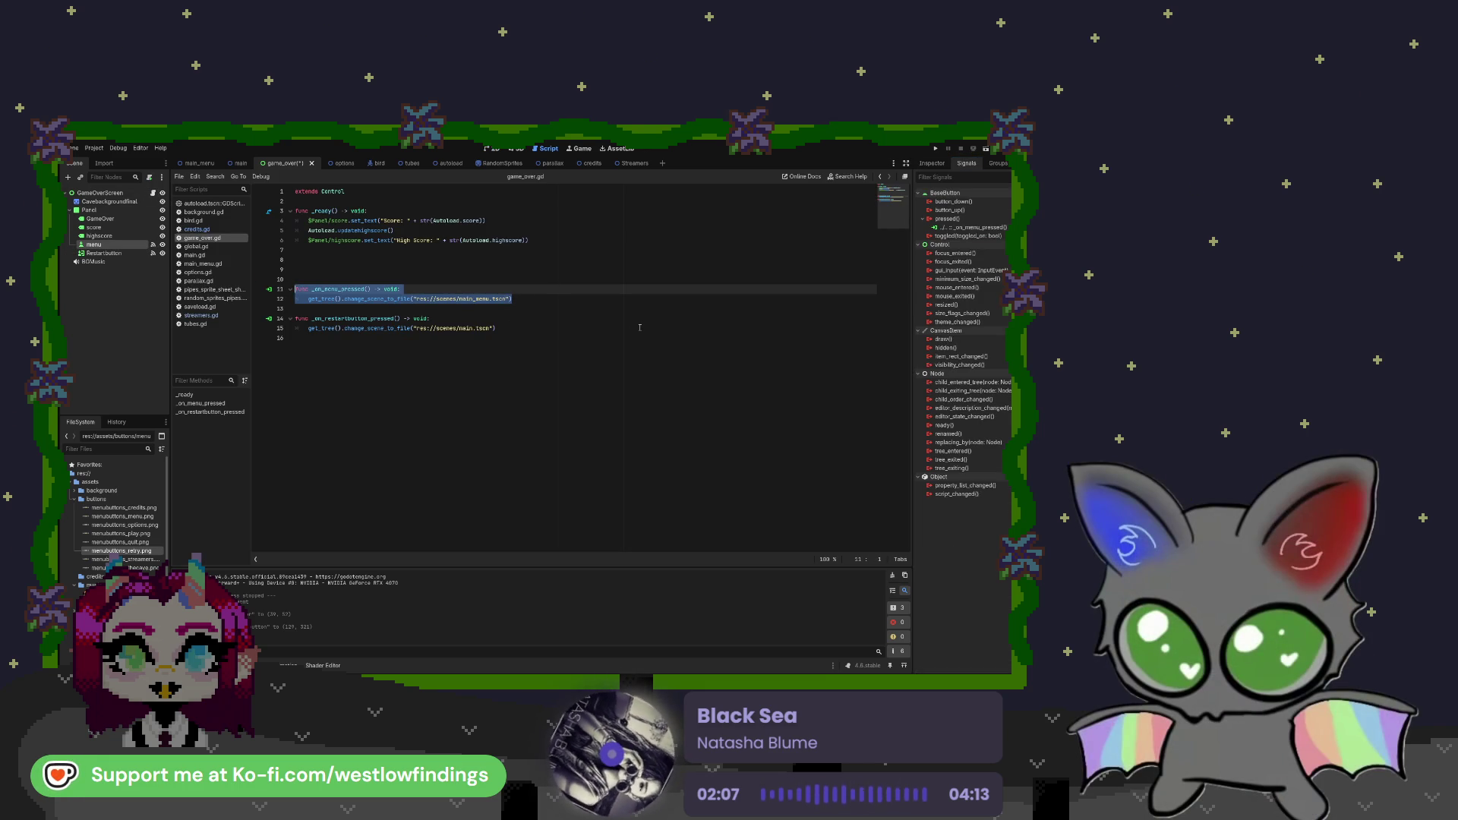
key(BackSpace)
key(BackSpace)
key(BackSpace)
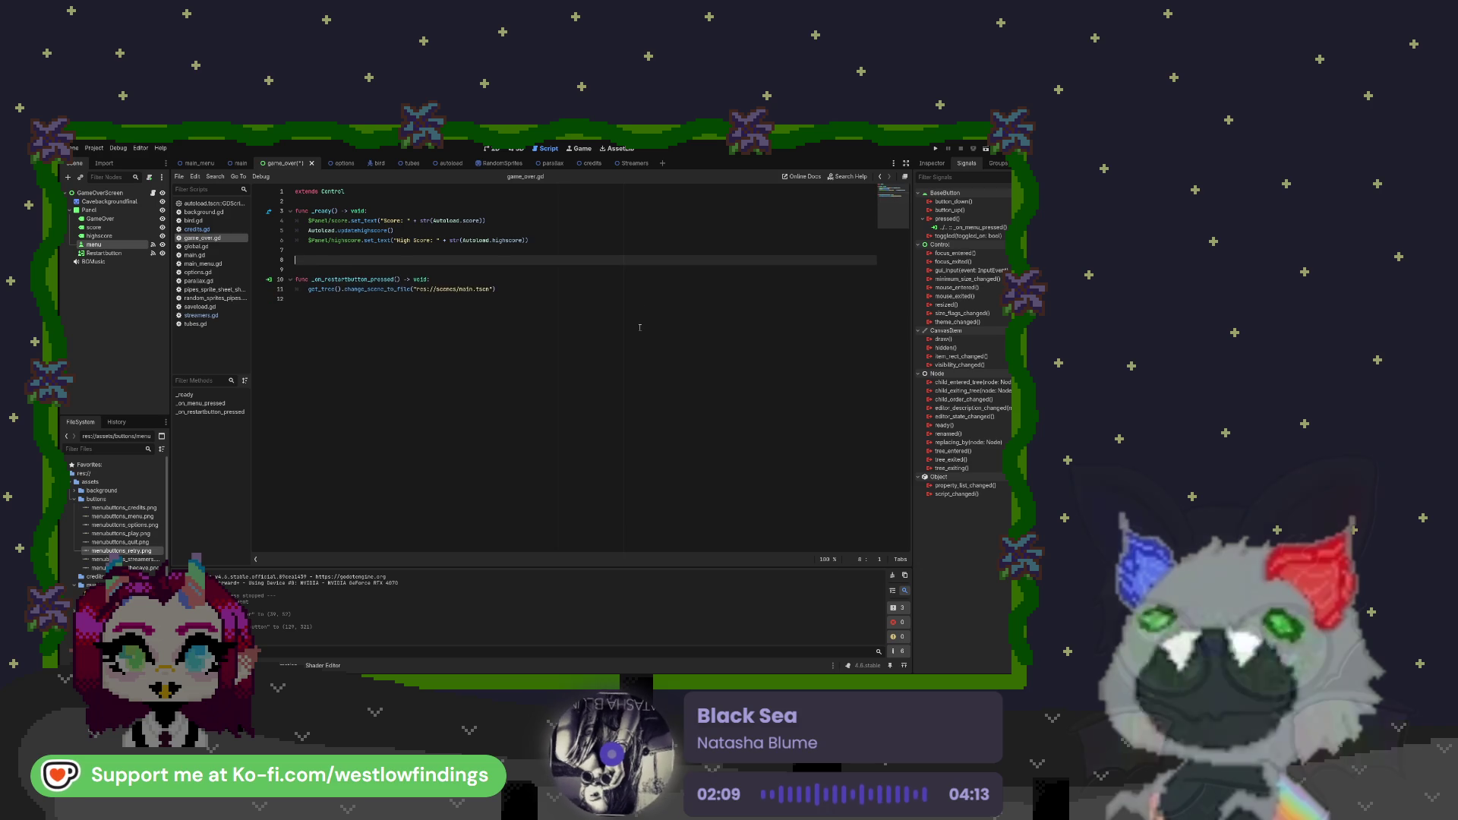
key(Delete)
key(Delete)
key(Down)
key(Down)
key(Return)
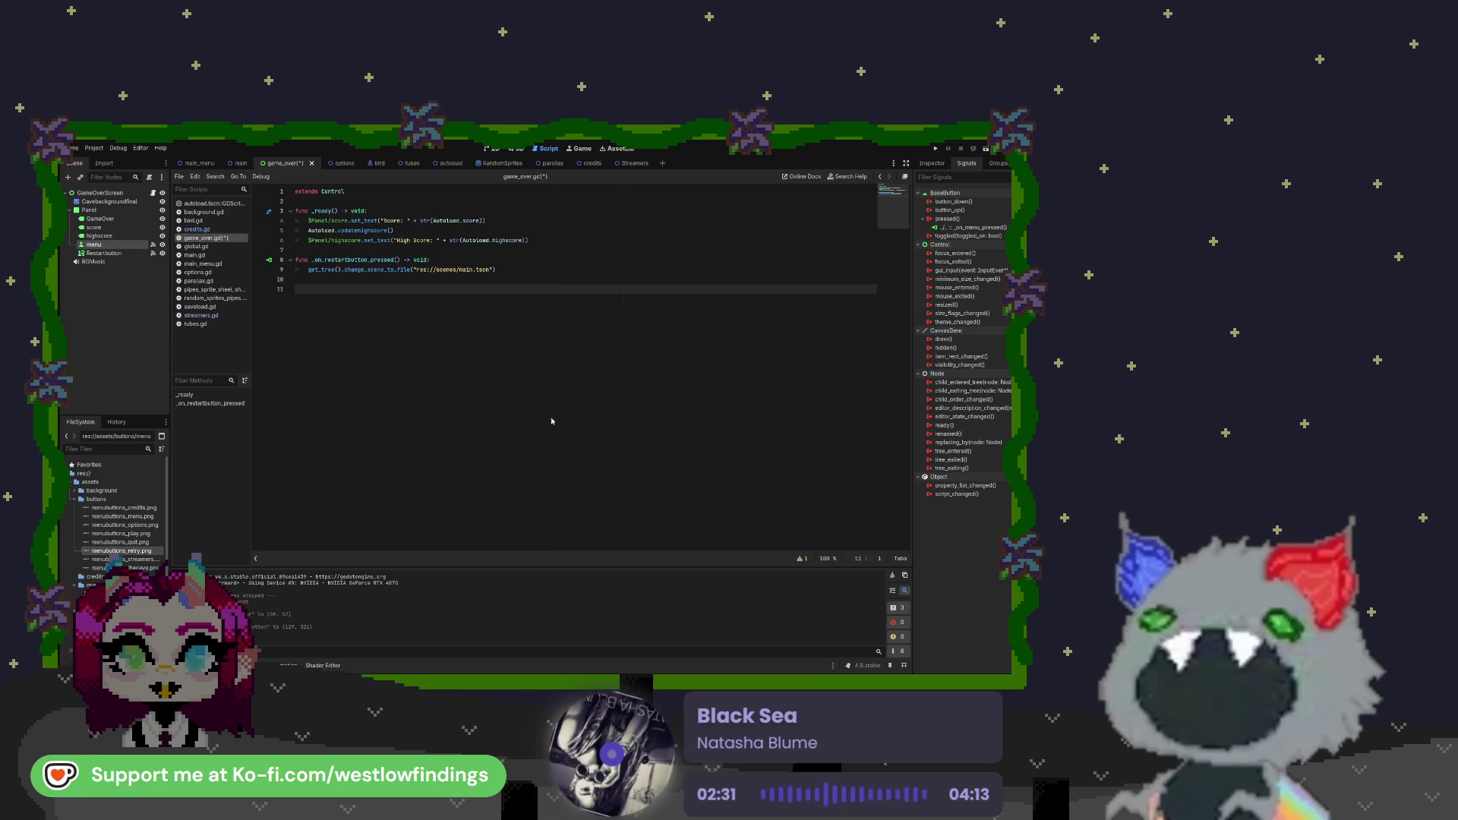
Remove the menu node from the game_over scene tree
key(Delete)
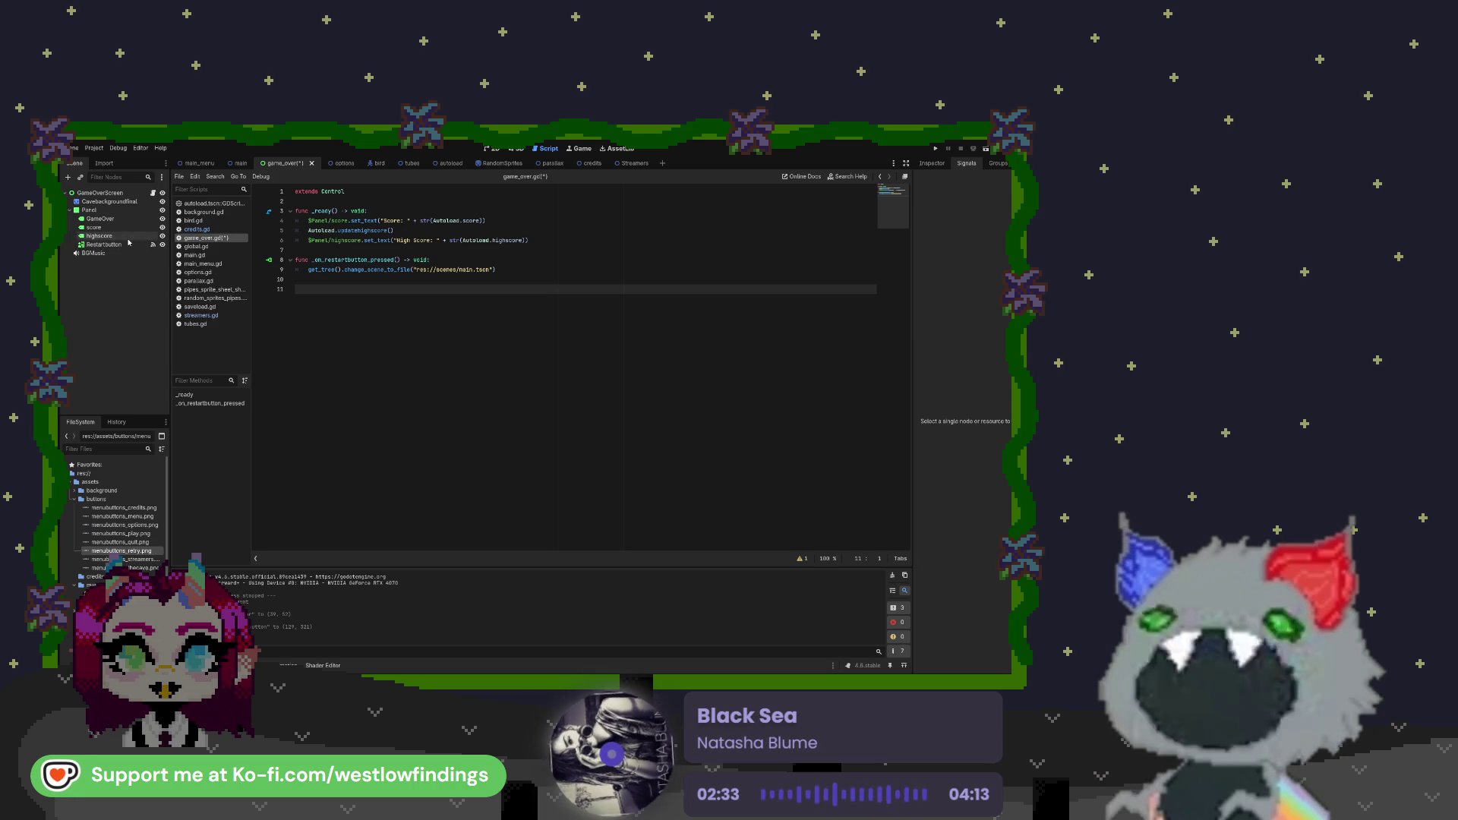
click(141, 246)
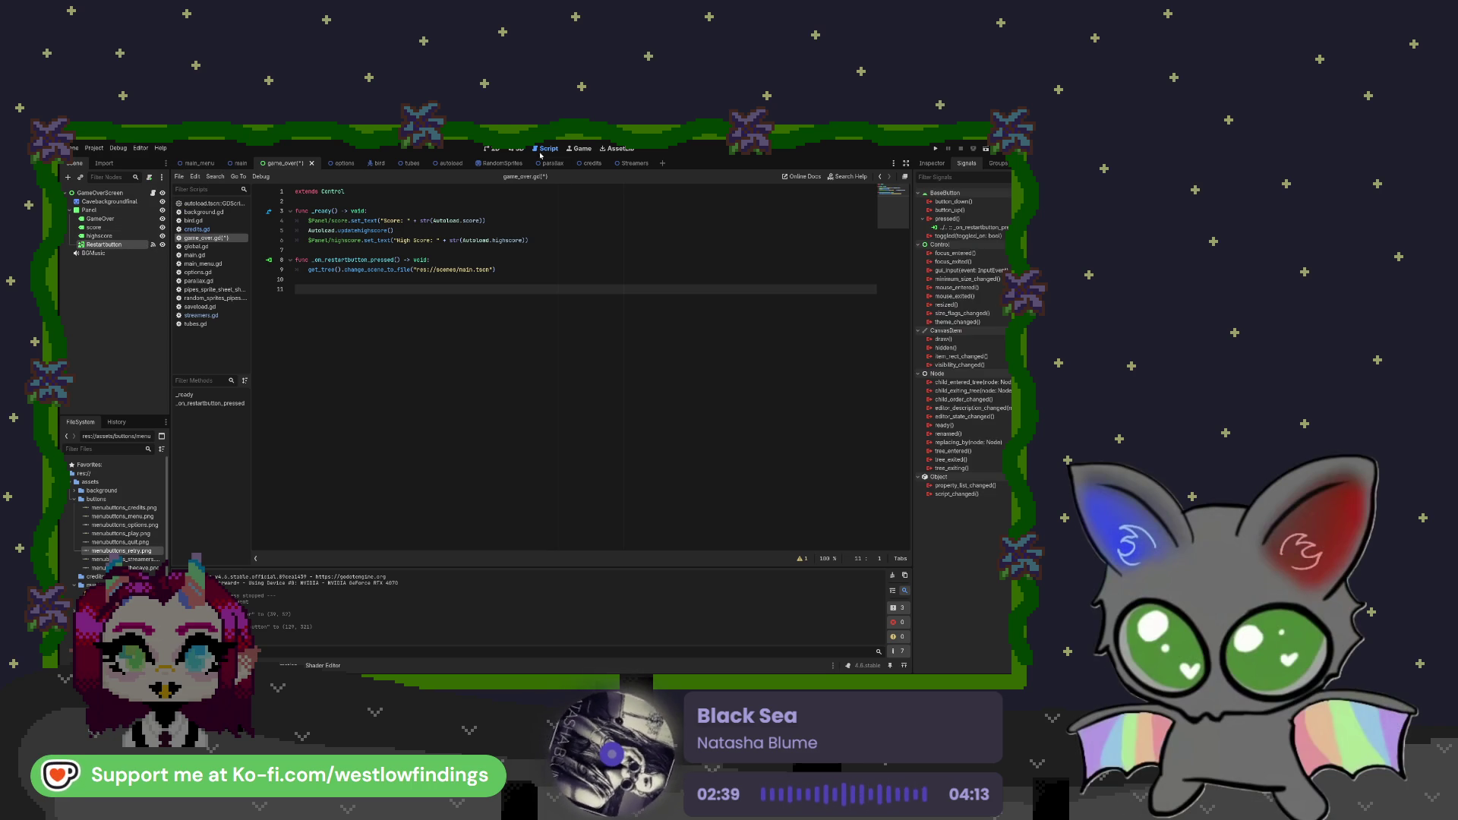
click(494, 150)
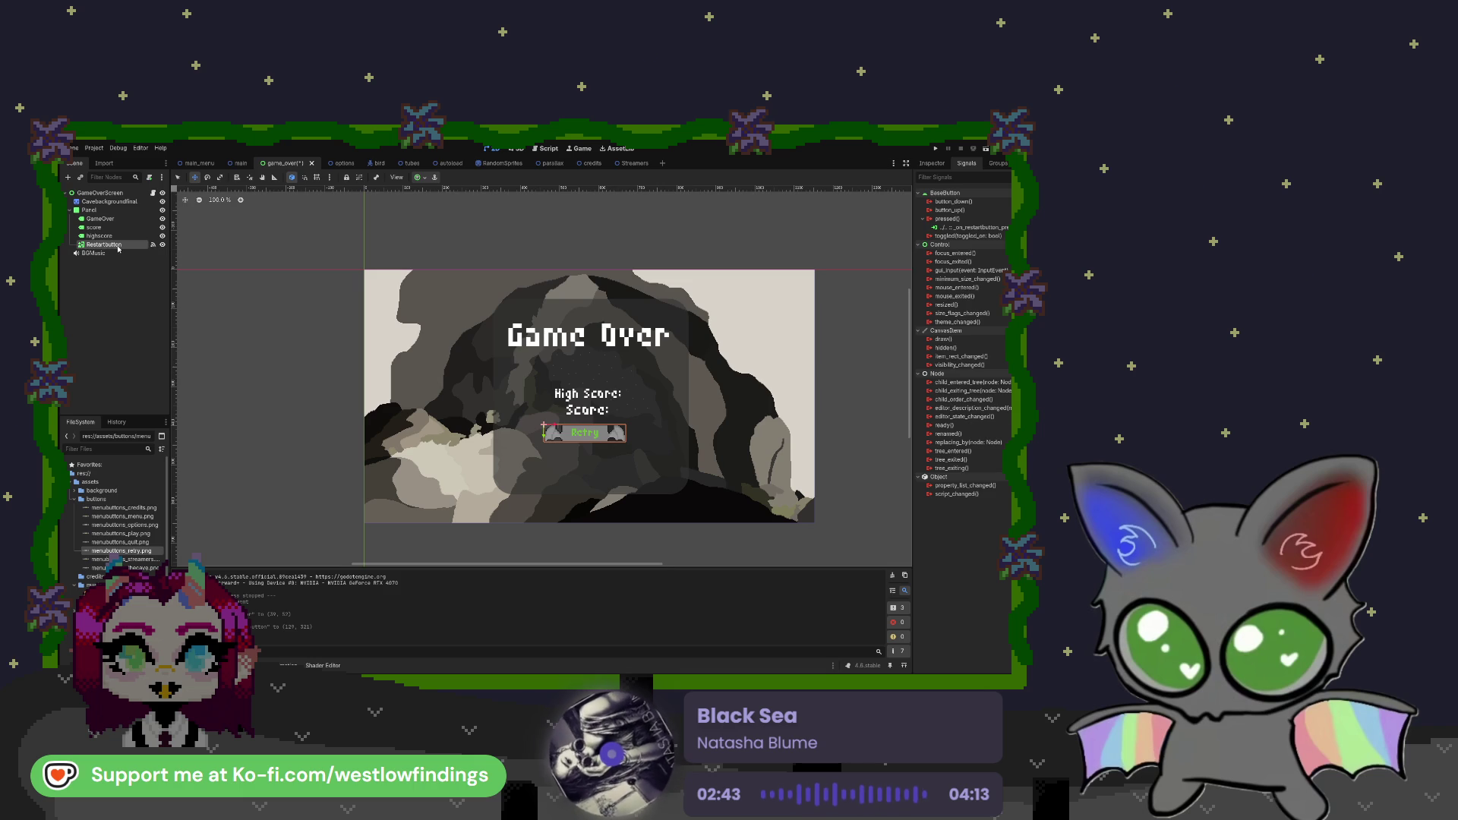
Duplicate Restartbutton, name the copy Menubutton, and open game_over.gd
key(ctrl+d)
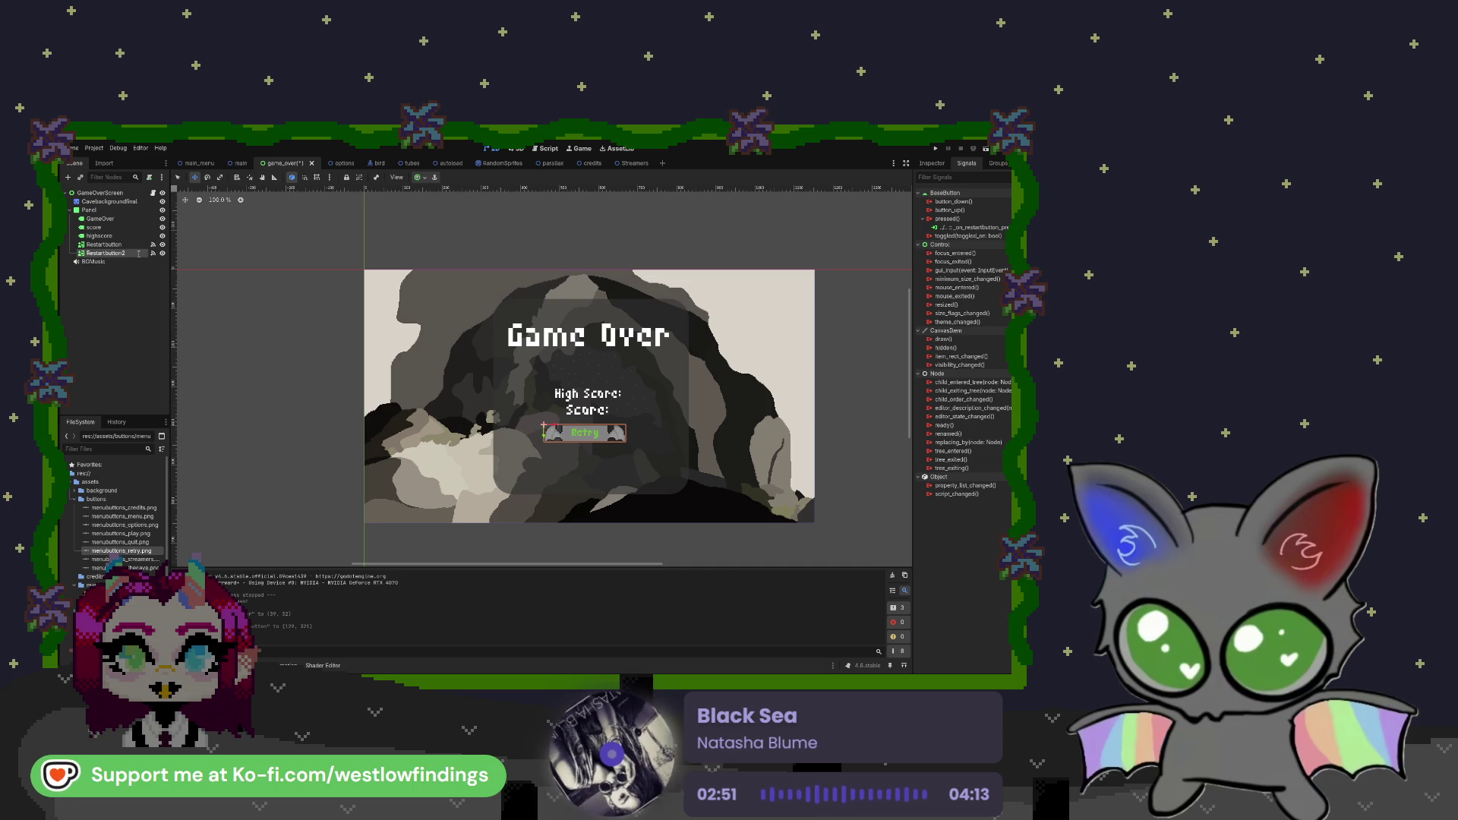
text(Menubutton)
key(Return)
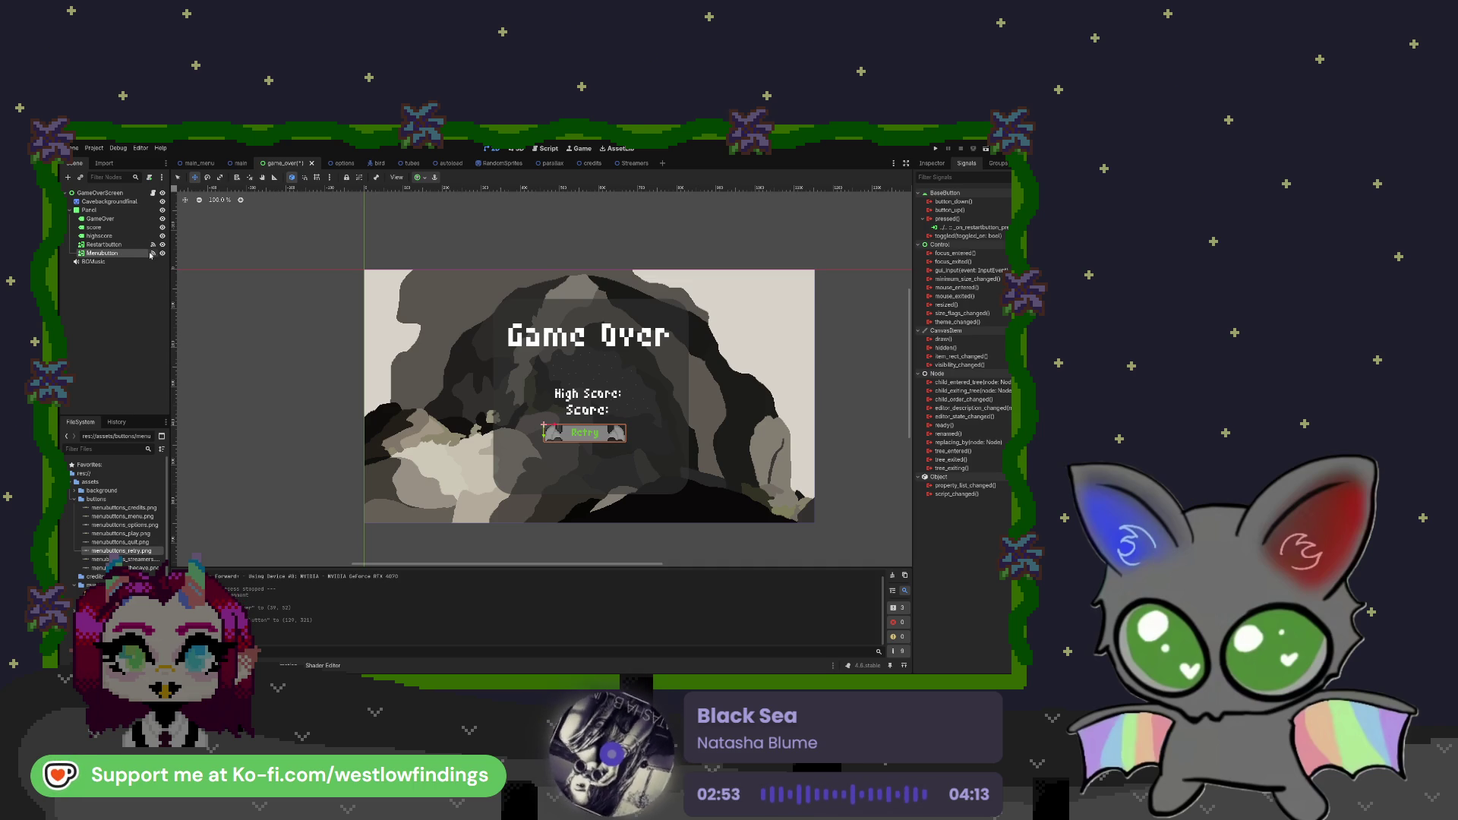
click(546, 151)
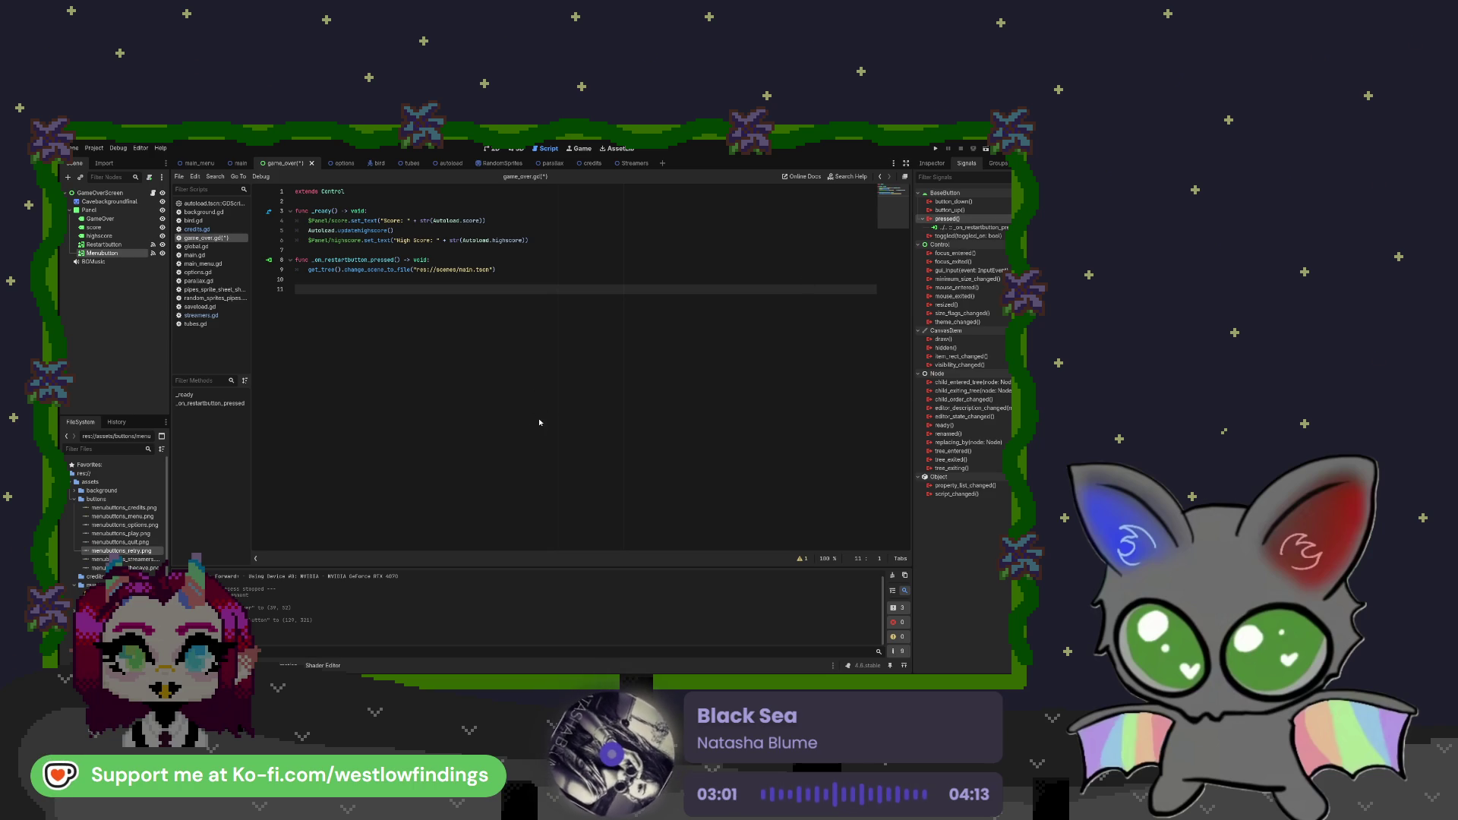
Connect Menubutton's pressed signal to a new handler and clear its placeholder body
click(320, 298)
key(BackSpace)
key(BackSpace)
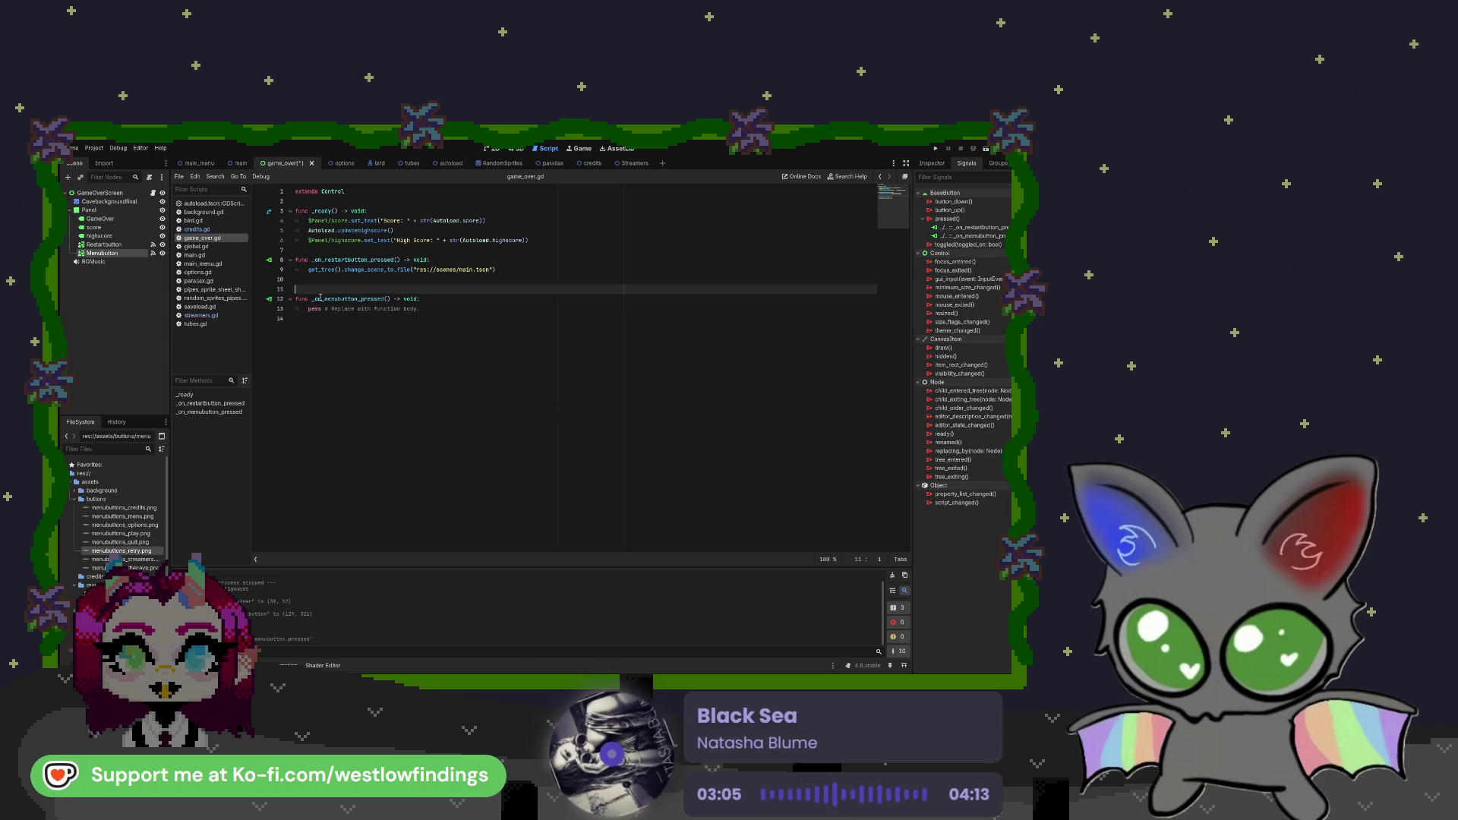
key(Down)
key(Down)
key(Down)
key(BackSpace)
key(ctrl+BackSpace)
key(ctrl+BackSpace)
key(ctrl+BackSpace)
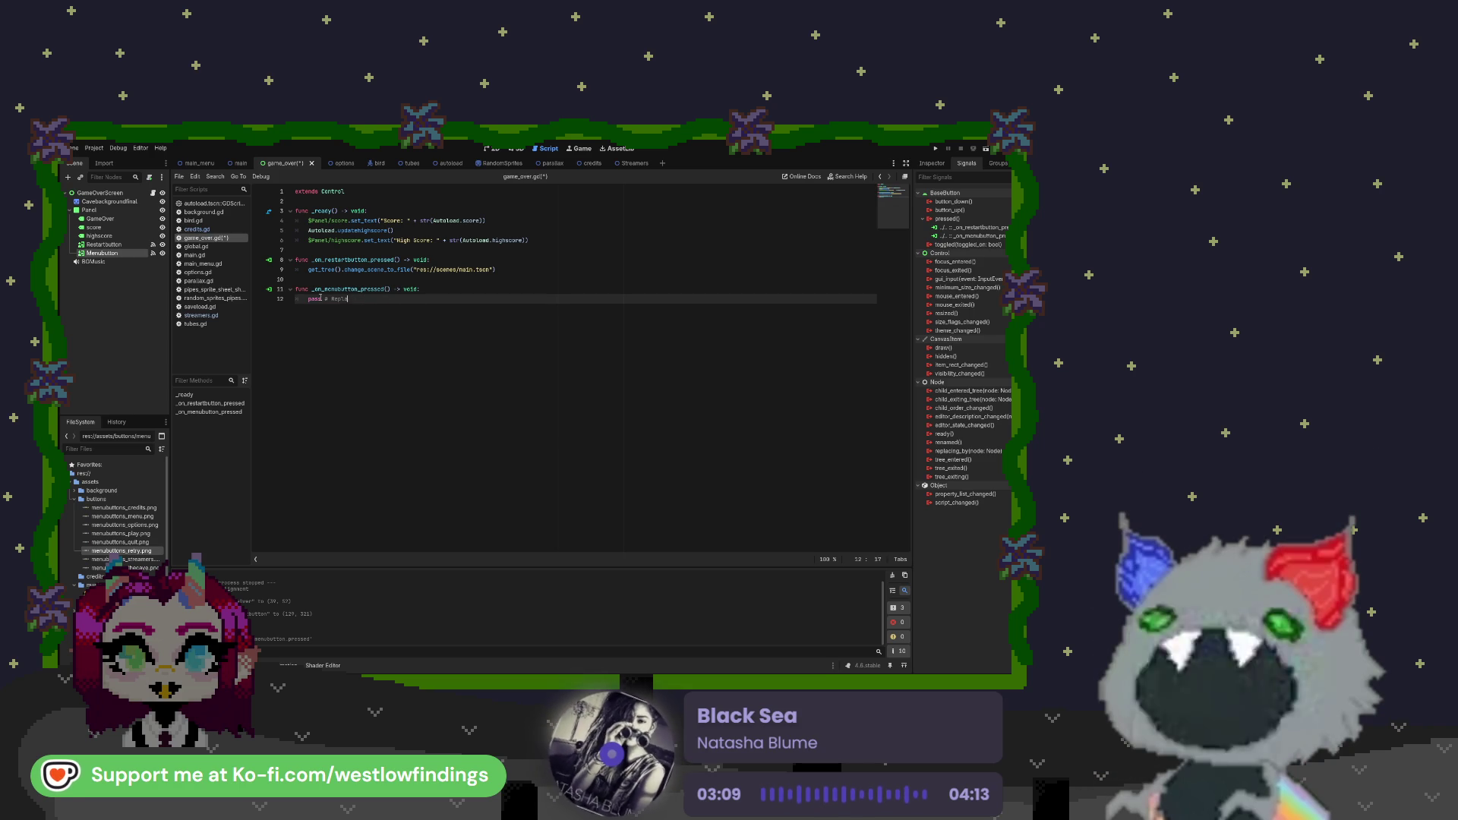
key(ctrl+BackSpace)
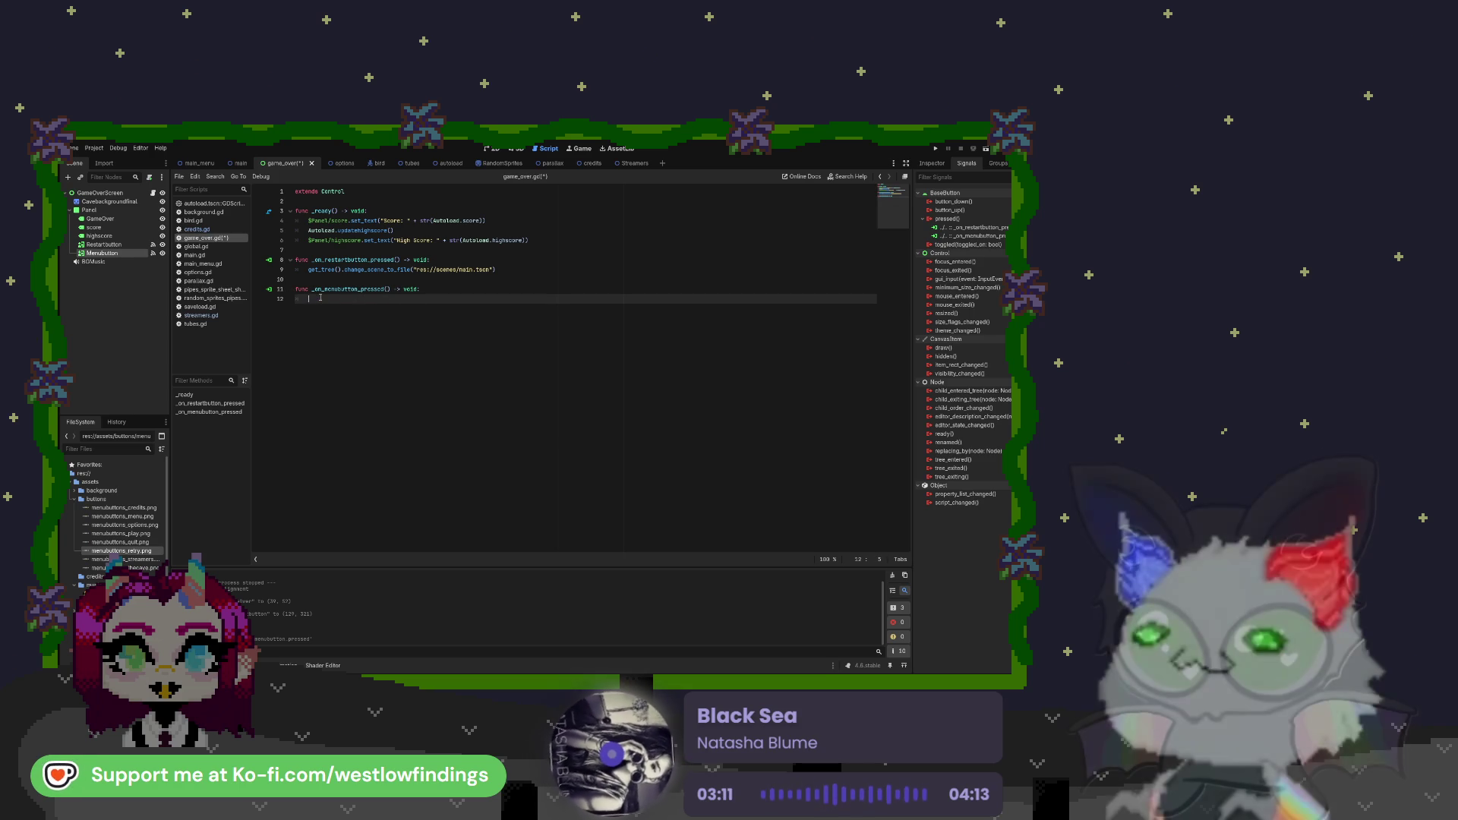
Fill the handler with get_tree().change_scene_to_file("res://scenes/main_menu.tscn")
text(get_tree)
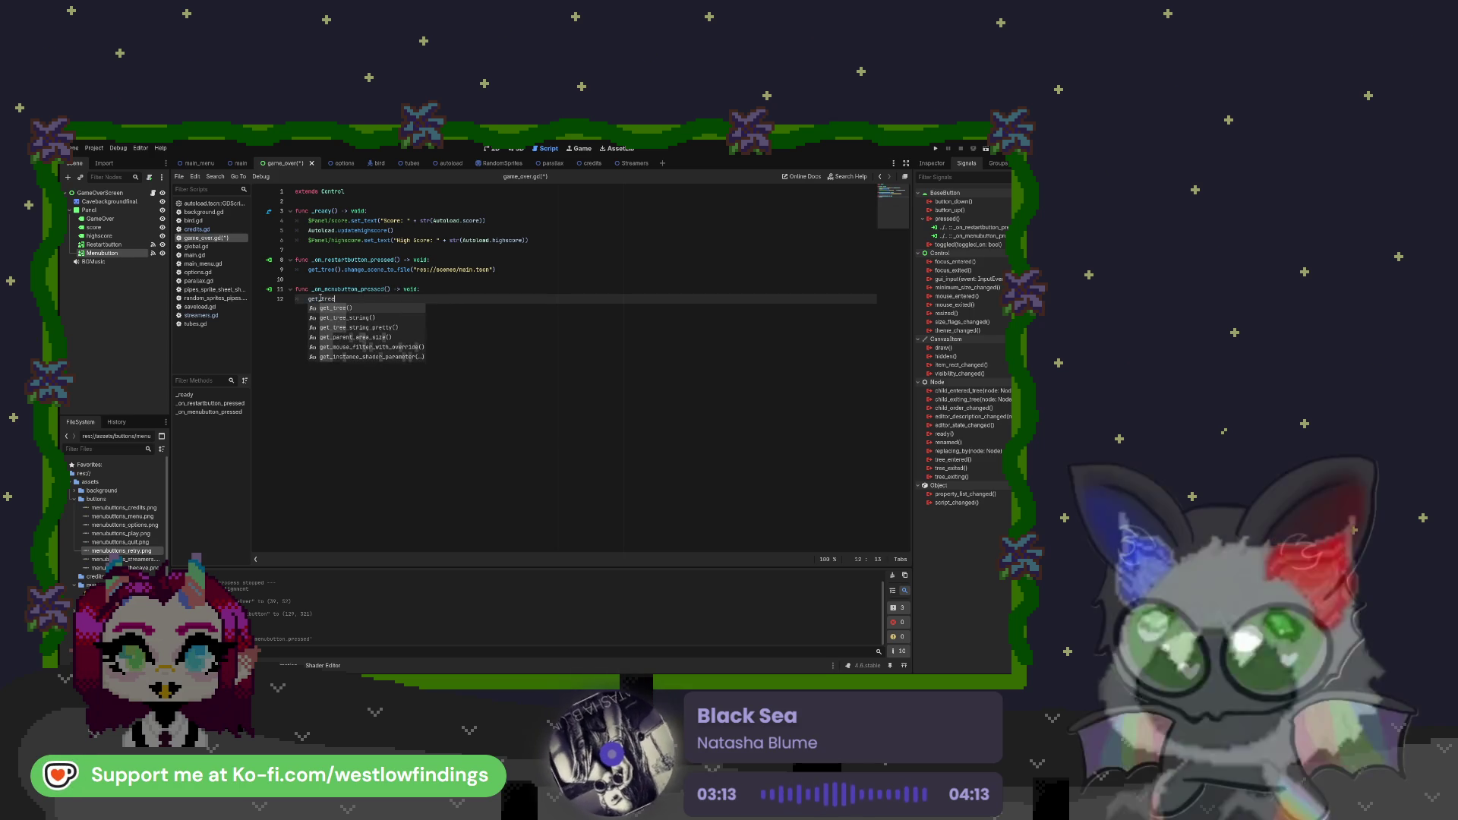
key(Return)
text(.)
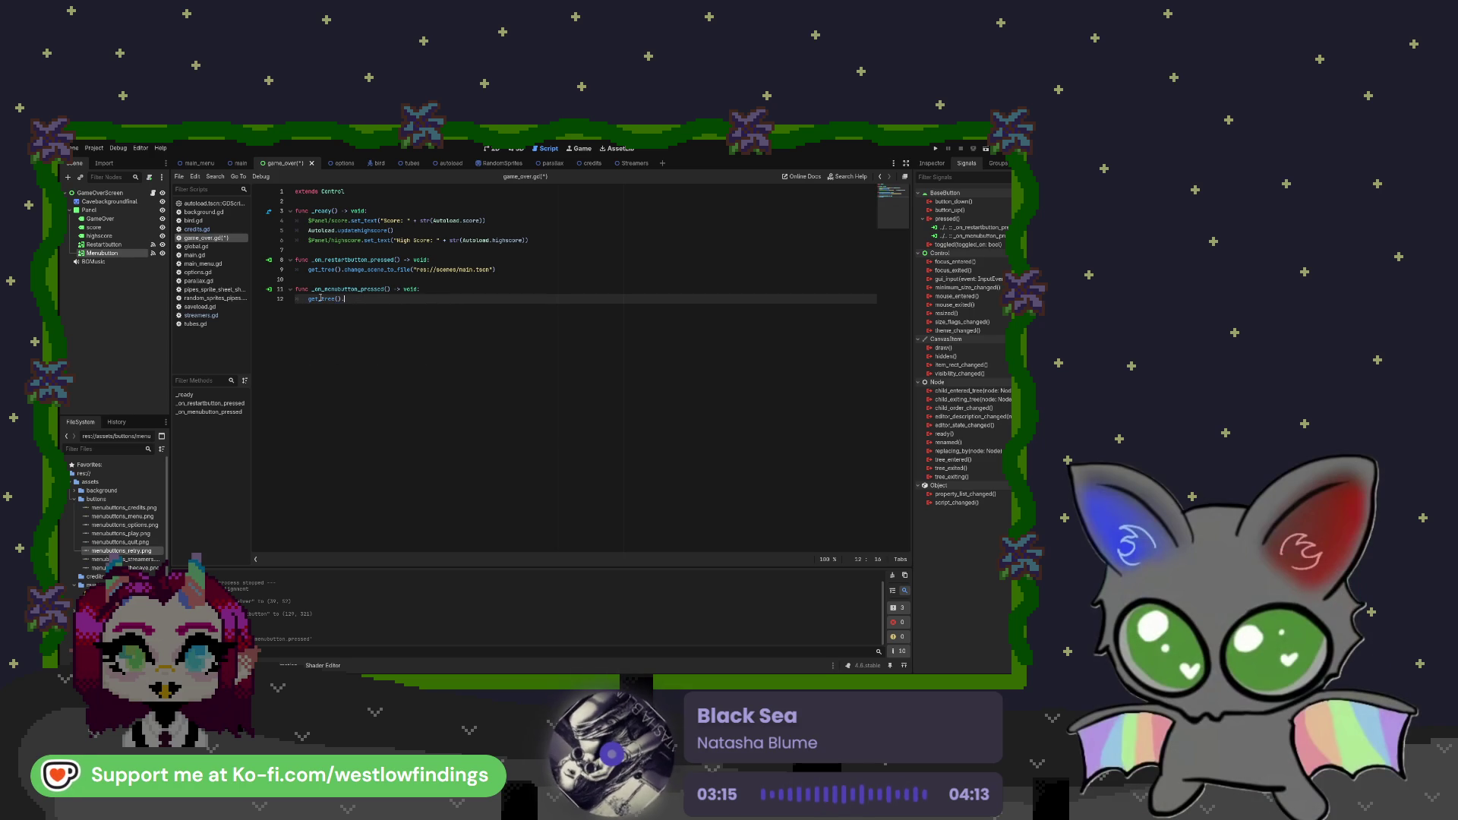
text(changes)
key(Return)
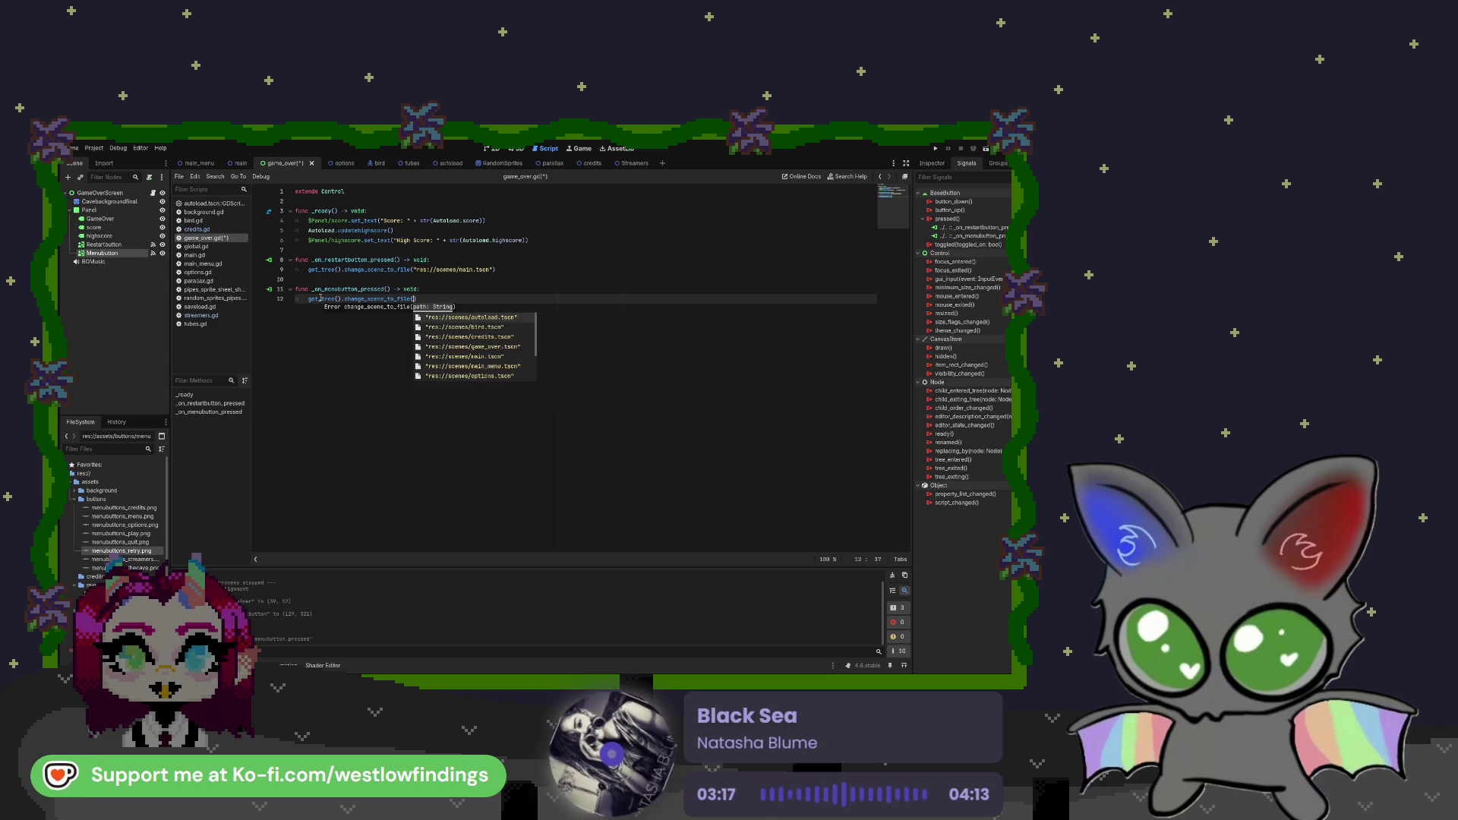
key(Down)
key(Down)
key(Down)
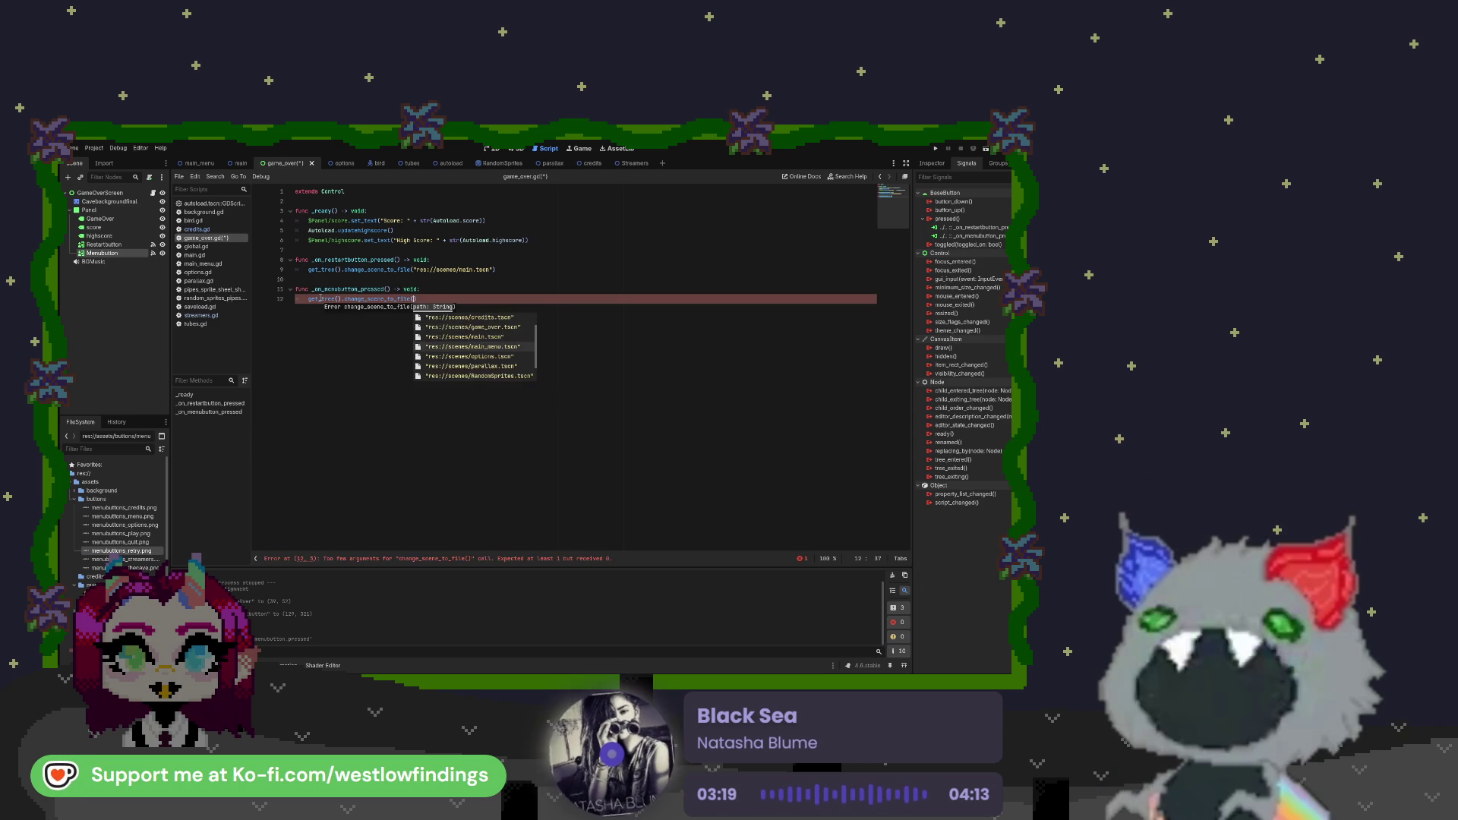
key(Return)
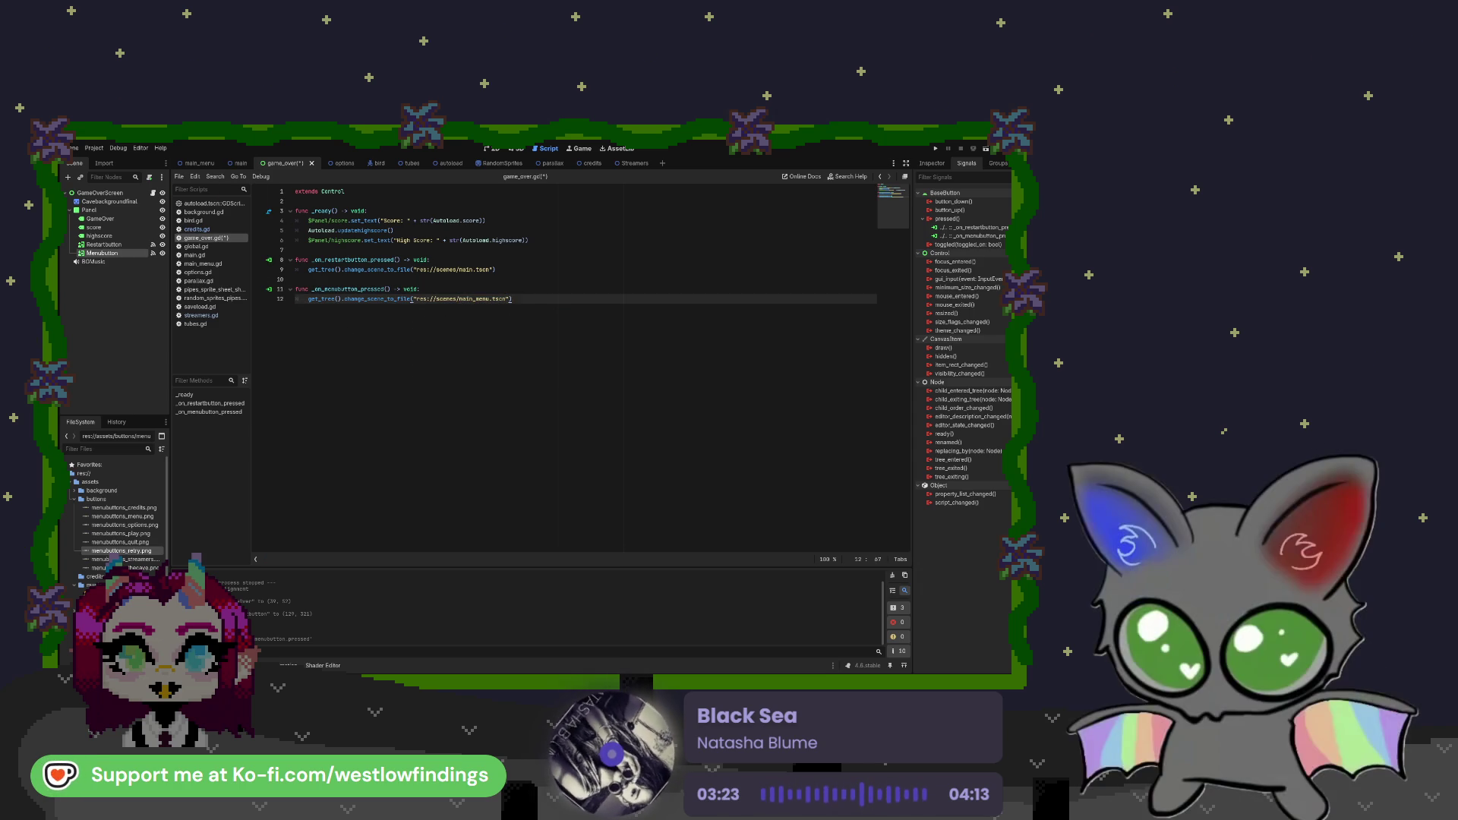
click(504, 149)
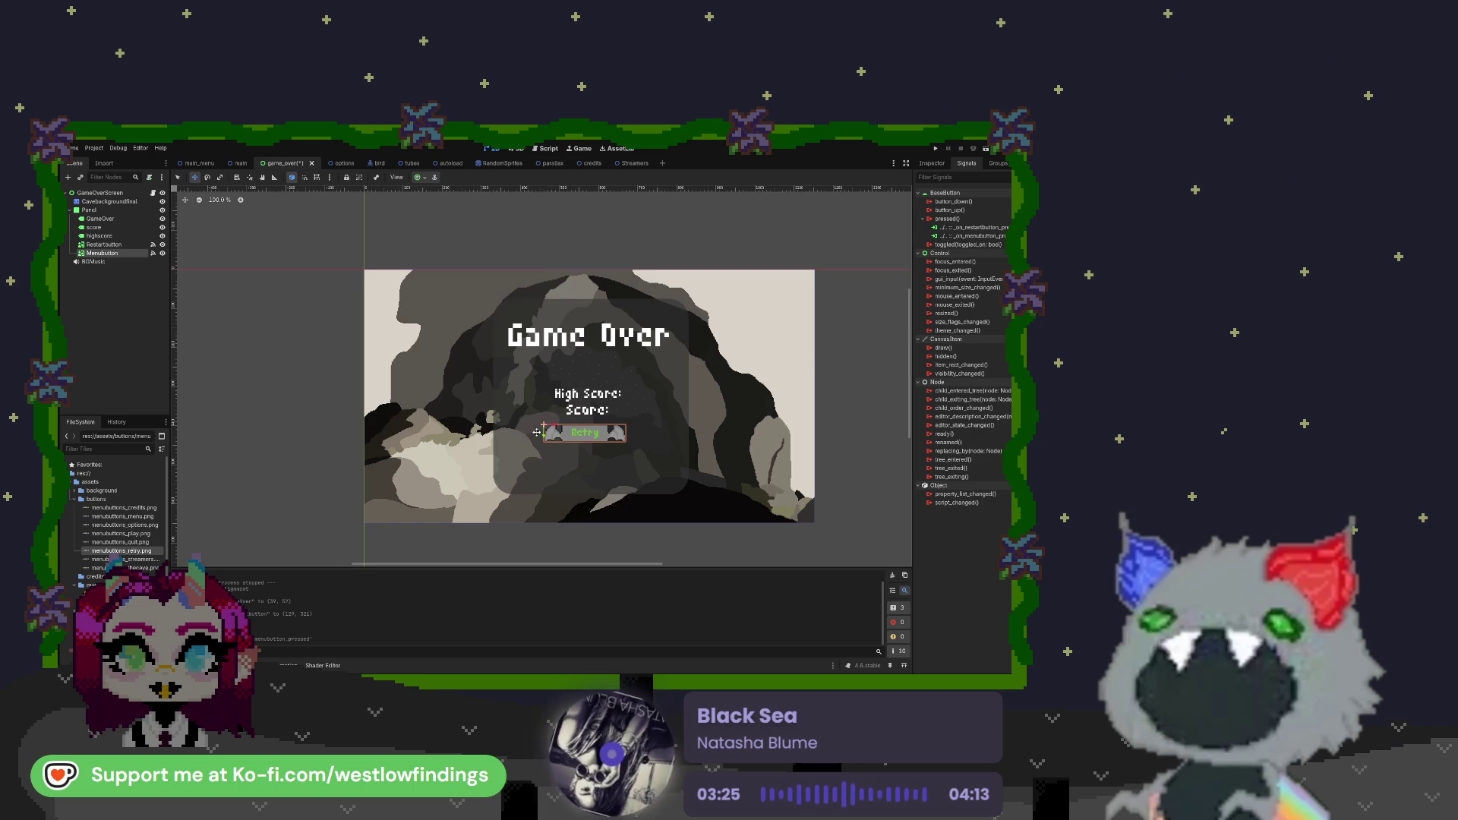
Place Menubutton just below Retry and give it the menu button PNG as its Normal texture
drag(544, 433, 544, 454)
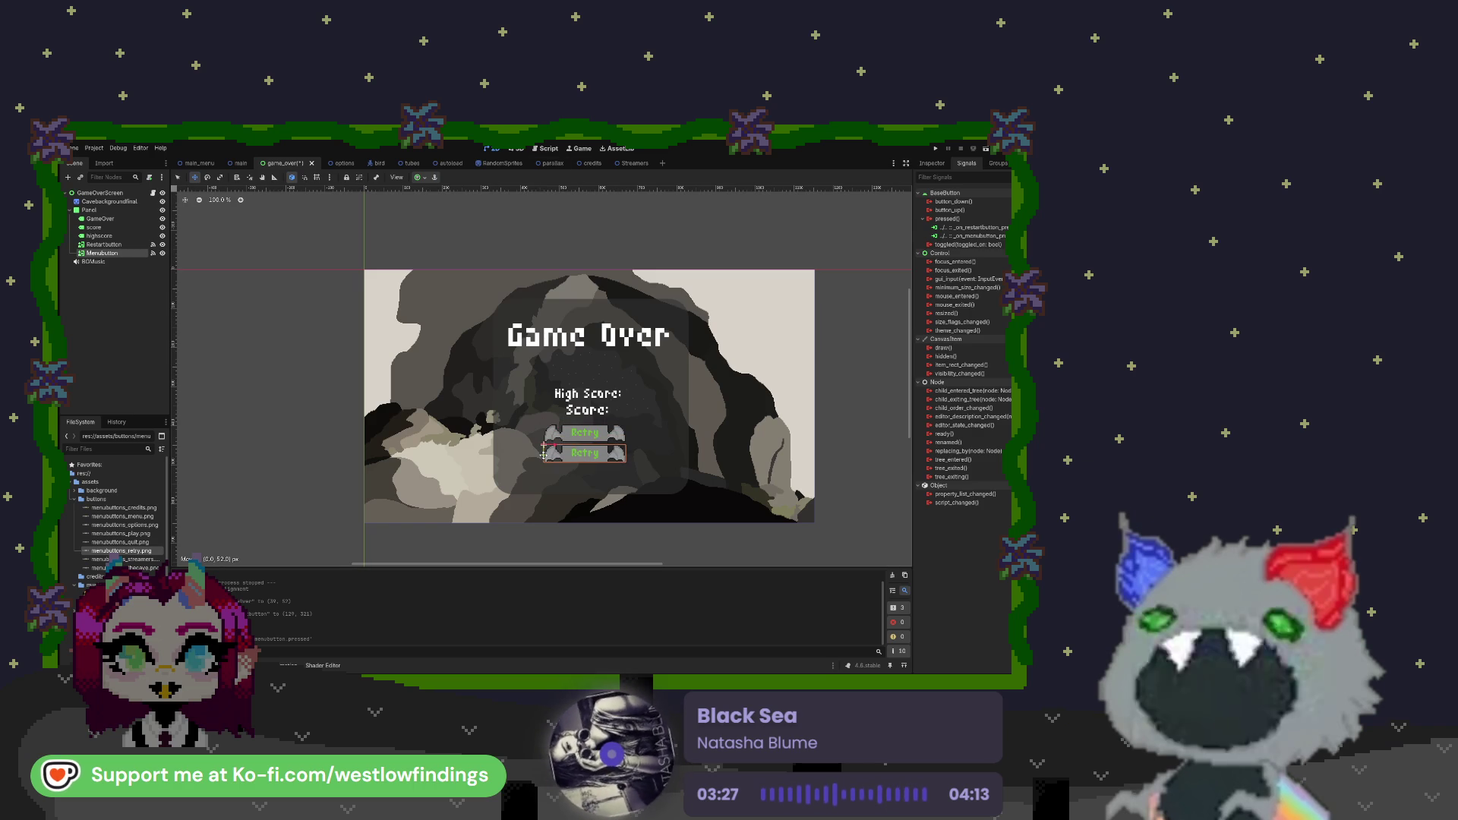
click(932, 163)
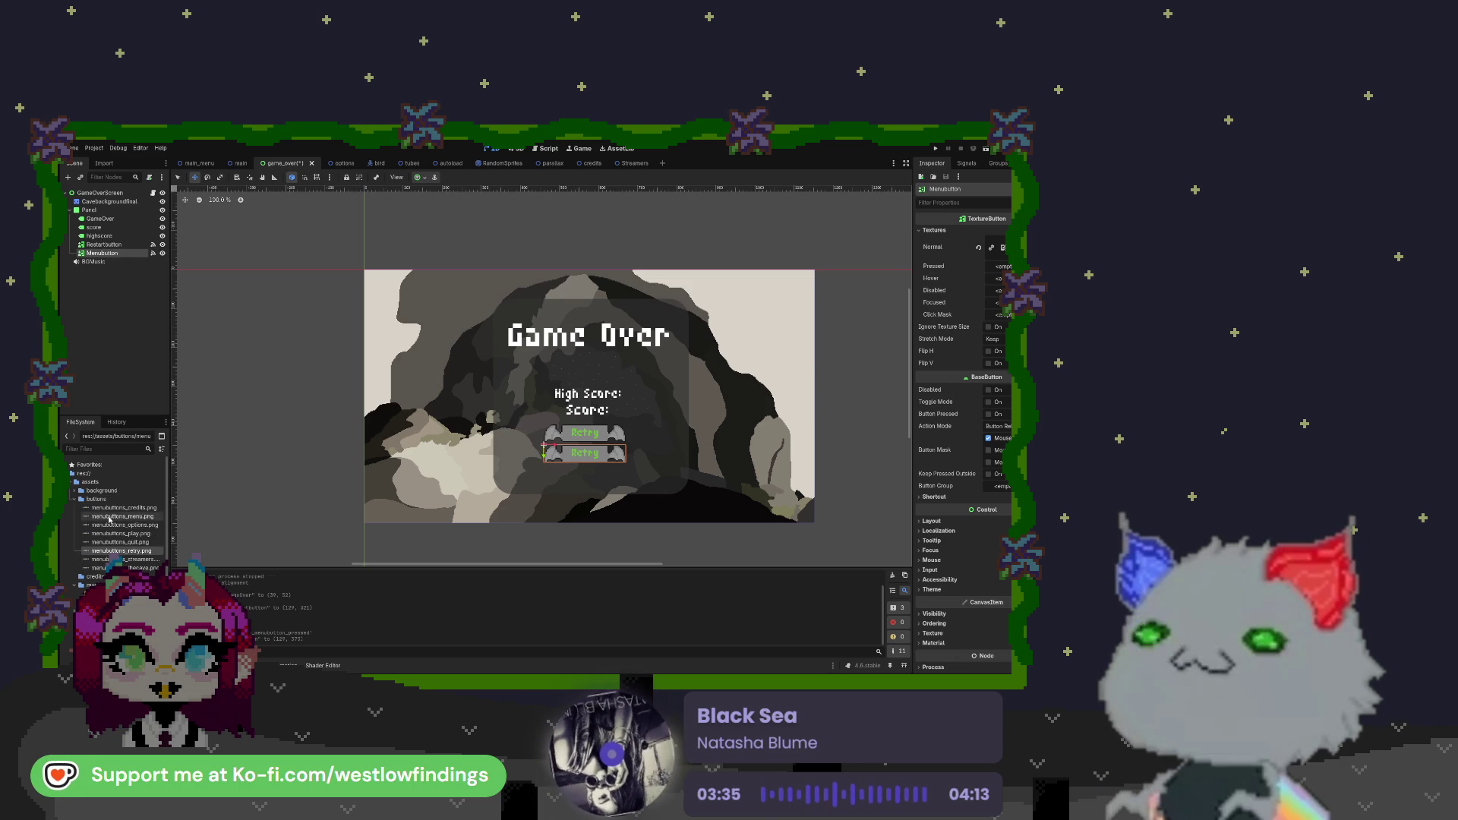
drag(104, 519, 996, 247)
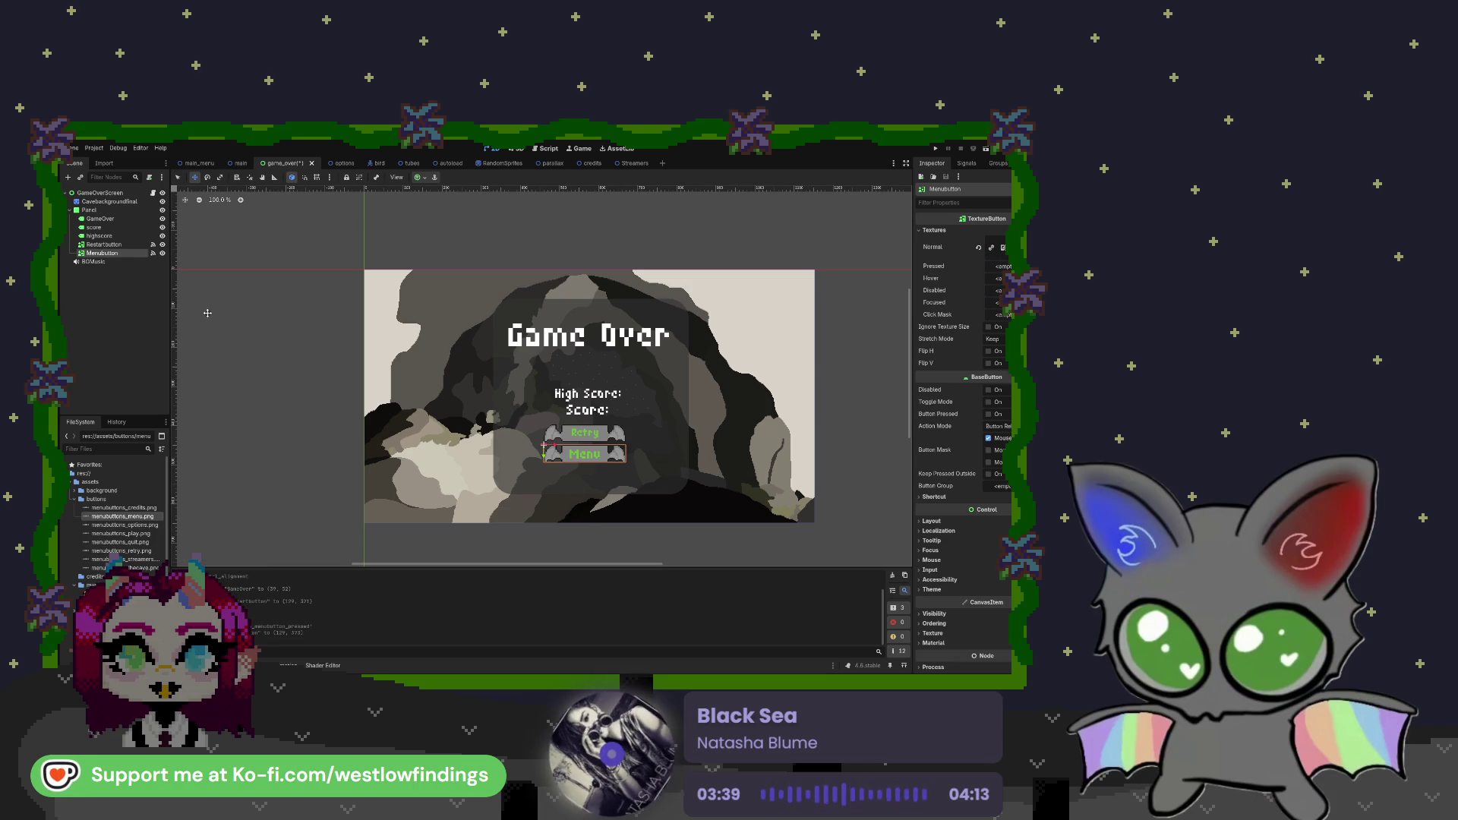
ctrl+click(104, 244)
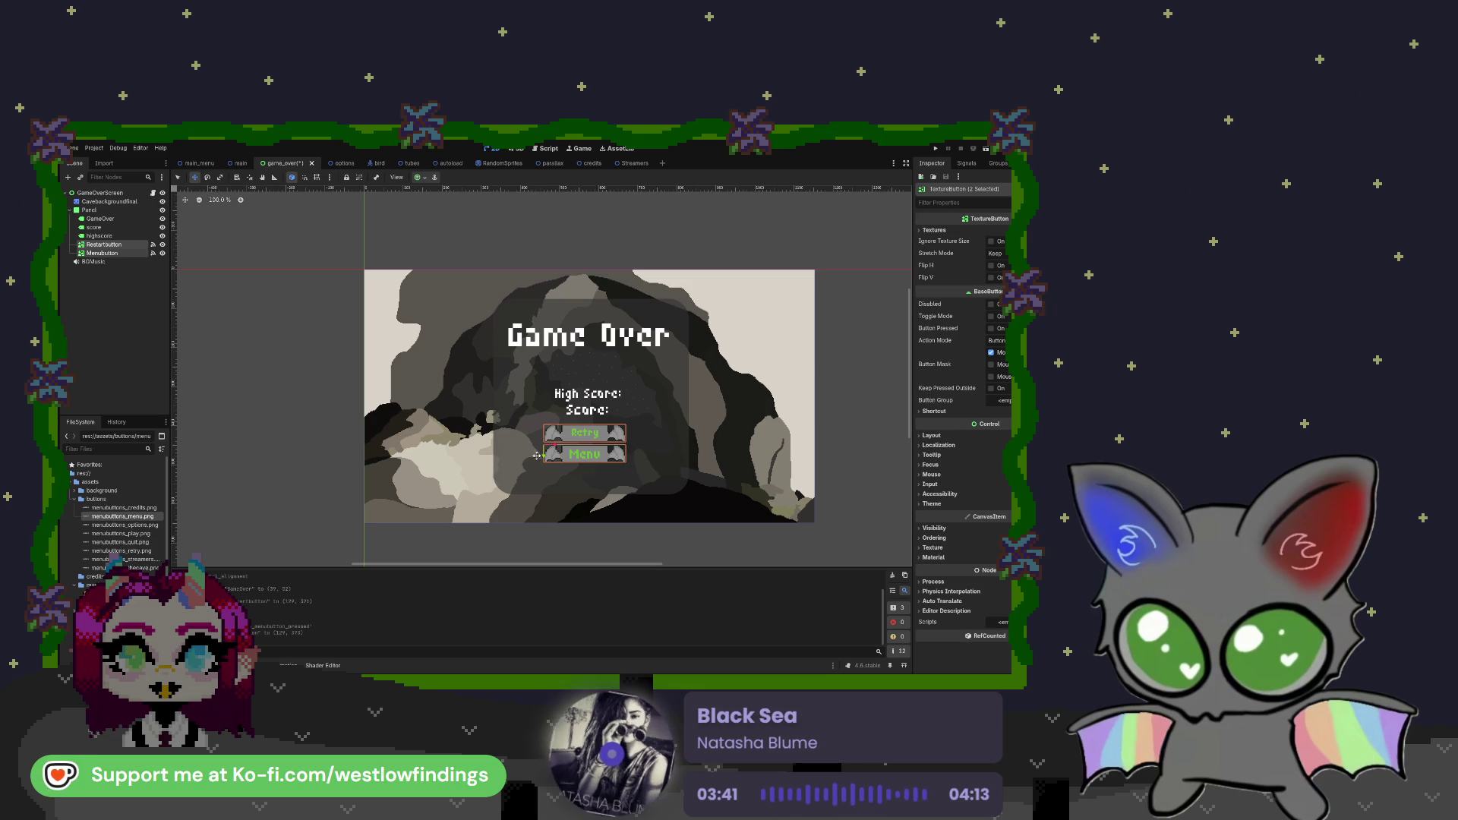
Enlarge the Retry and Menu buttons, shift both left, and nudge Menu slightly lower
click(221, 177)
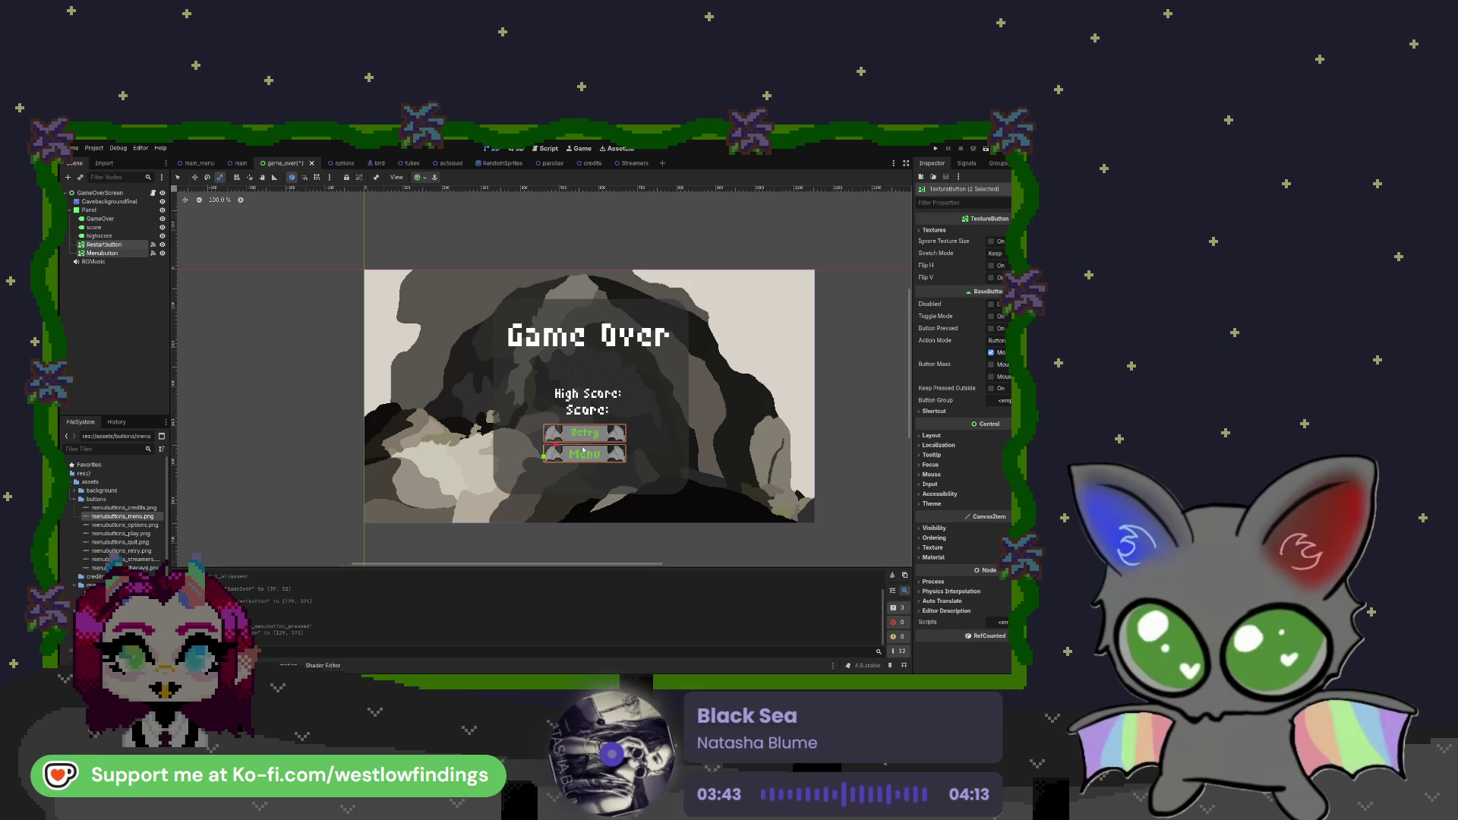
drag(545, 458, 557, 448)
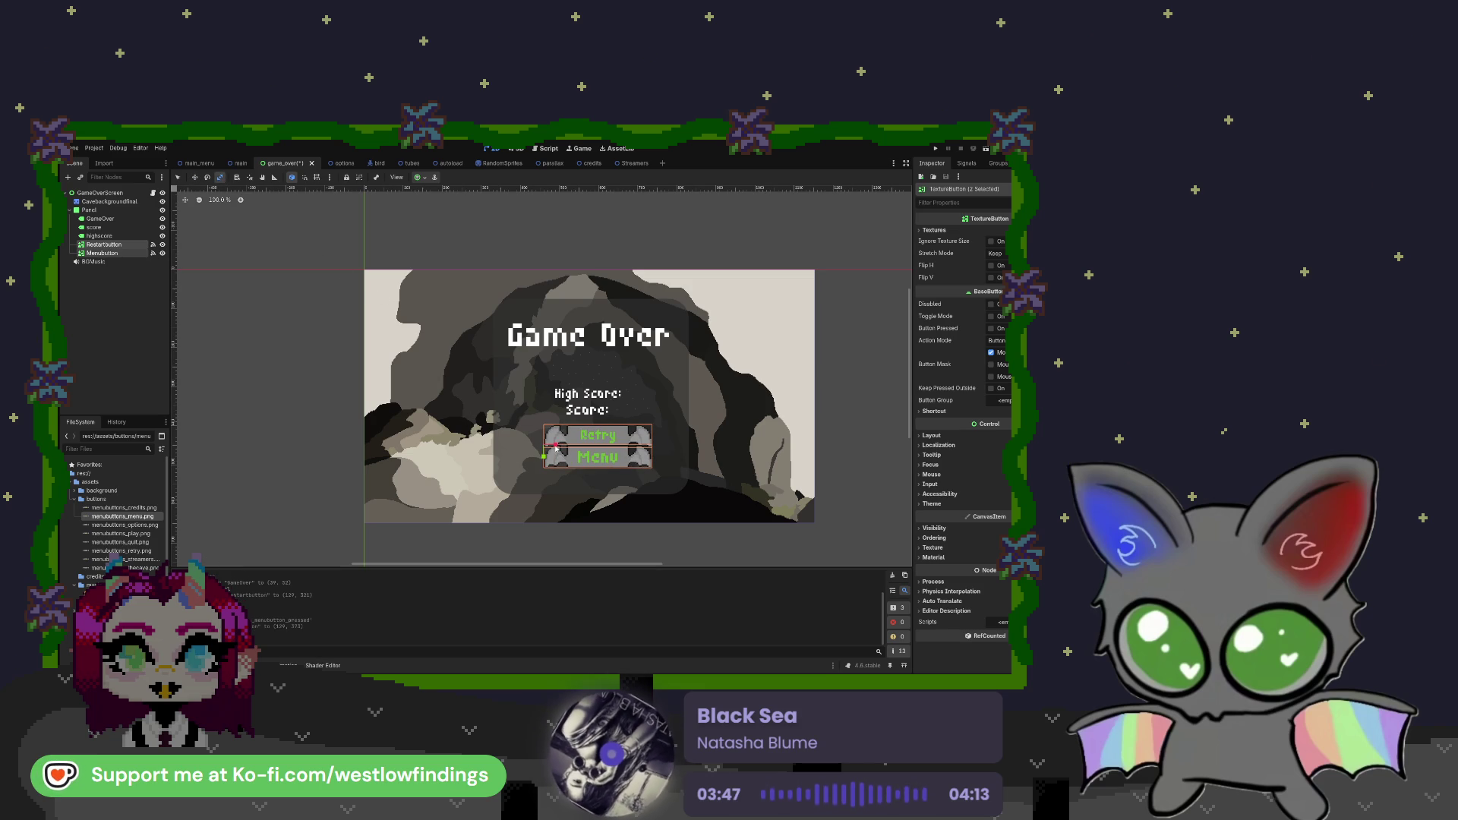
click(194, 177)
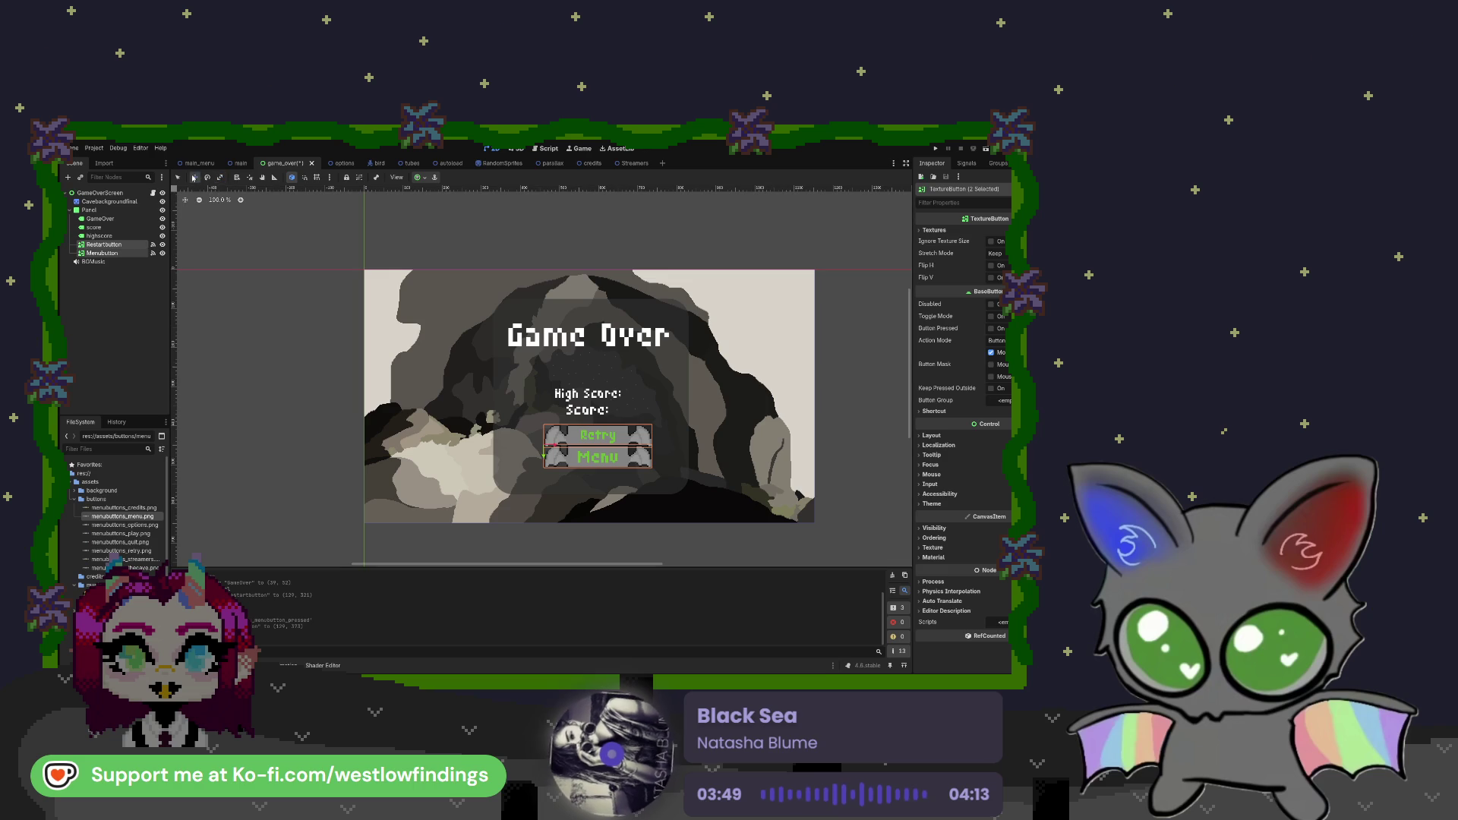
drag(552, 444, 540, 444)
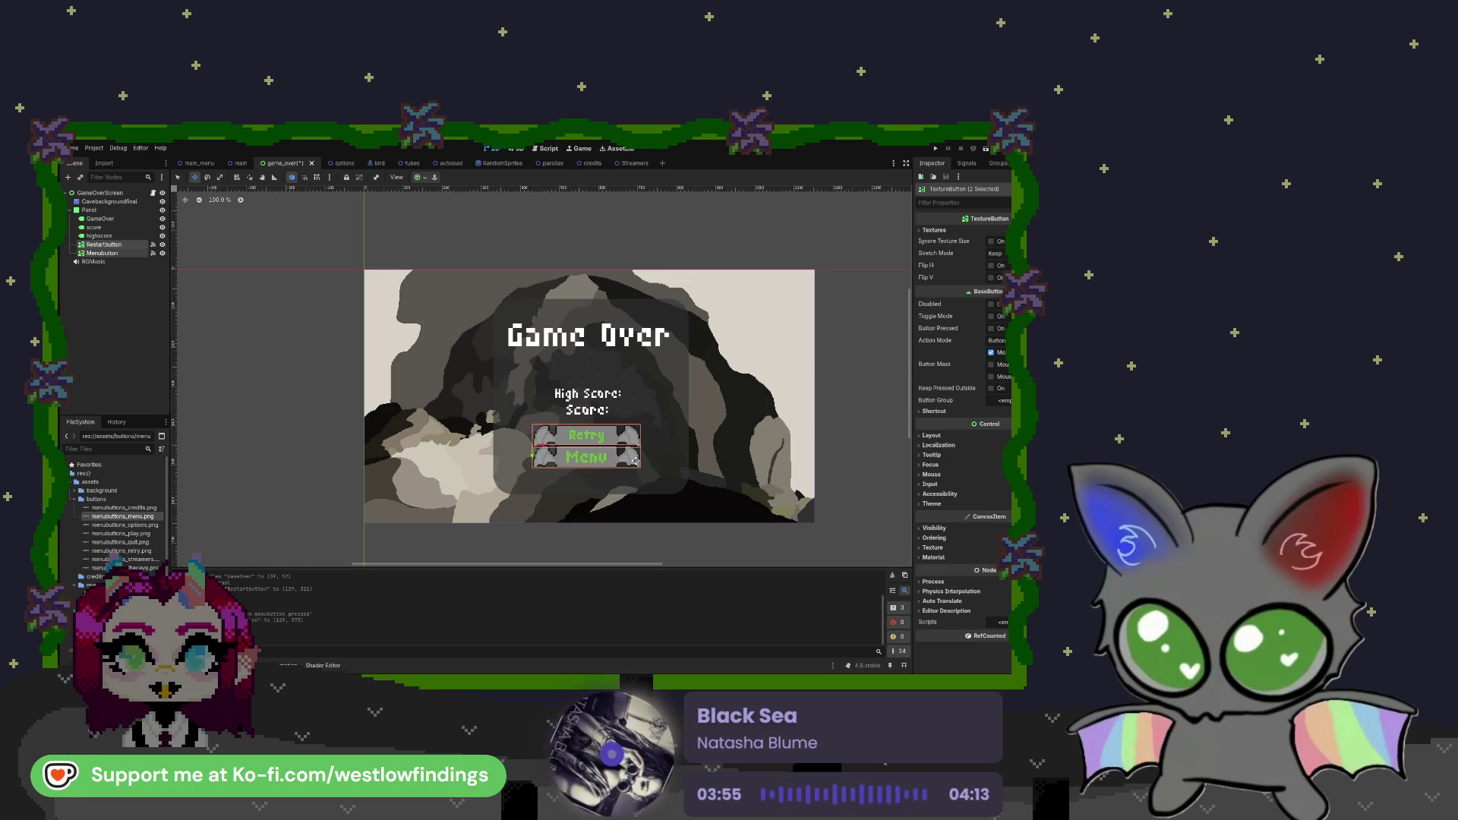
click(97, 253)
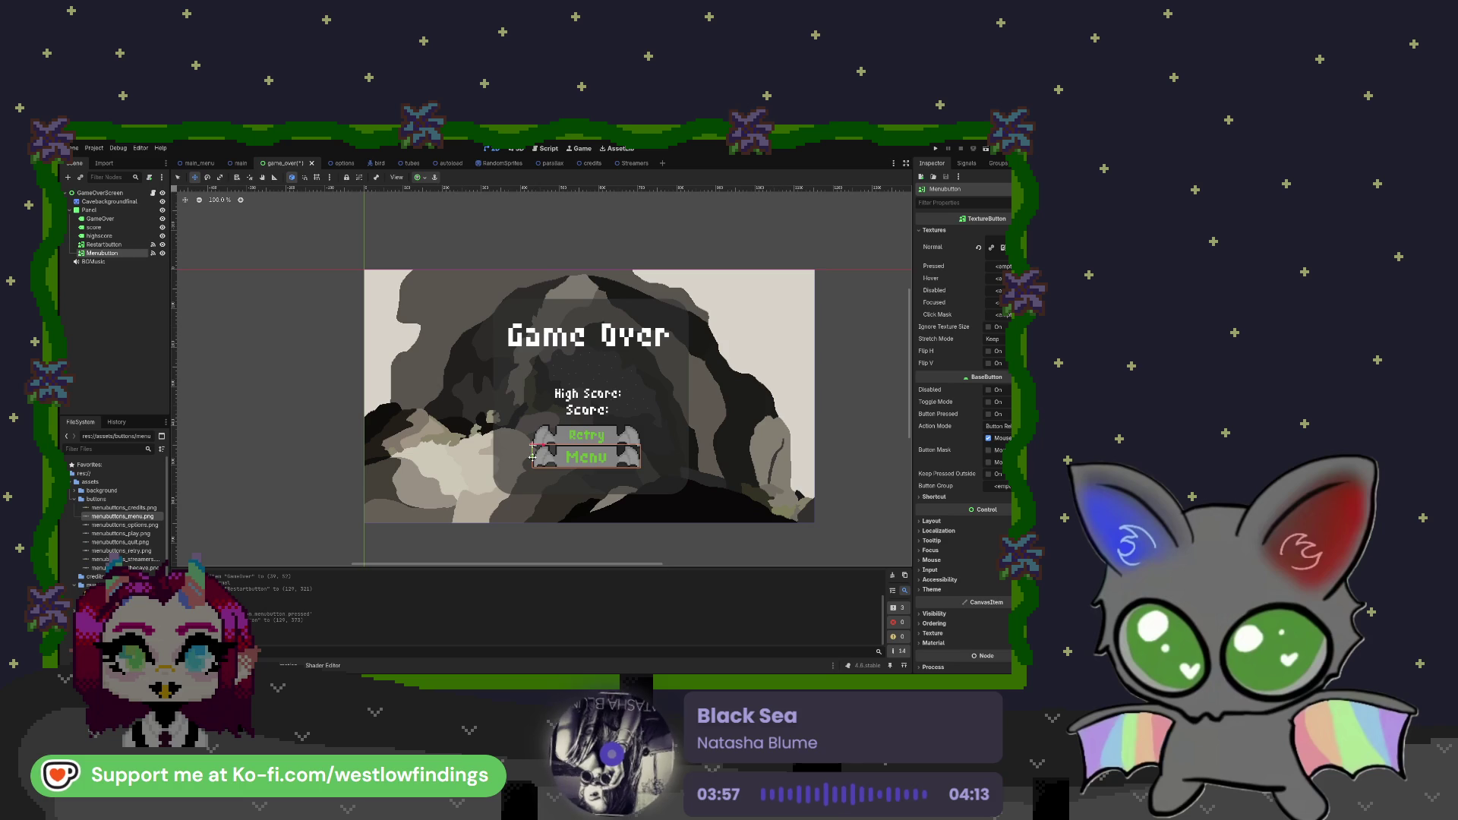
drag(532, 456, 533, 462)
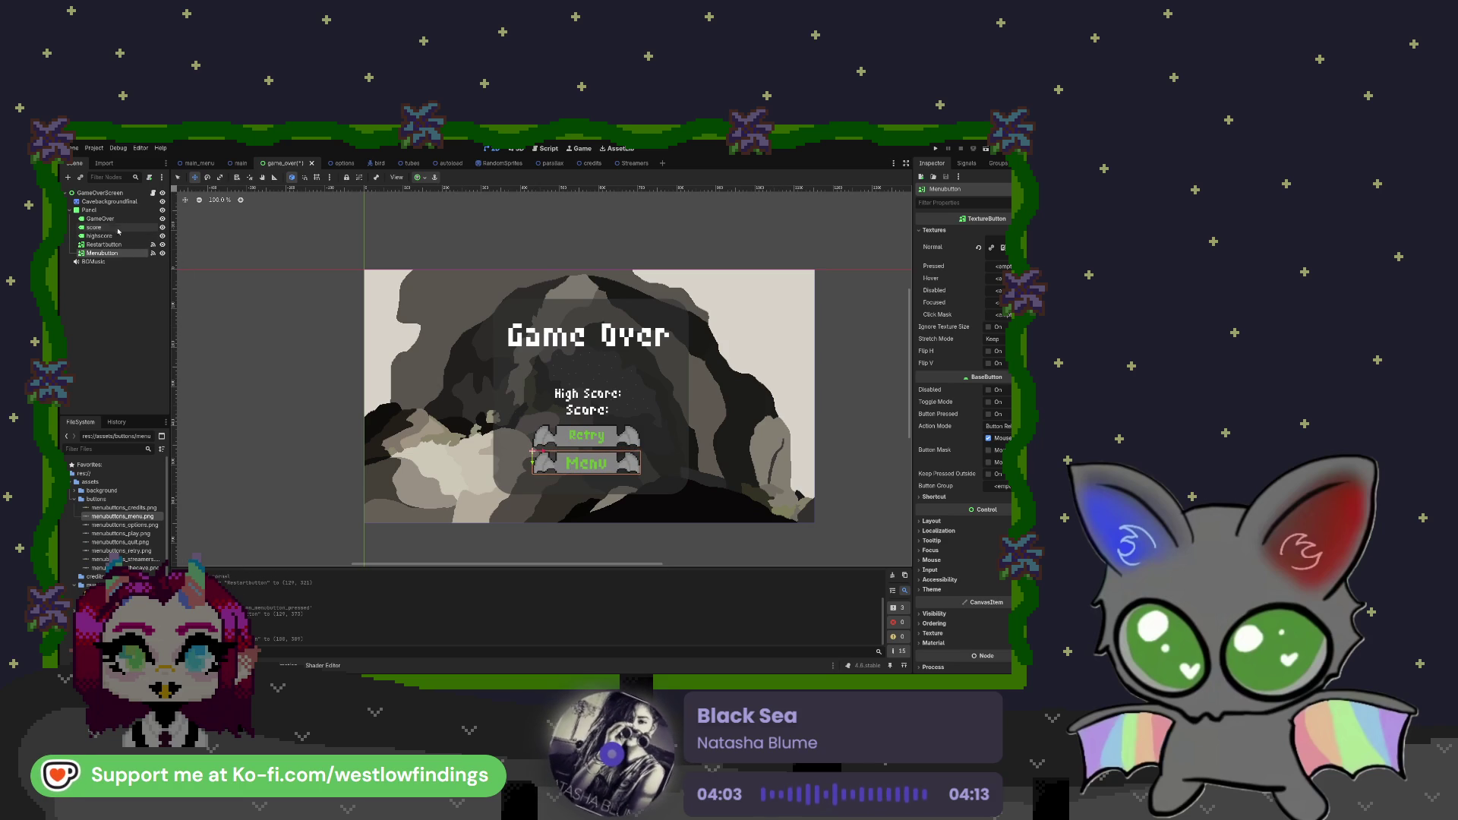
click(547, 393)
Drag the High Score label up to sit right under the Game Over title
drag(547, 392, 553, 370)
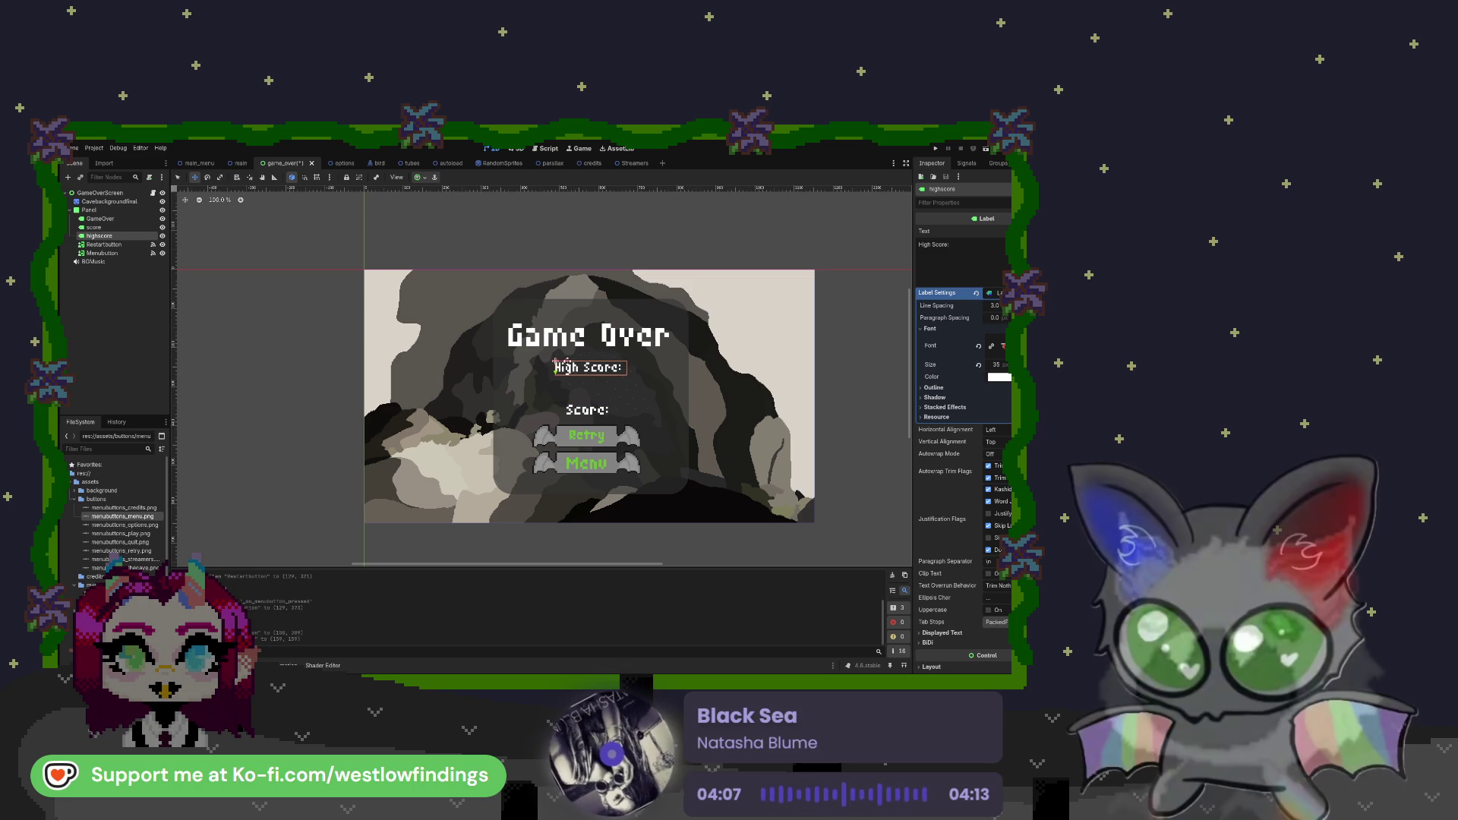
click(106, 227)
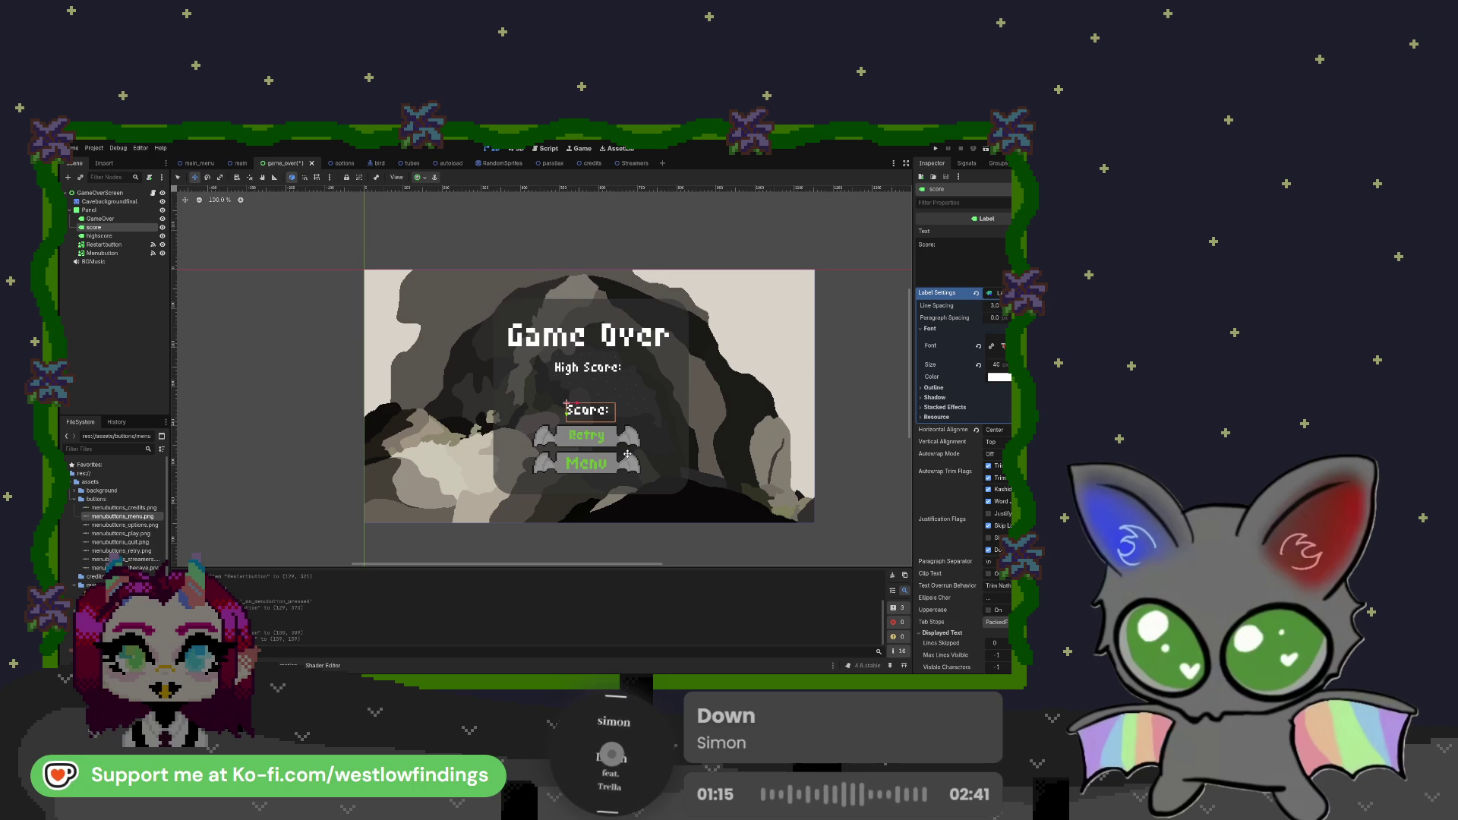
Check BGMusic's settings, then move the Score label up just below High Score
scroll(628, 454, up, 1)
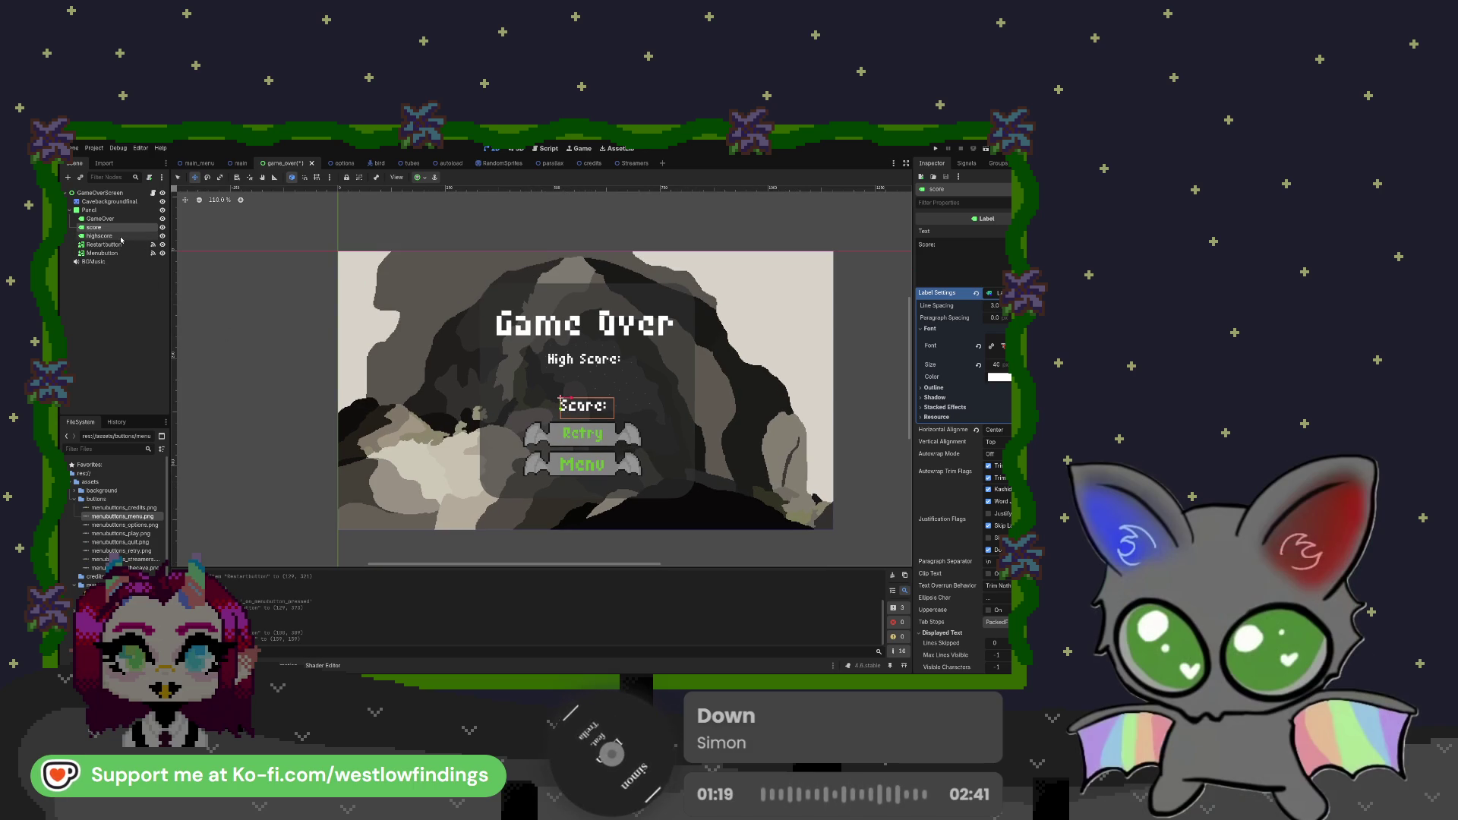
click(94, 261)
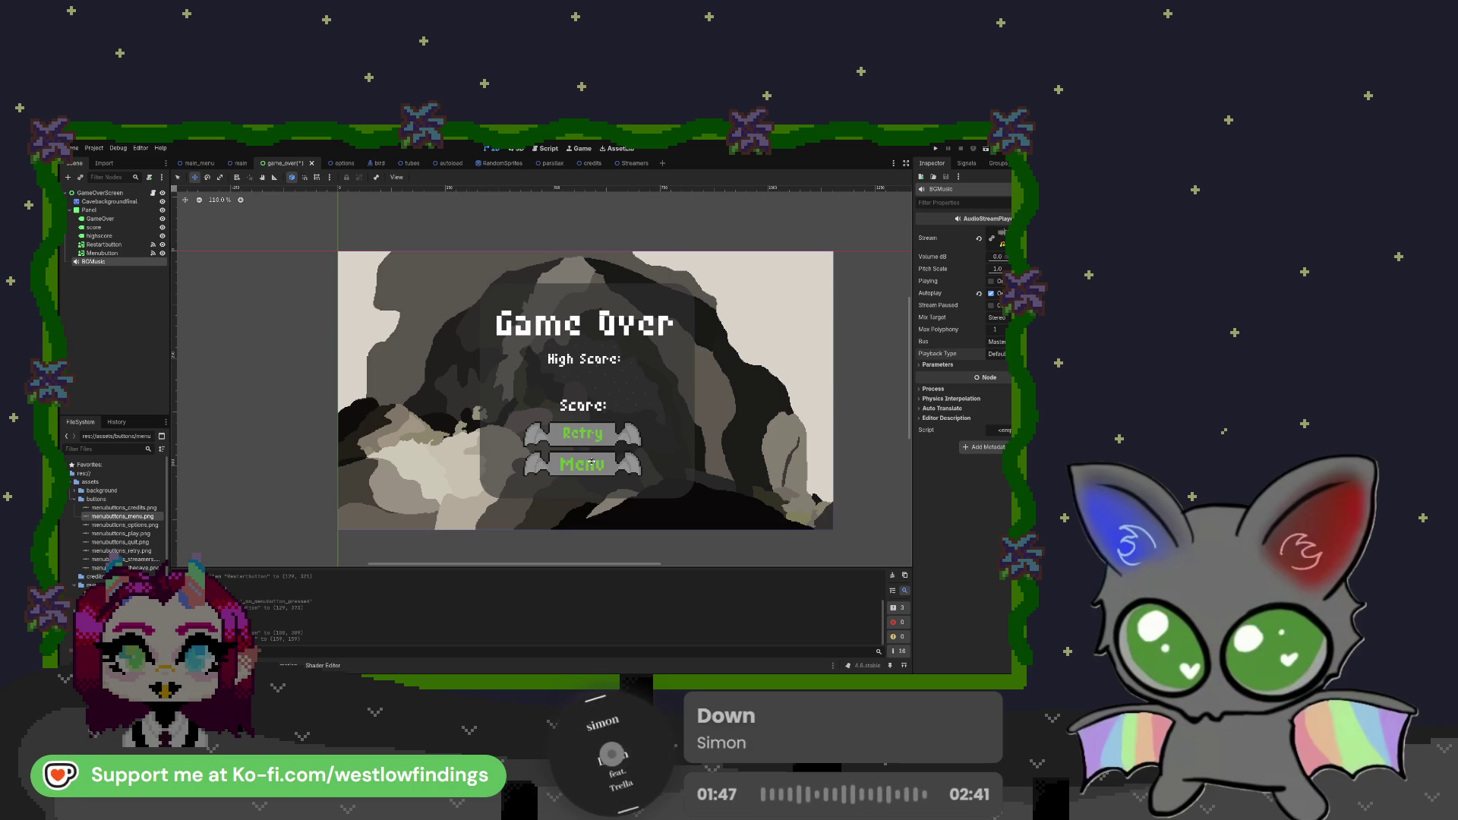
click(562, 404)
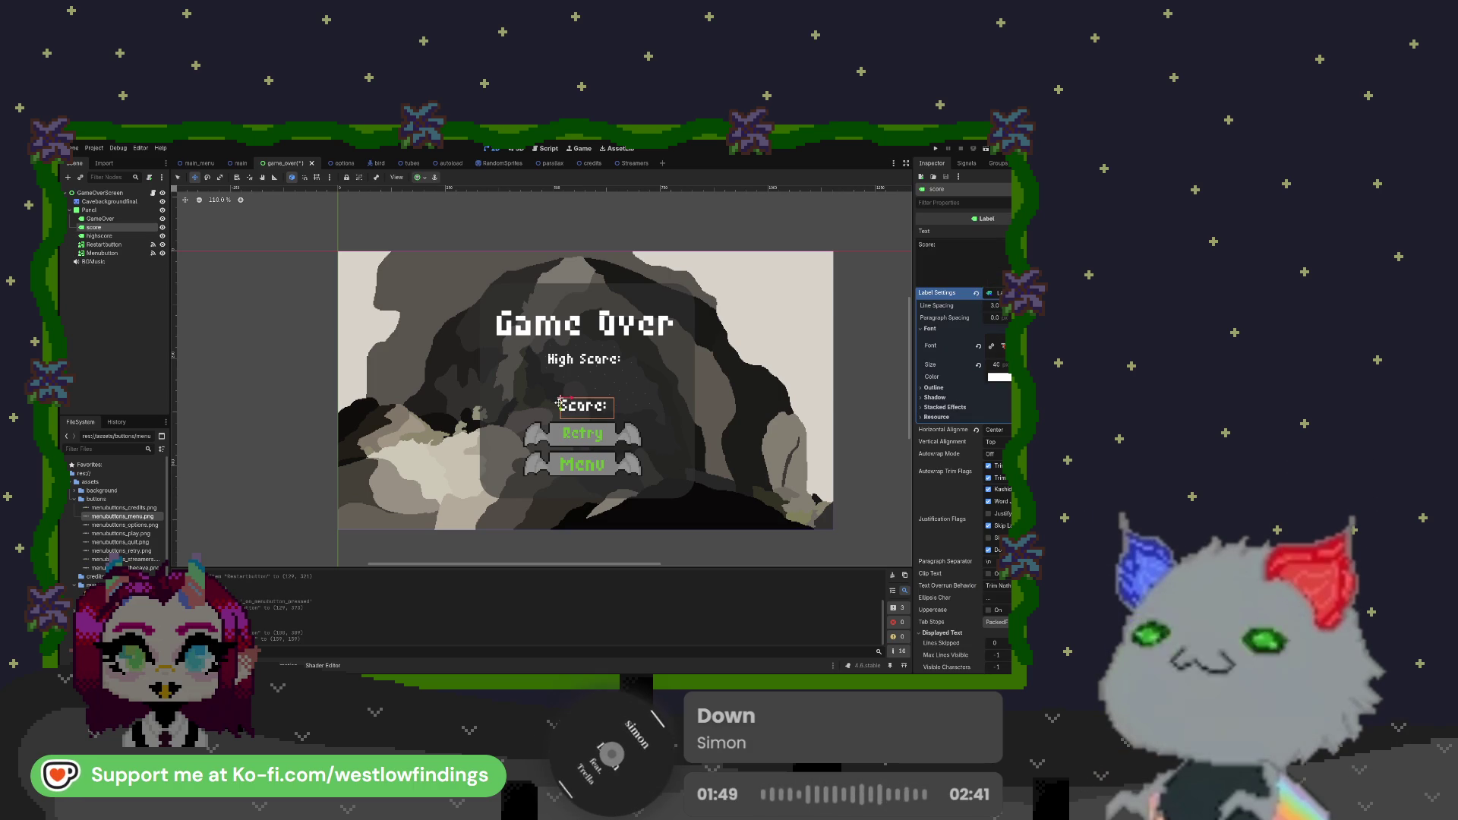
drag(560, 403, 561, 386)
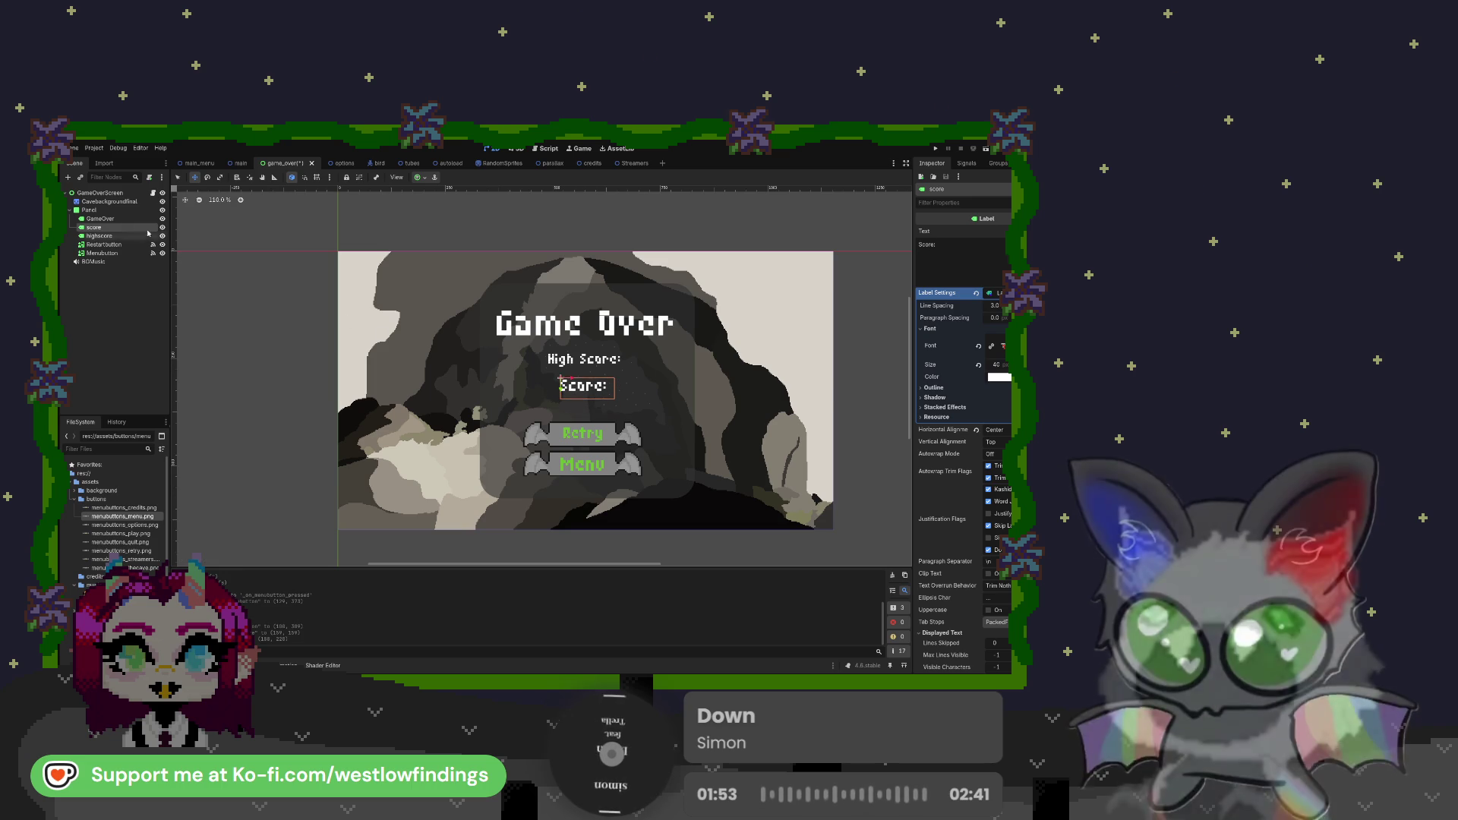
Raise the High Score label's font size from 35 to 47
click(111, 236)
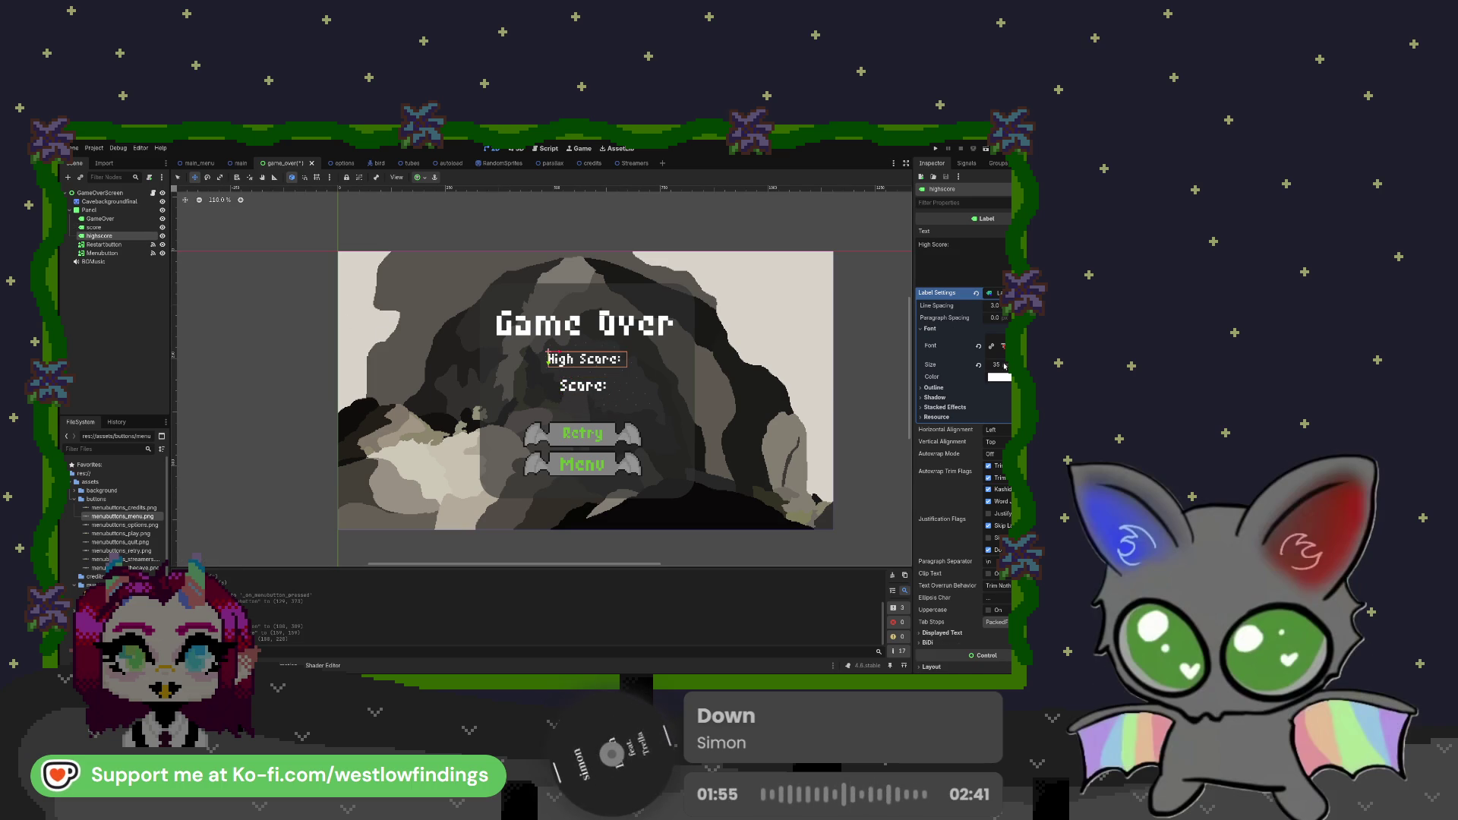
drag(1002, 367, 1011, 367)
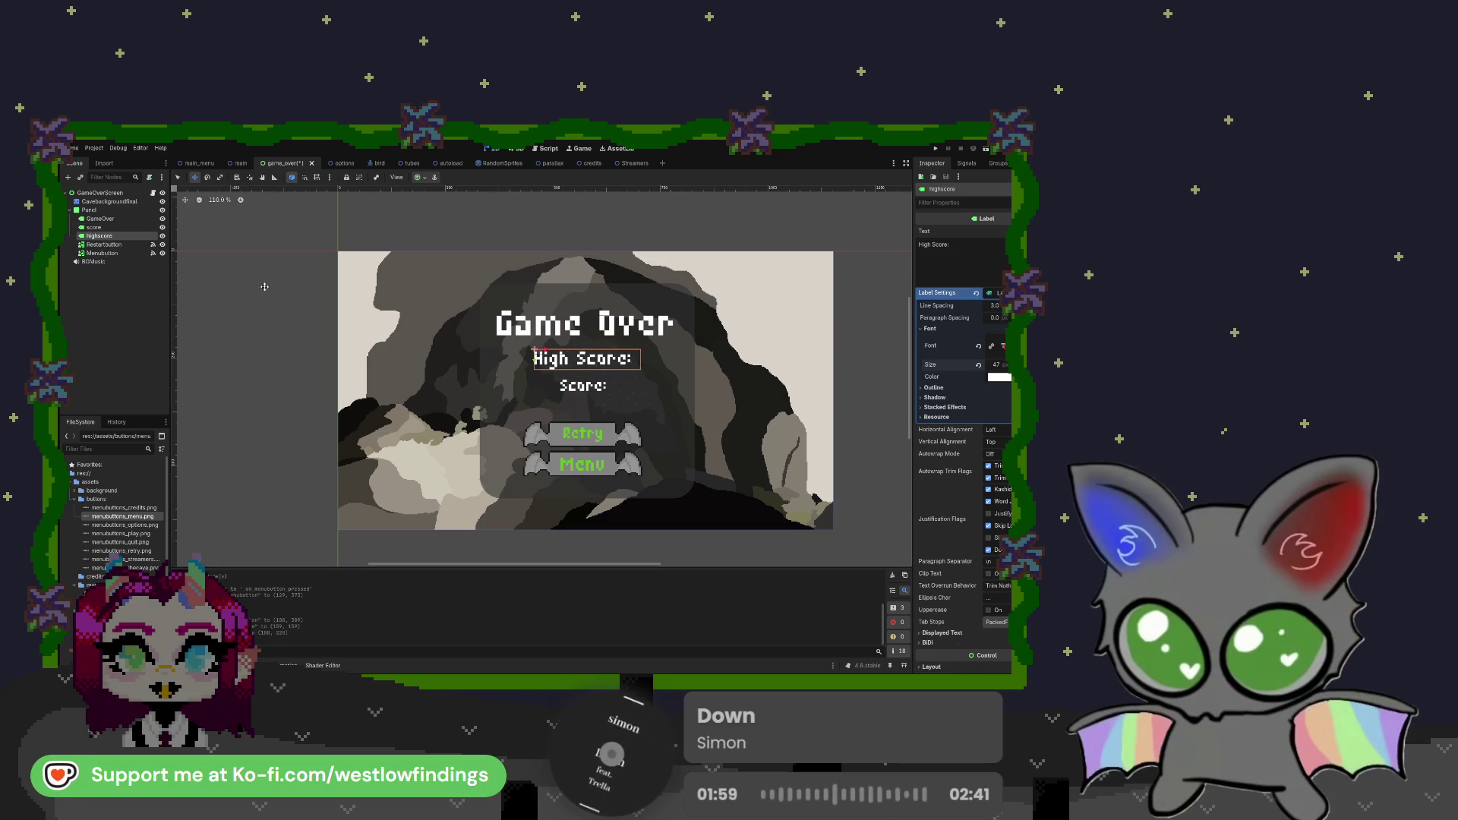
click(125, 220)
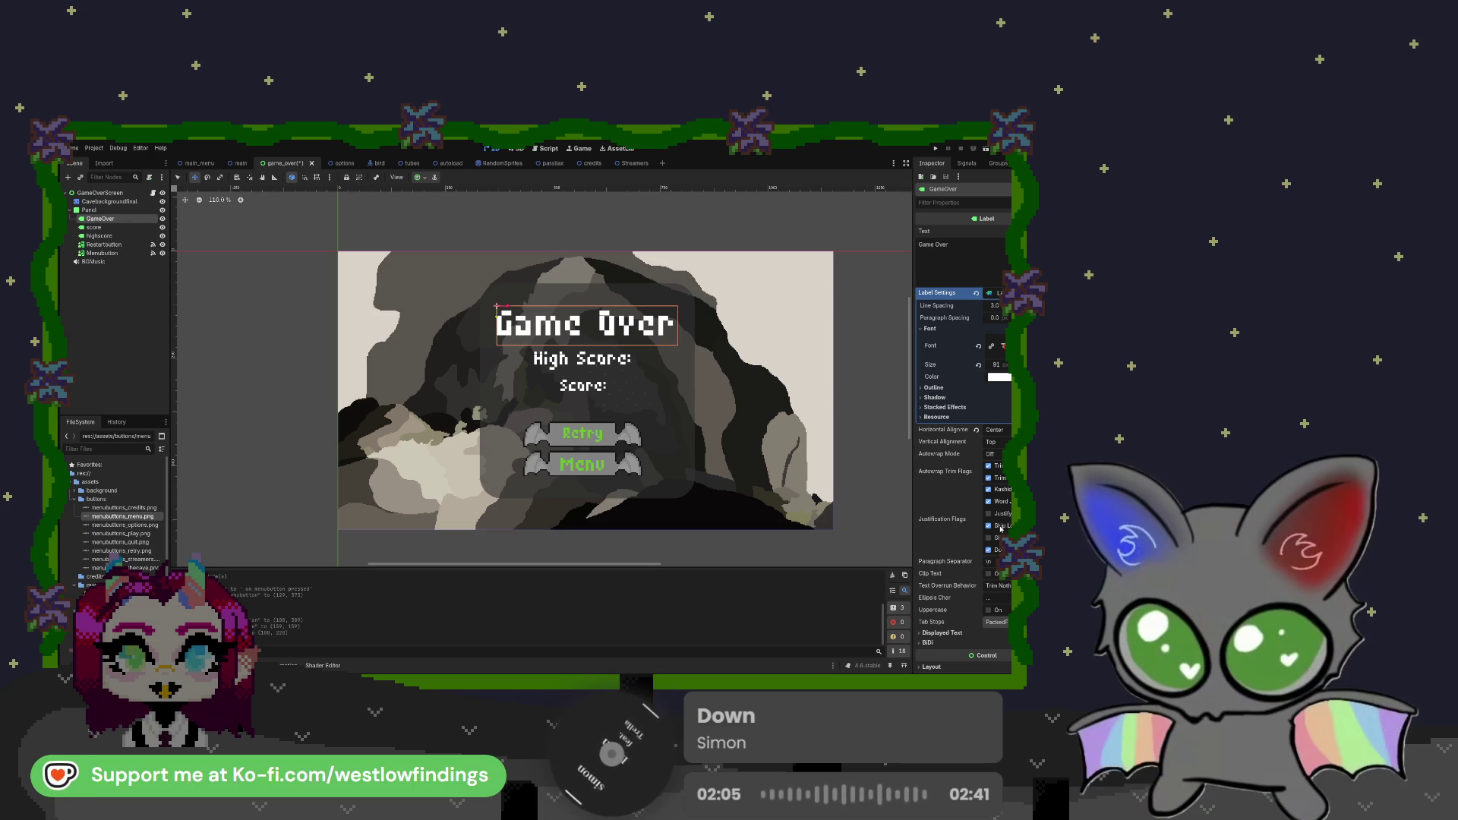
Colour the Game Over title strong red and adjust the High Score text colour
drag(1000, 456, 1006, 486)
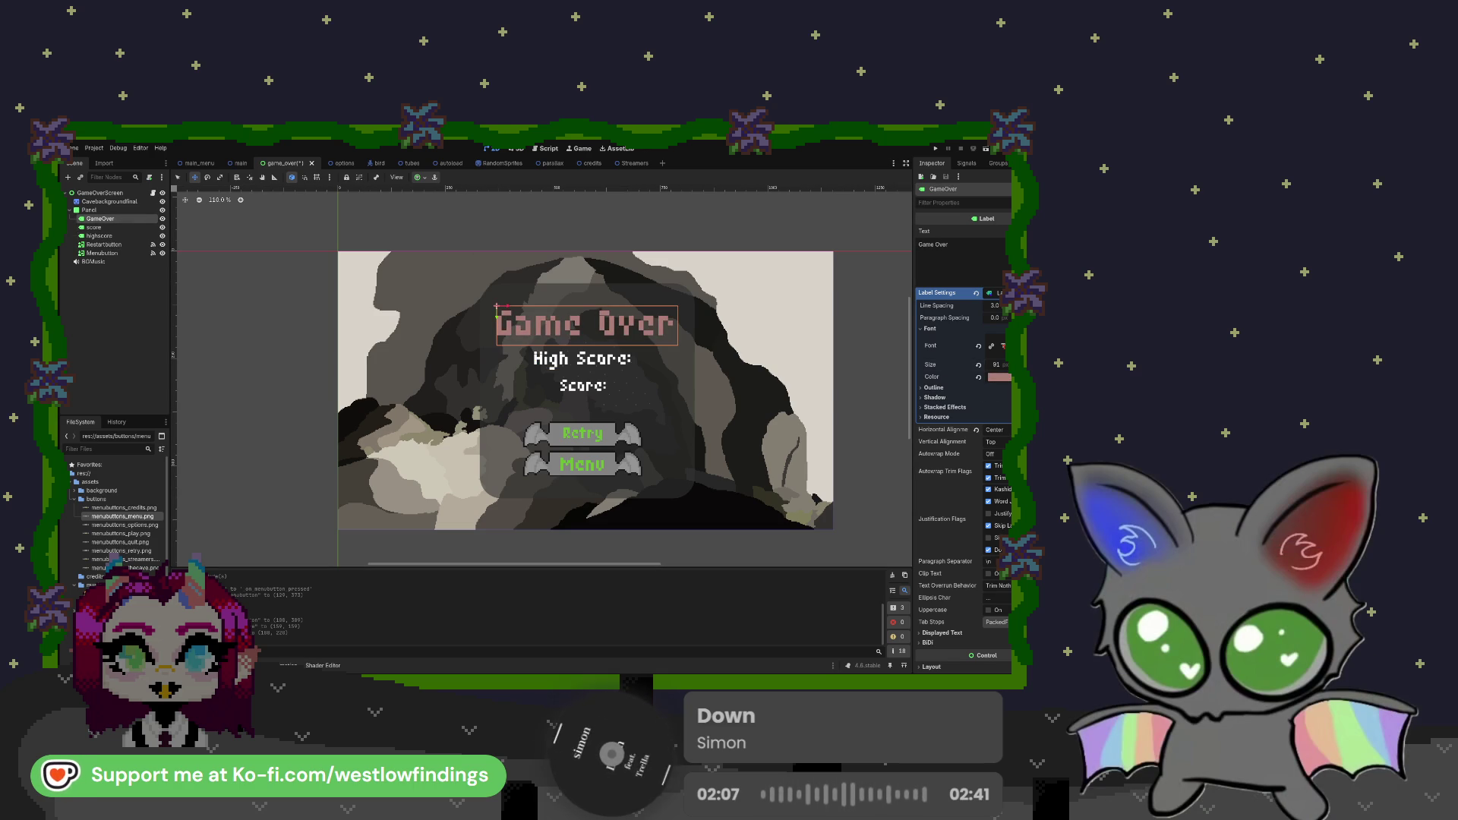
mouse_move(984, 536)
mouse_down()
mouse_move(998, 547)
mouse_move(982, 550)
mouse_up()
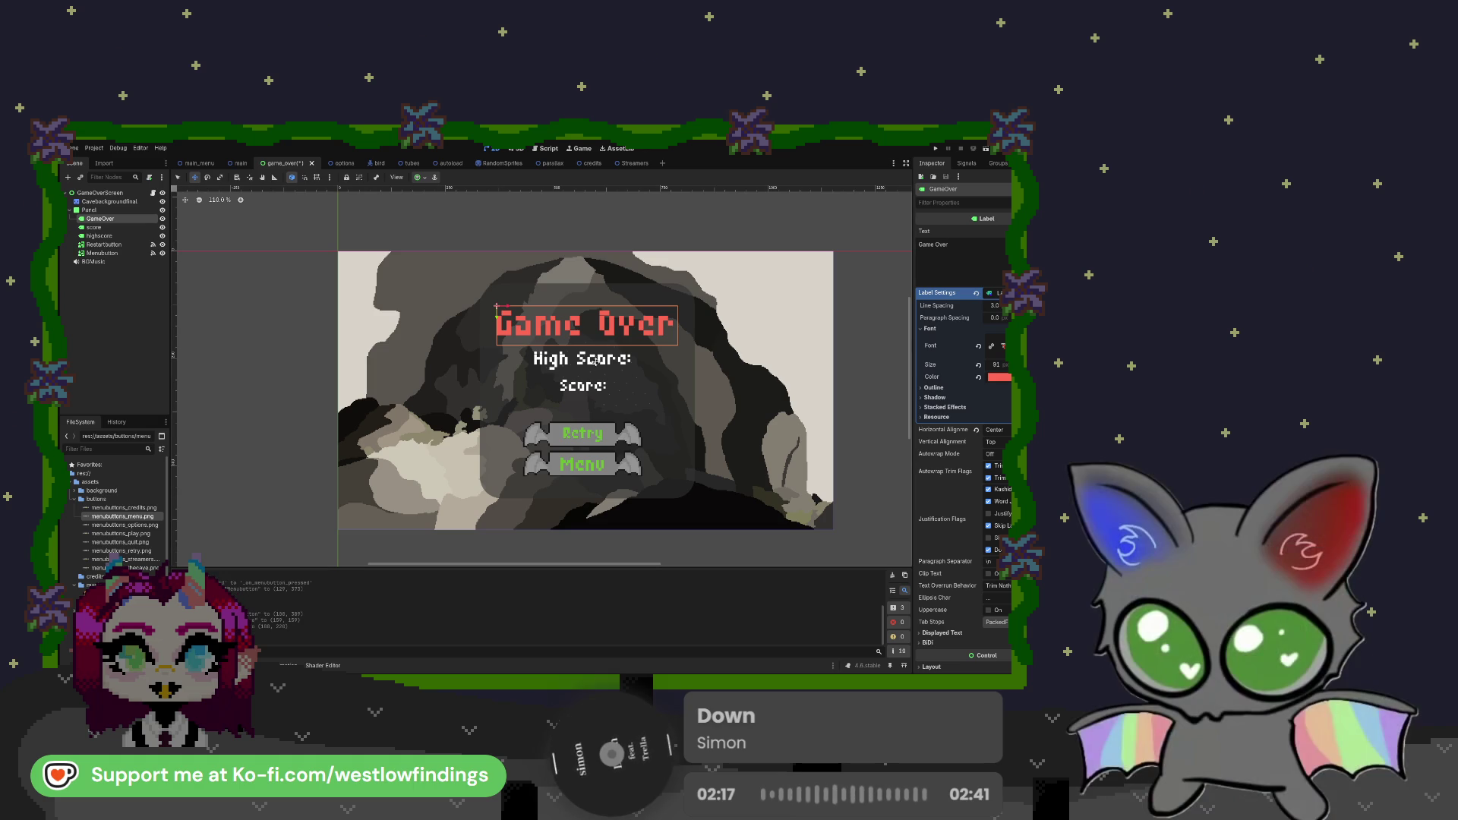
click(145, 236)
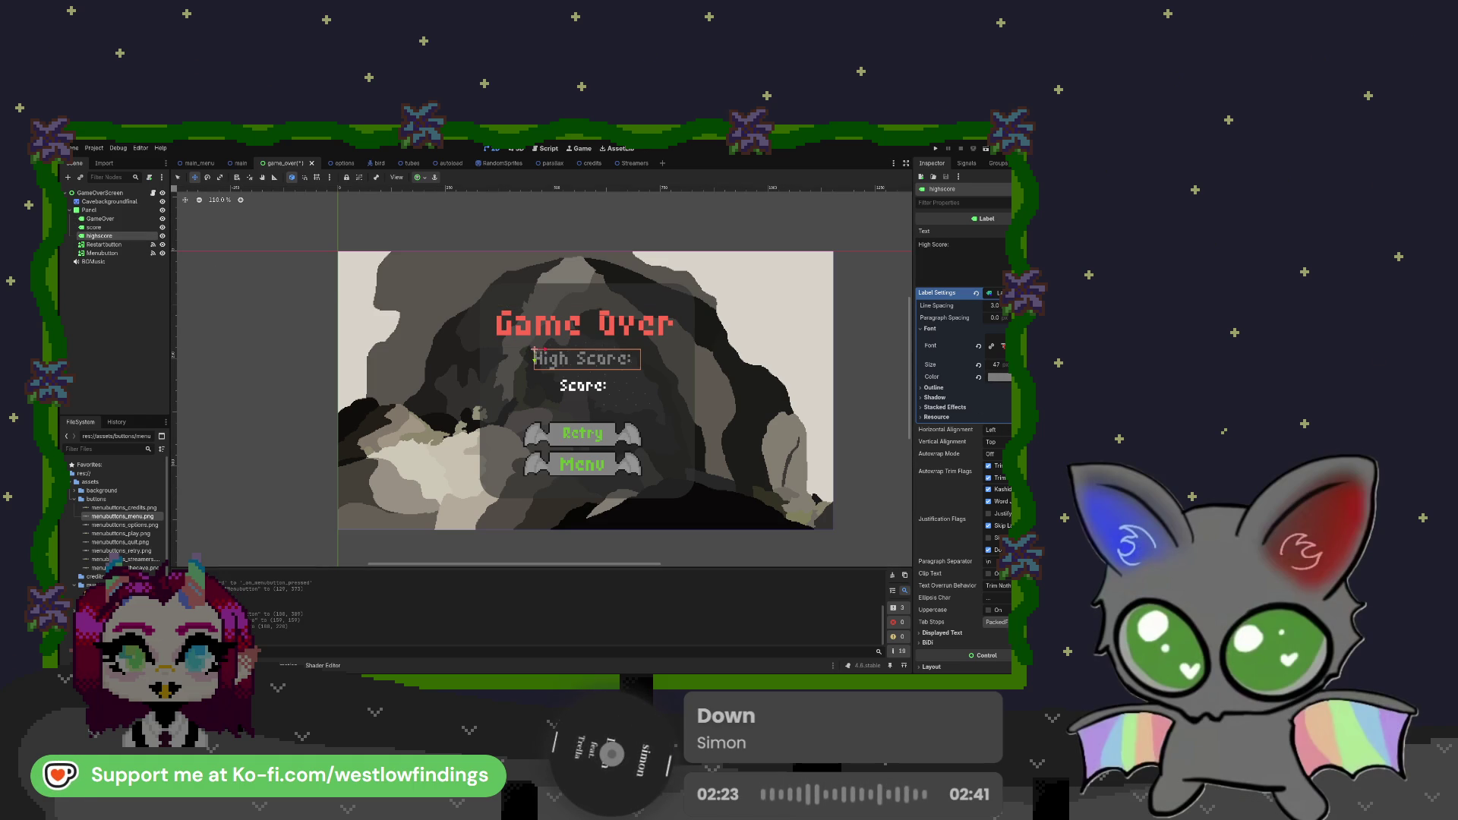
key(ctrl+z)
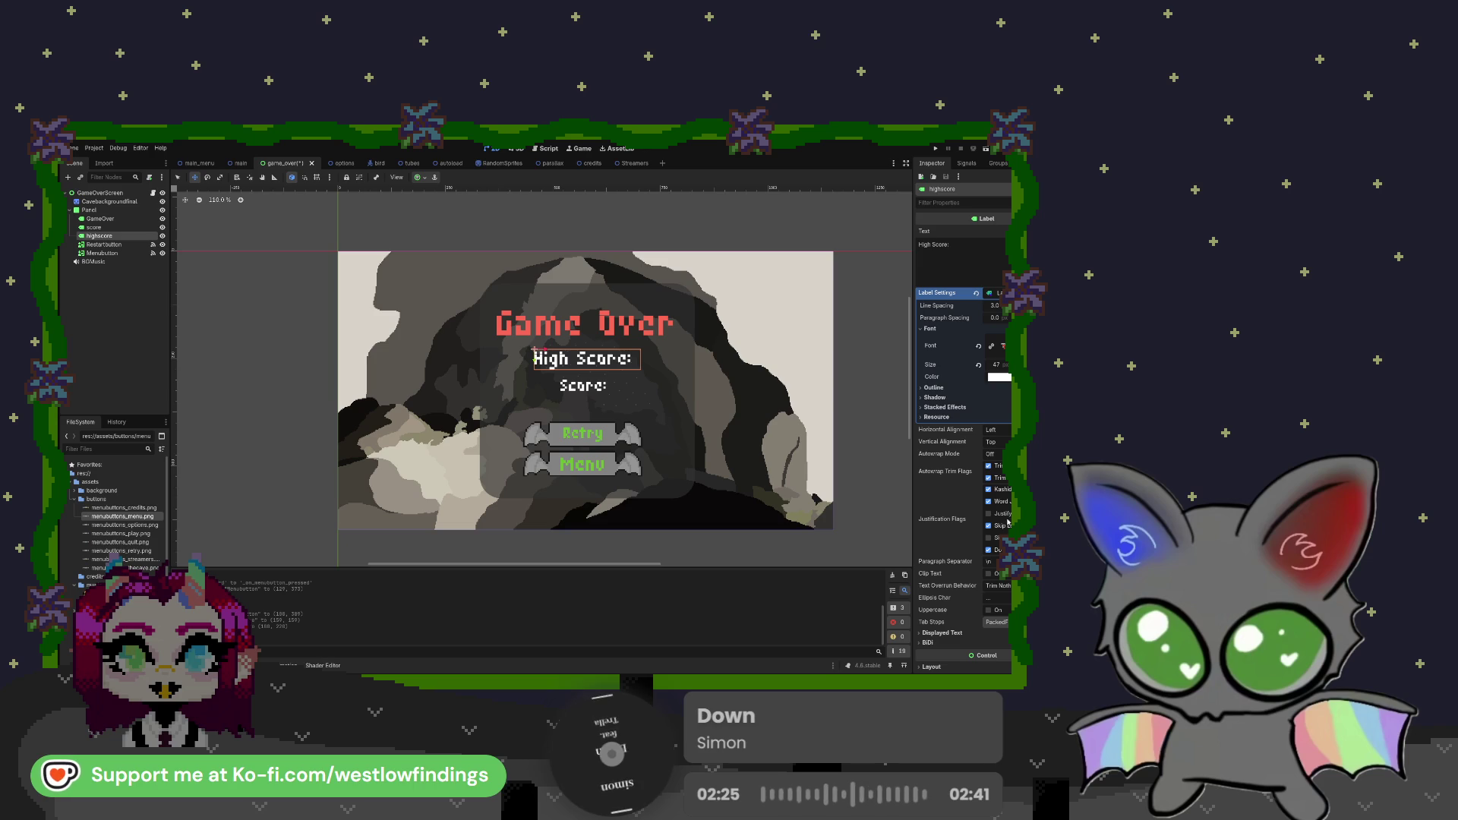
key(ctrl+shift+z)
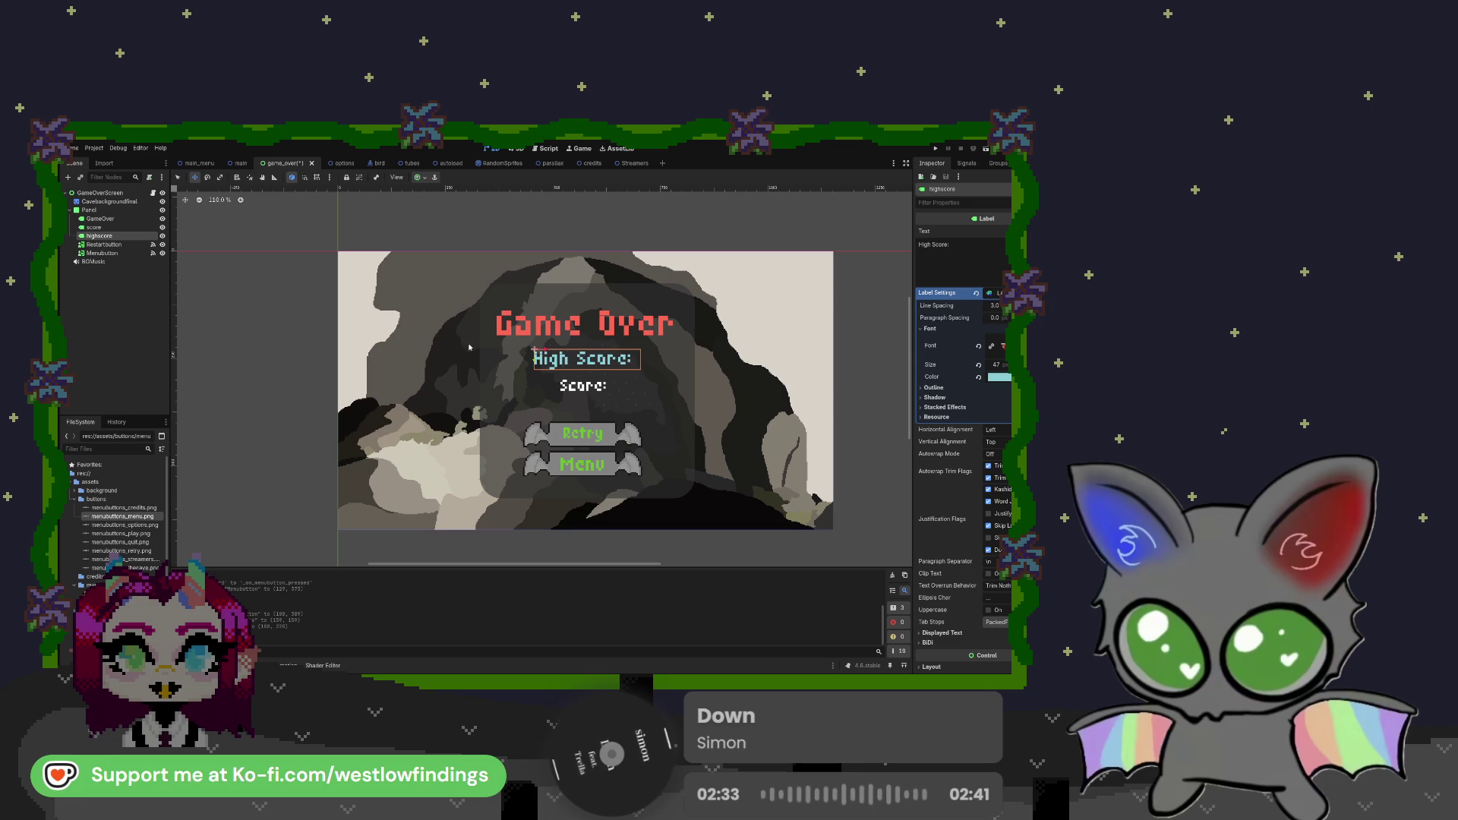
Select the Score label, then save and run the game with F6 to test
click(93, 227)
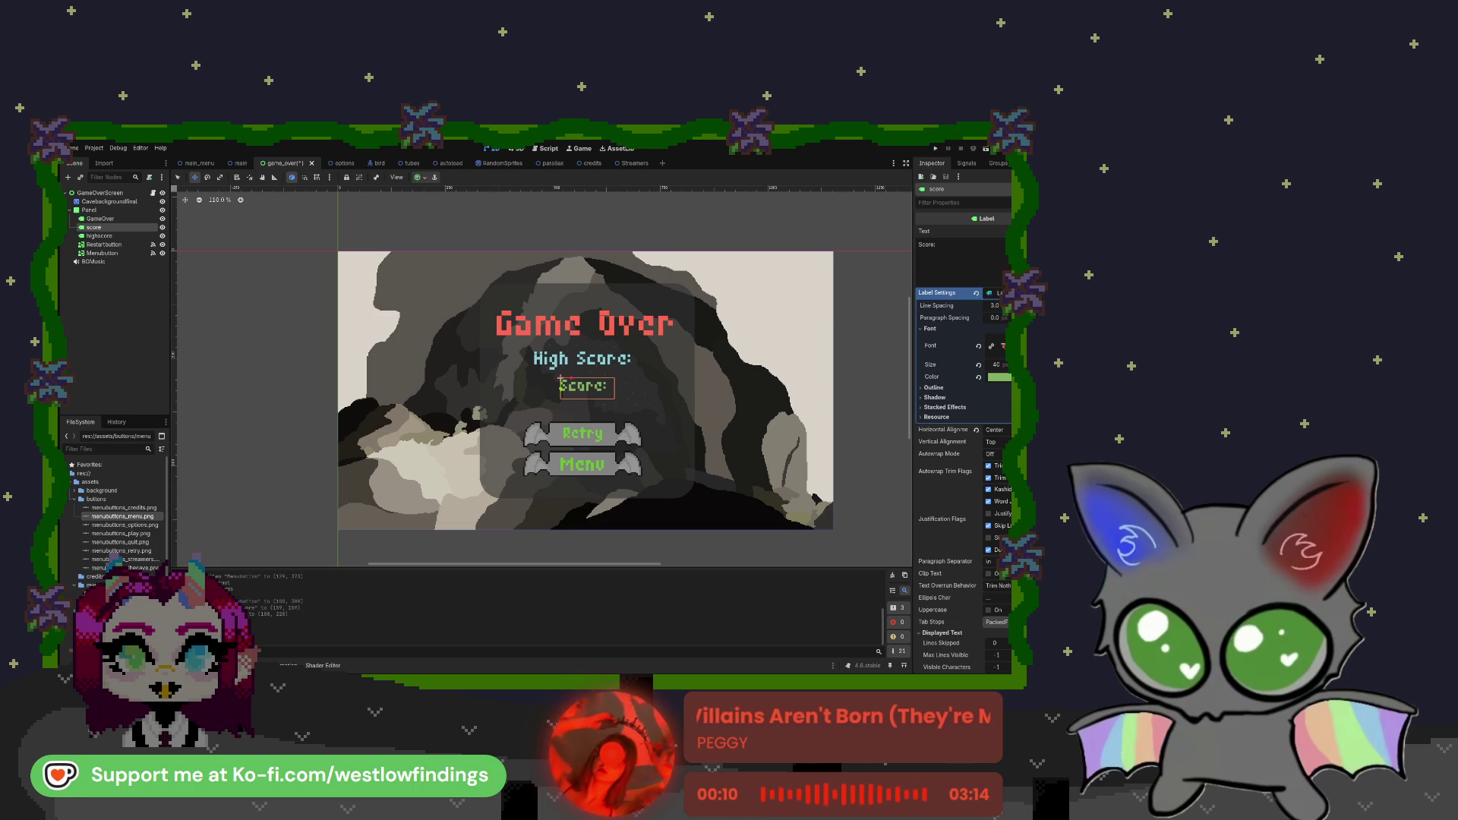
key(F6)
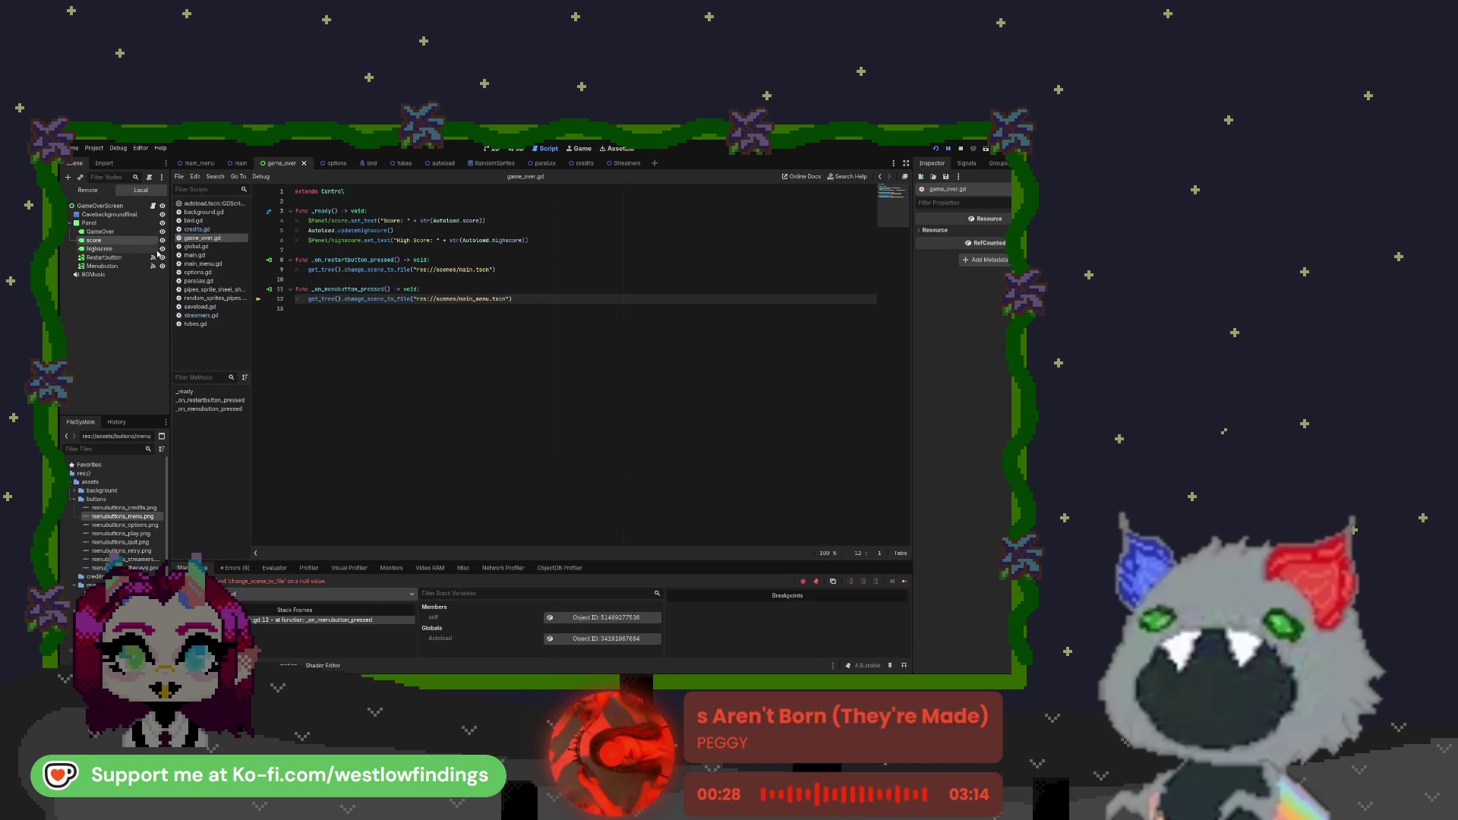
click(114, 266)
Disconnect the wrongly connected Retry handler from the Menu button and stop the running game
click(153, 268)
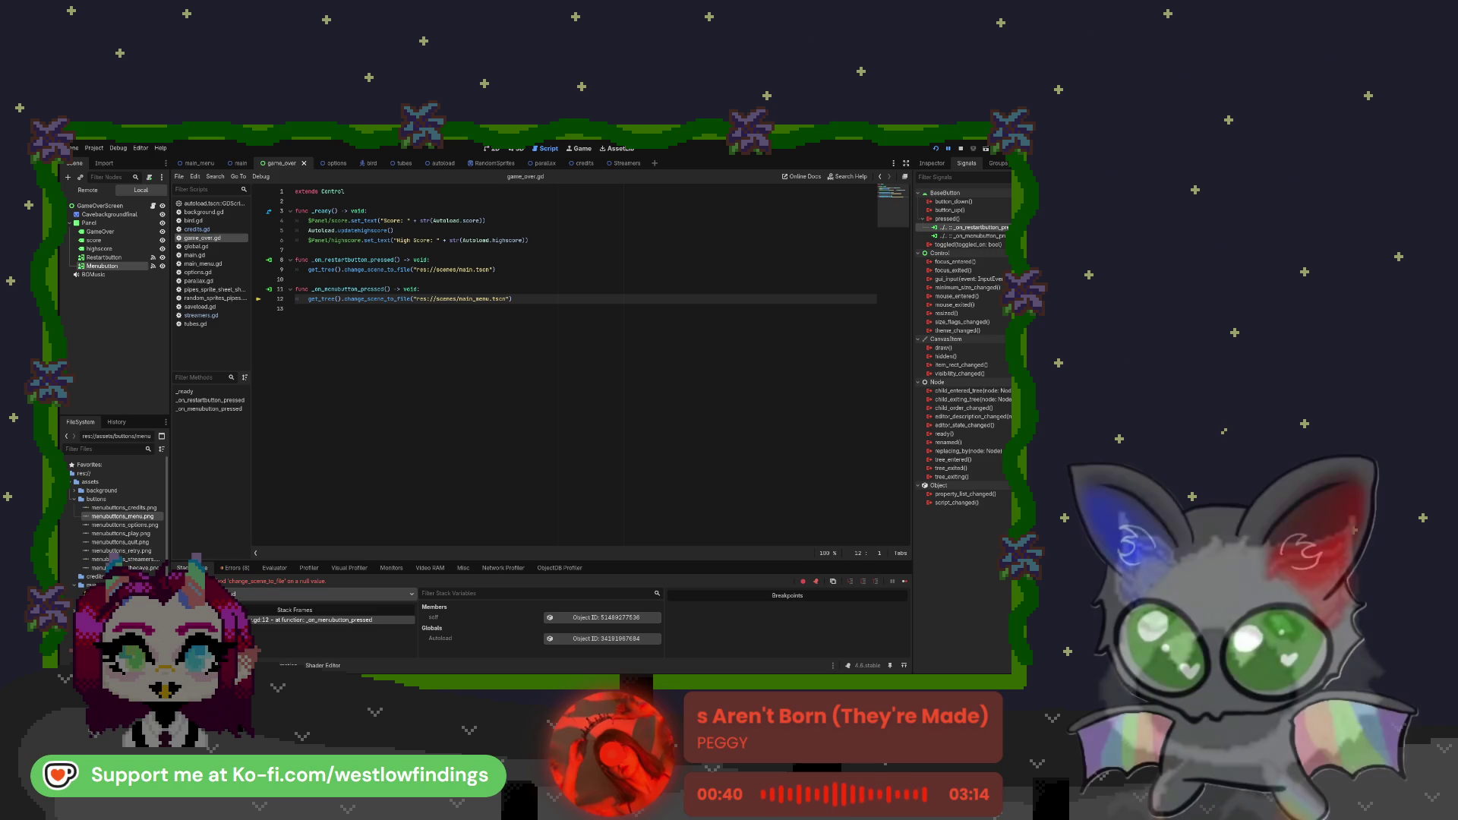
right_click(965, 227)
click(980, 256)
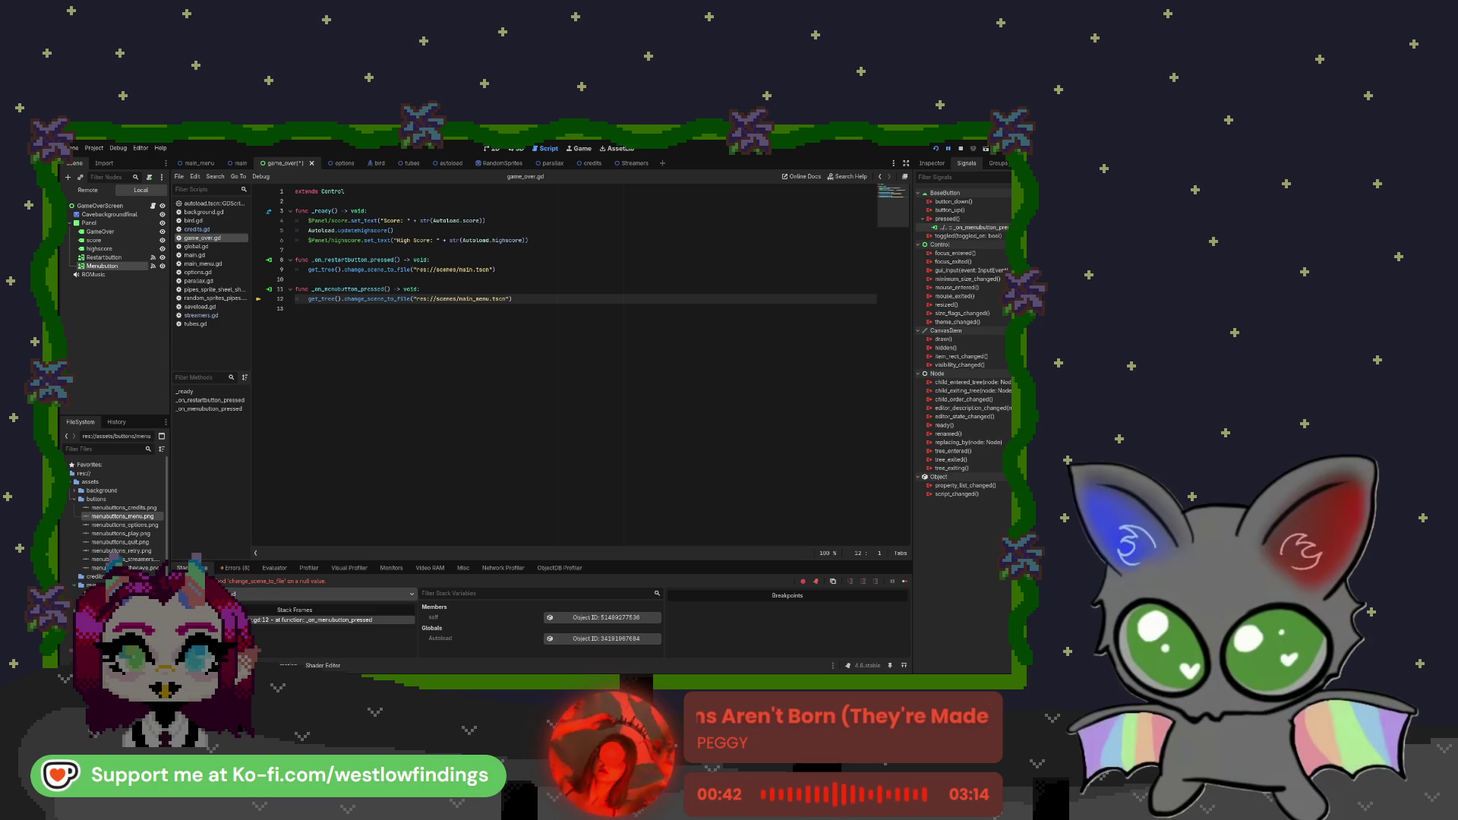
click(961, 150)
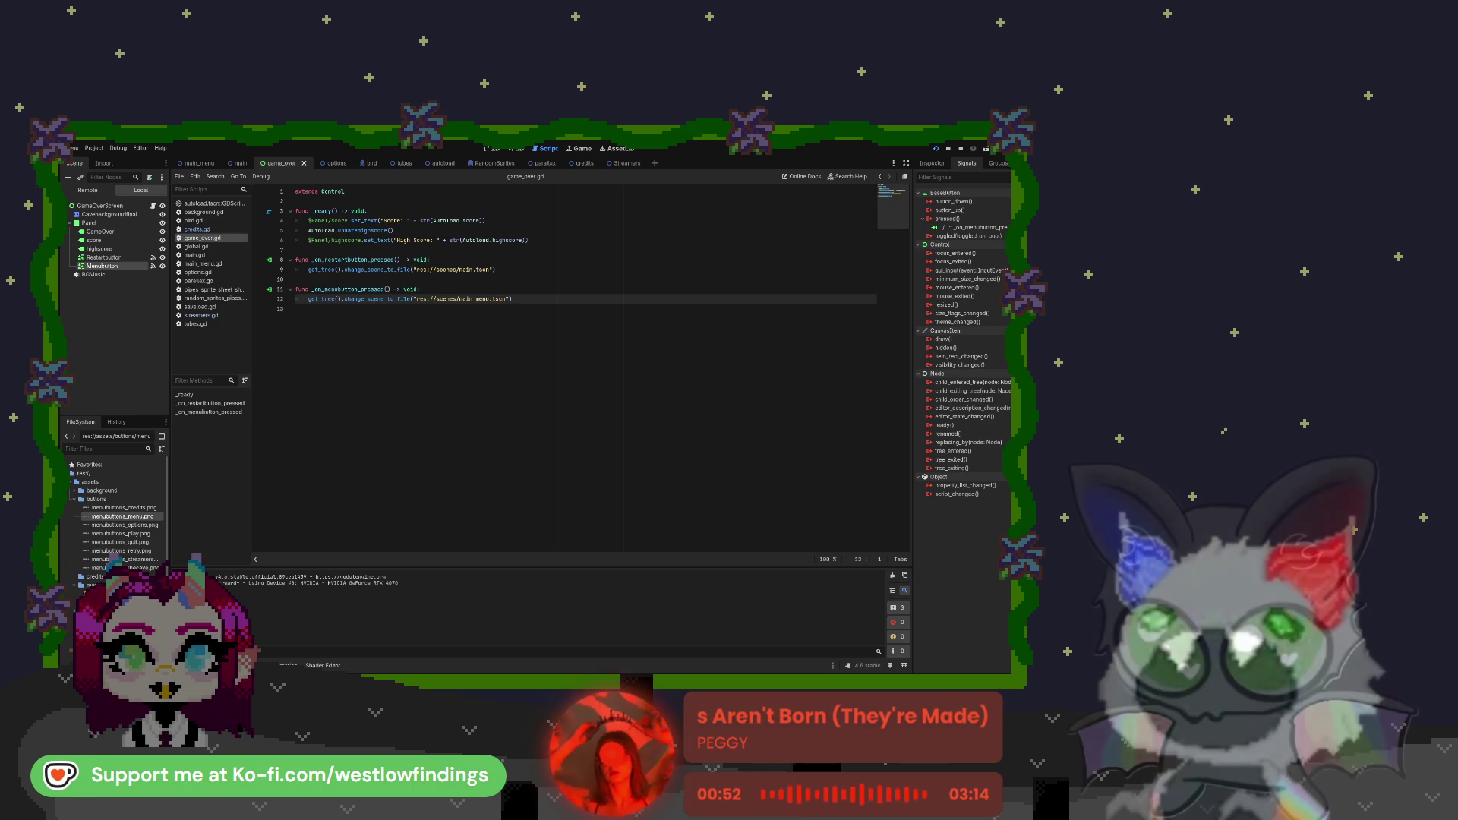
key(F8)
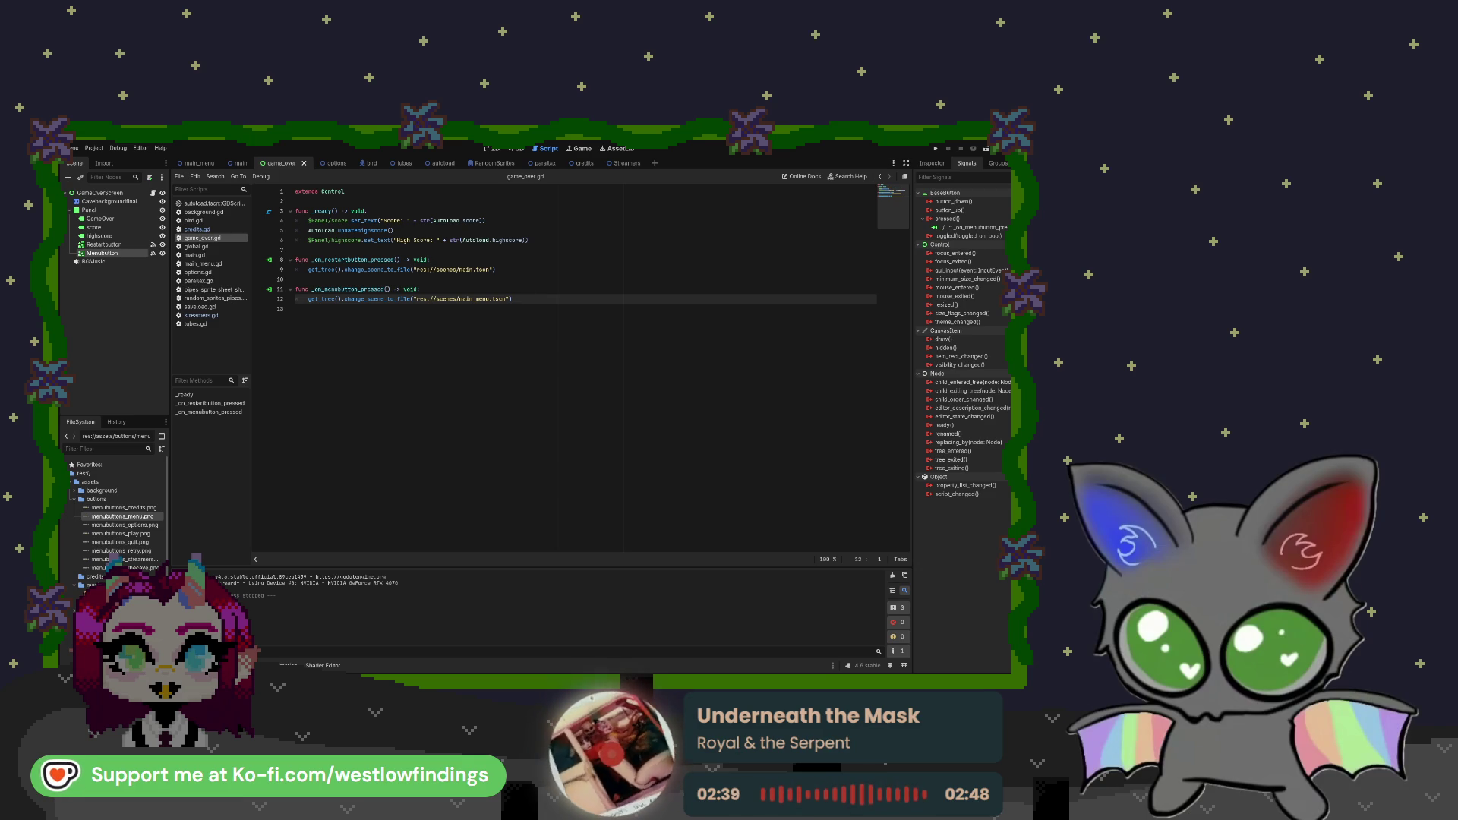
Deselect the Menubutton node while reviewing game_over.gd
click(120, 297)
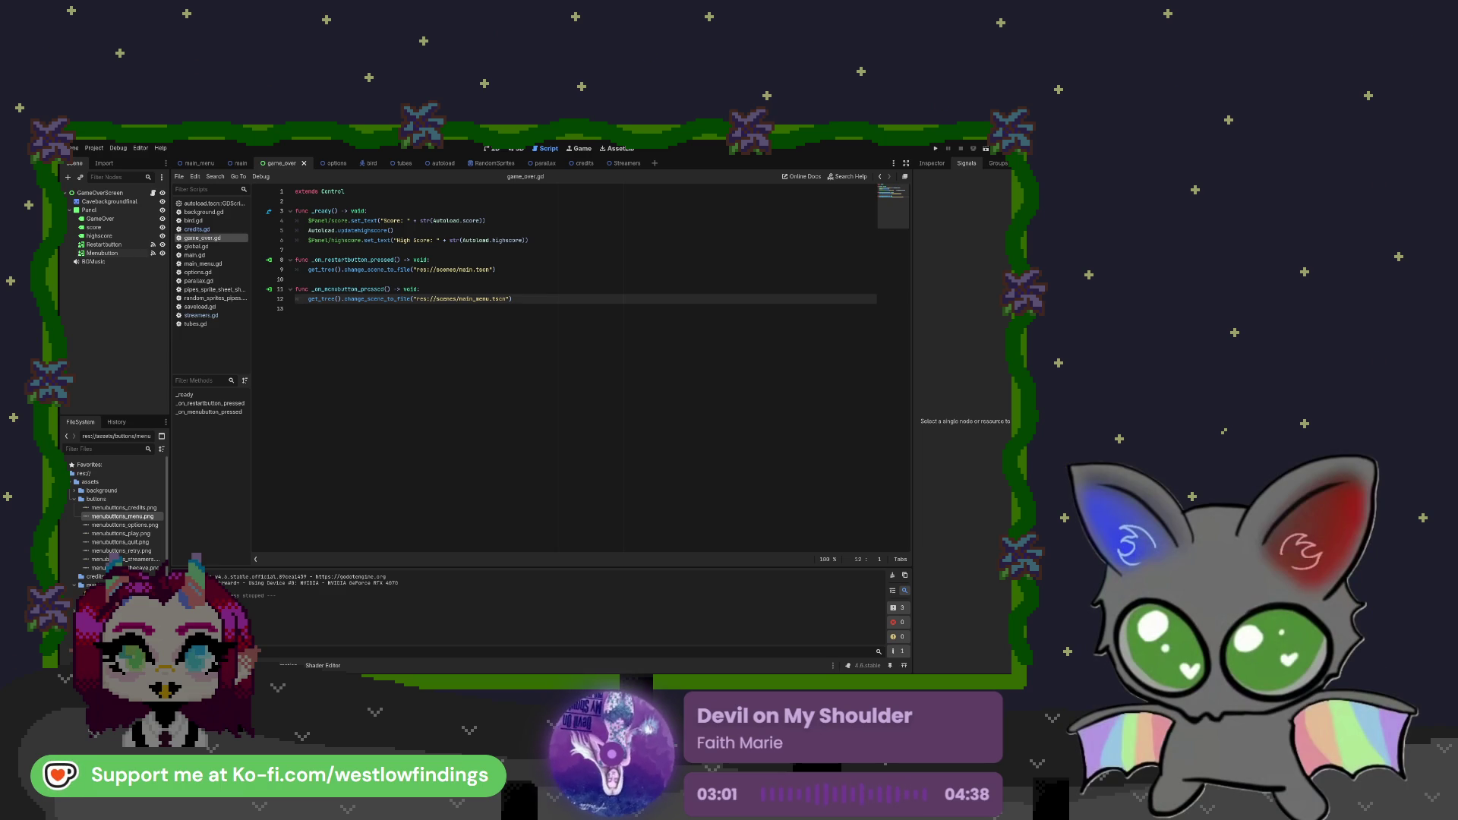
Switch to the main_menu scene and open the main.gd script
click(308, 249)
key(Return)
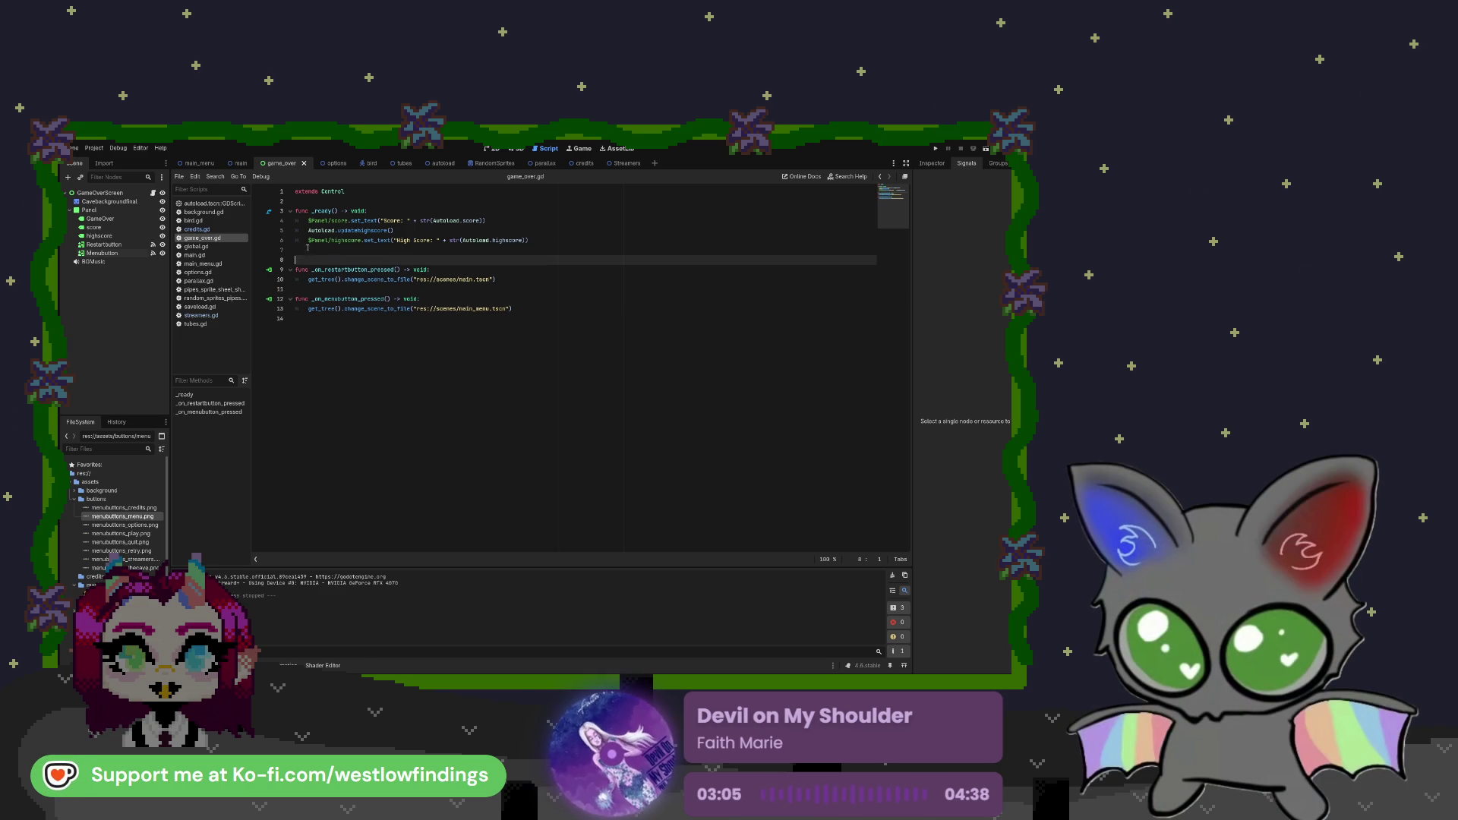
key(BackSpace)
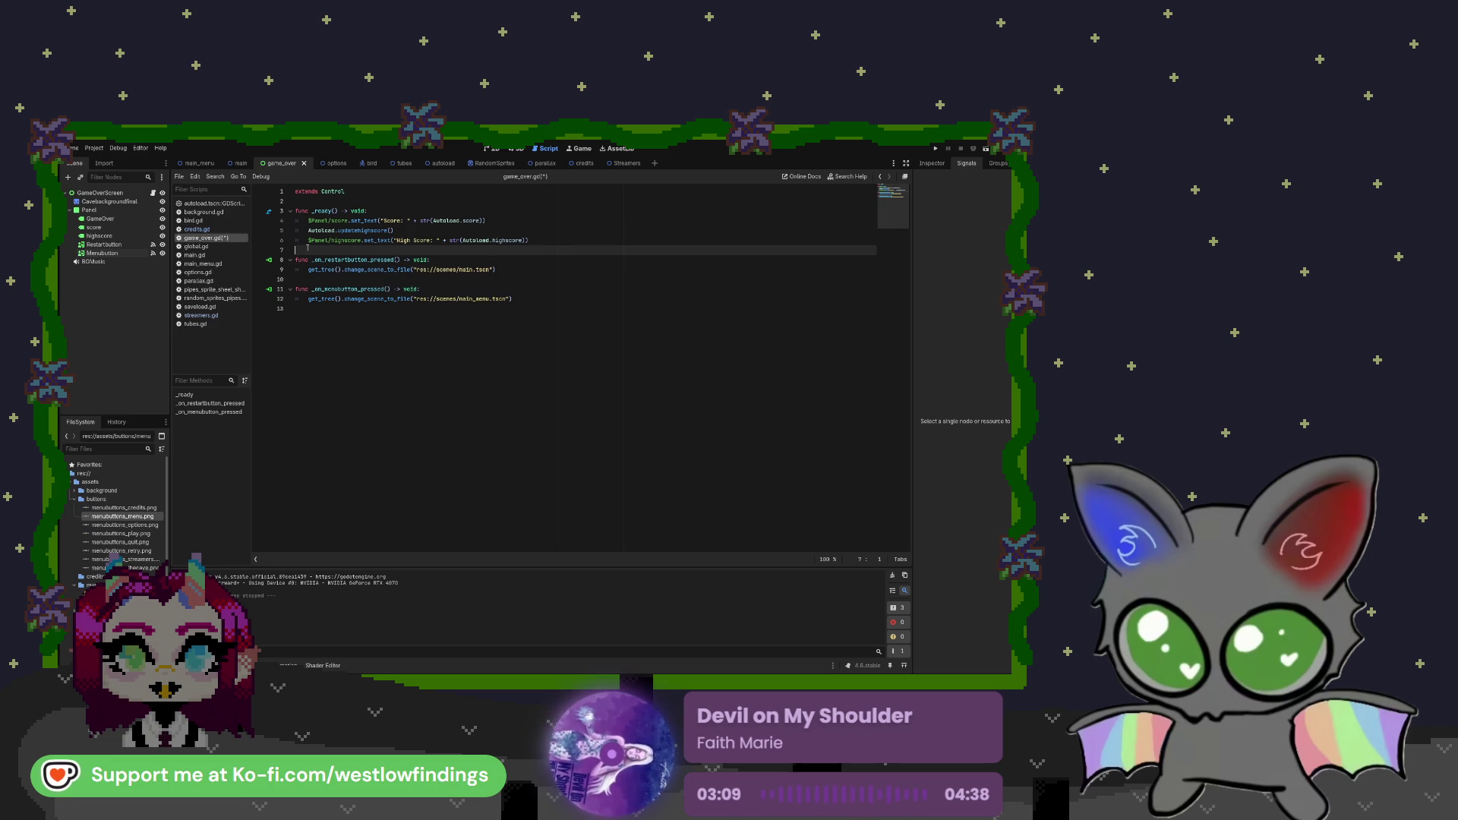
click(199, 163)
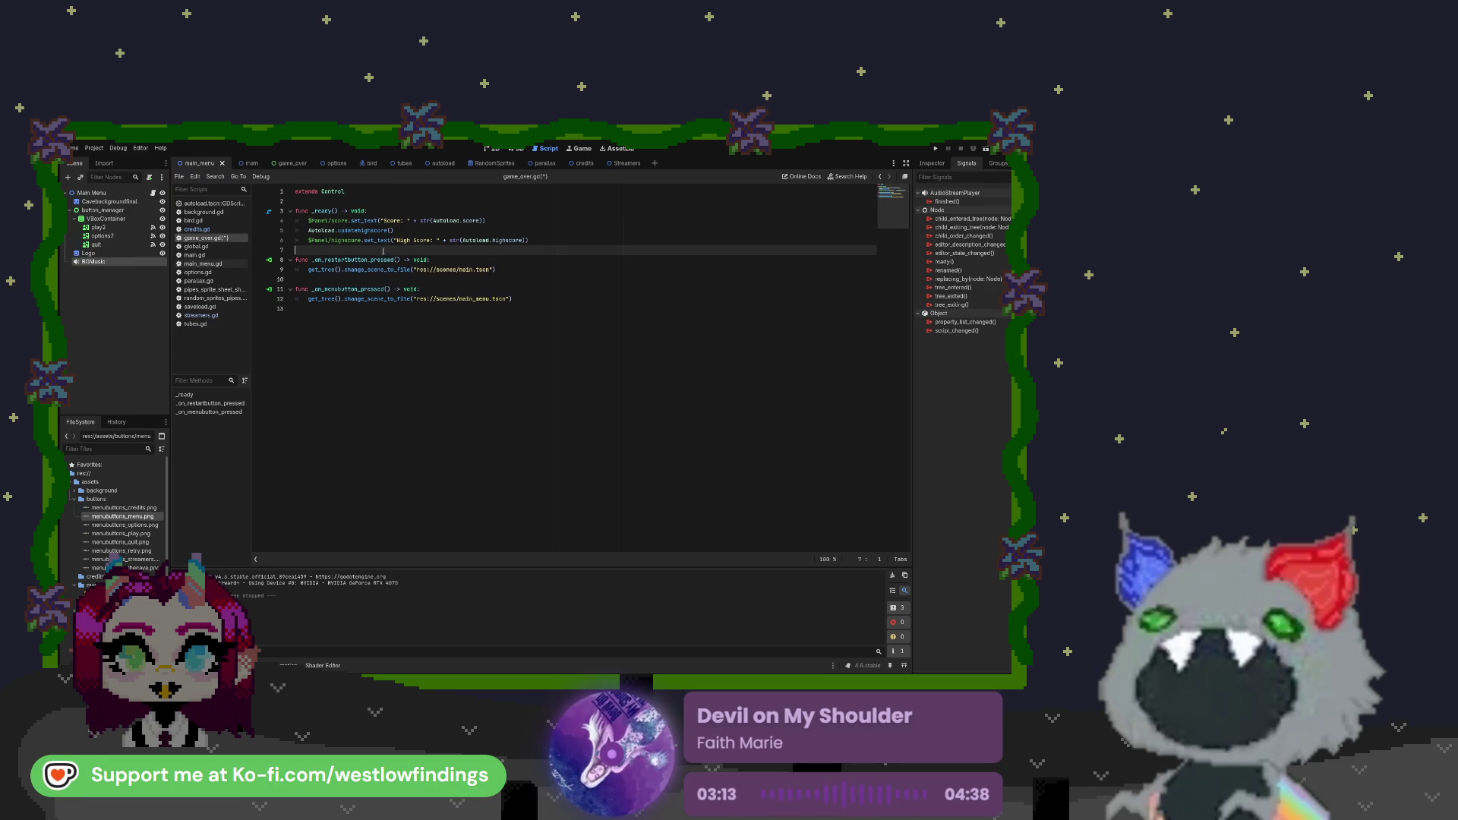
click(227, 255)
Add a go_to_next_scene(): function header after line 19 of main.gd
click(346, 337)
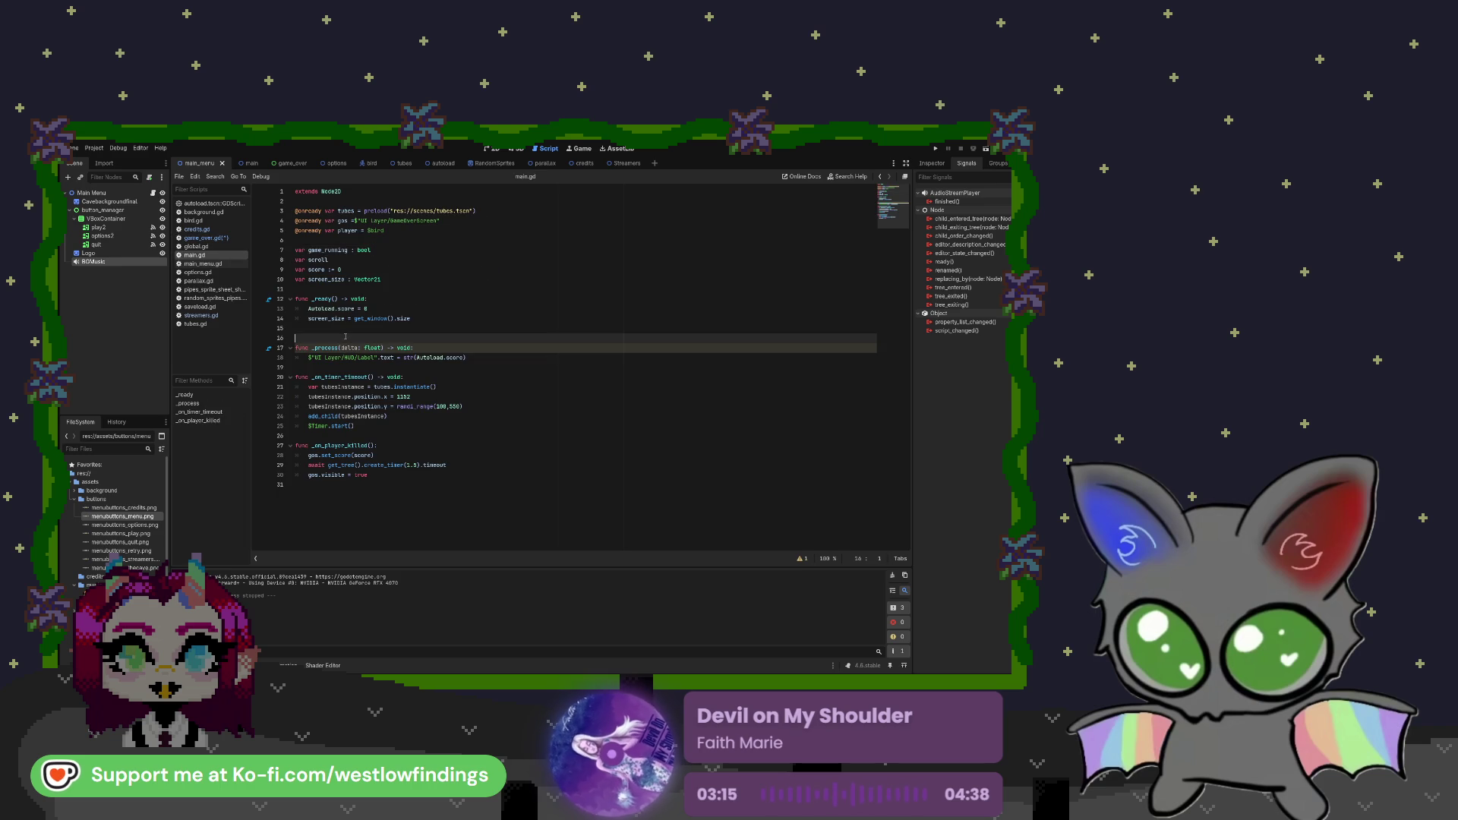
key(Down)
key(Down)
key(Down)
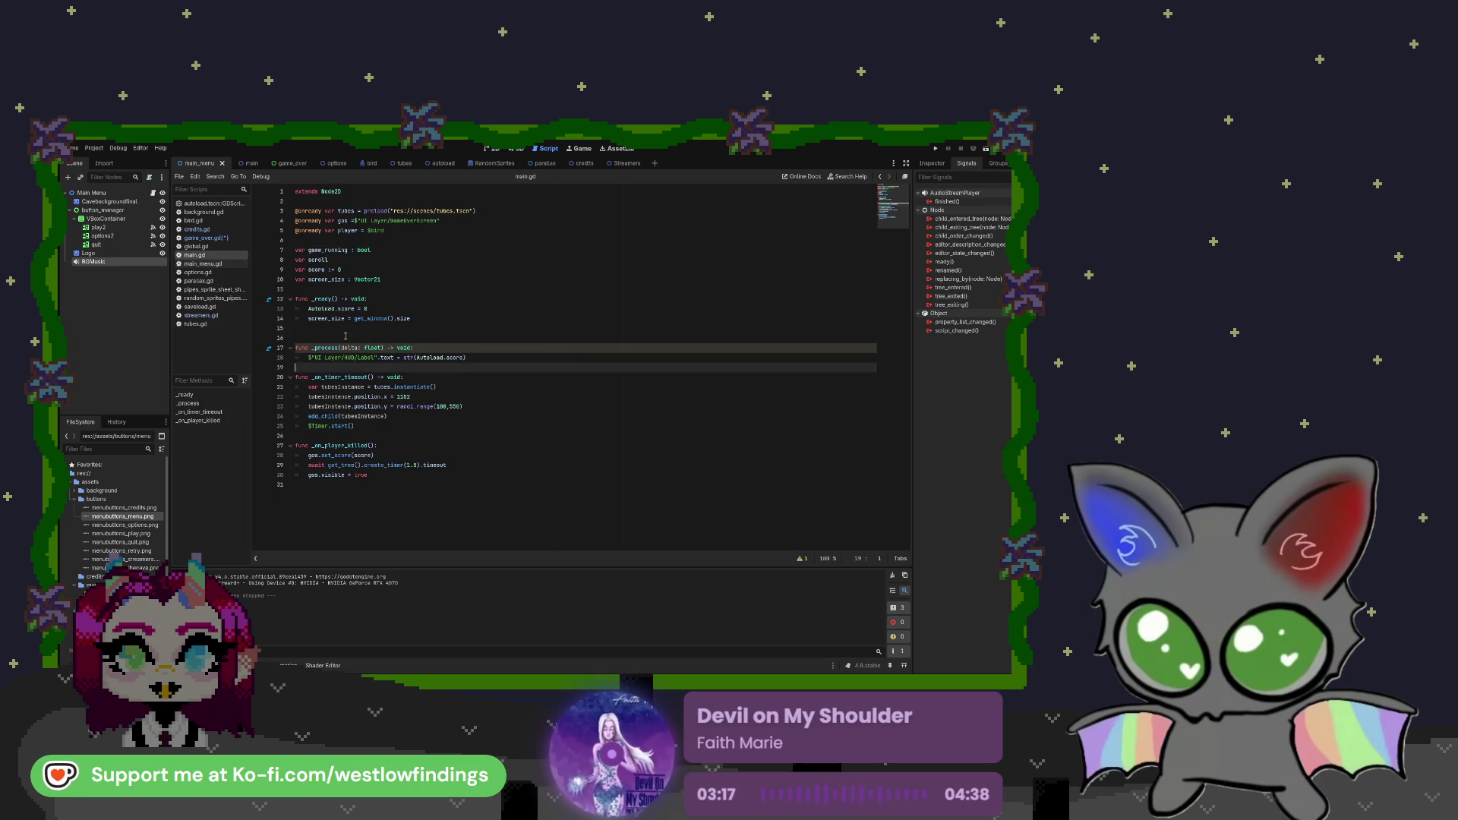
key(Up)
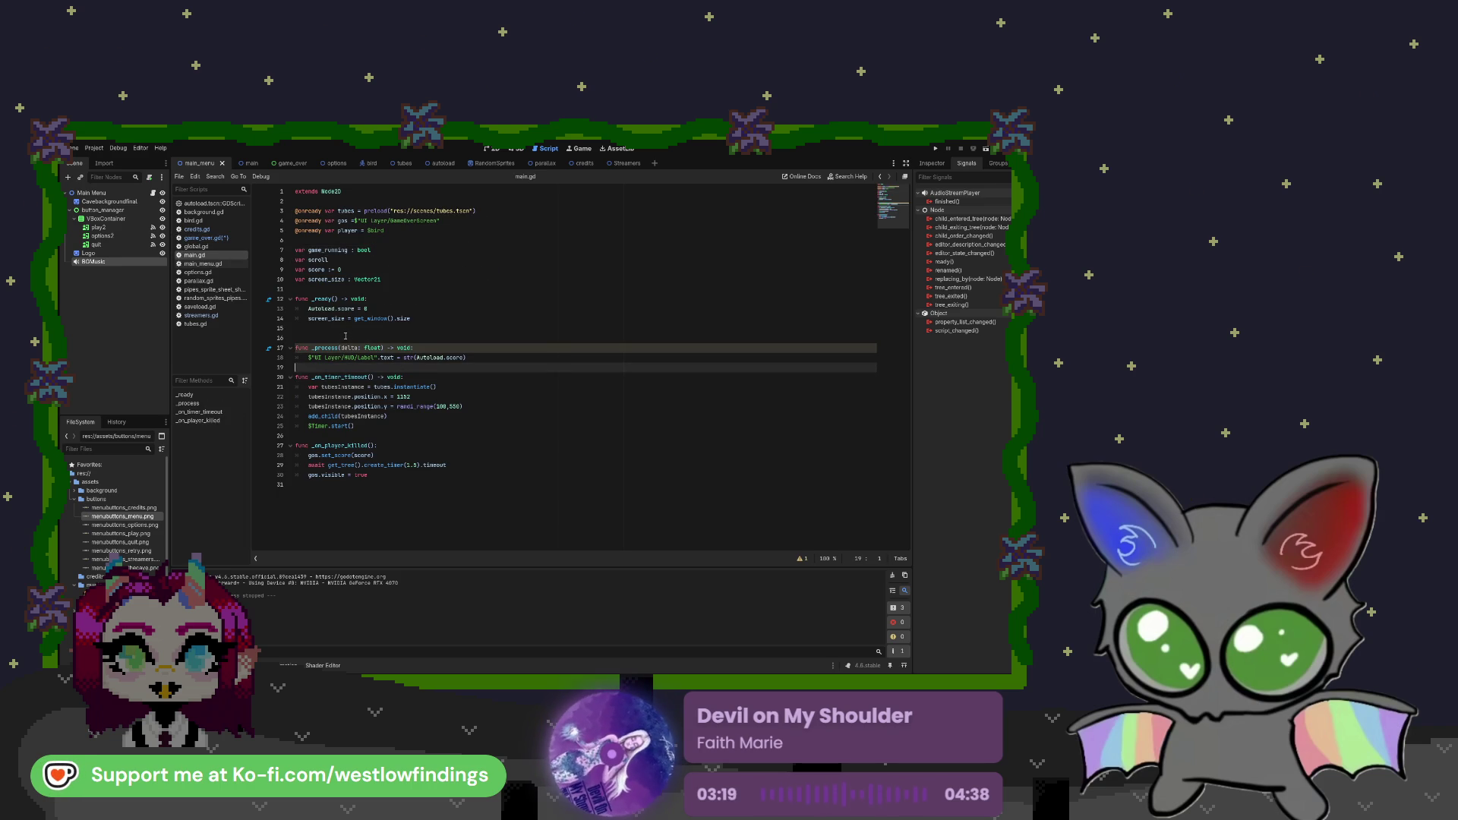
key(Return)
key(Return)
key(Up)
text(nc)
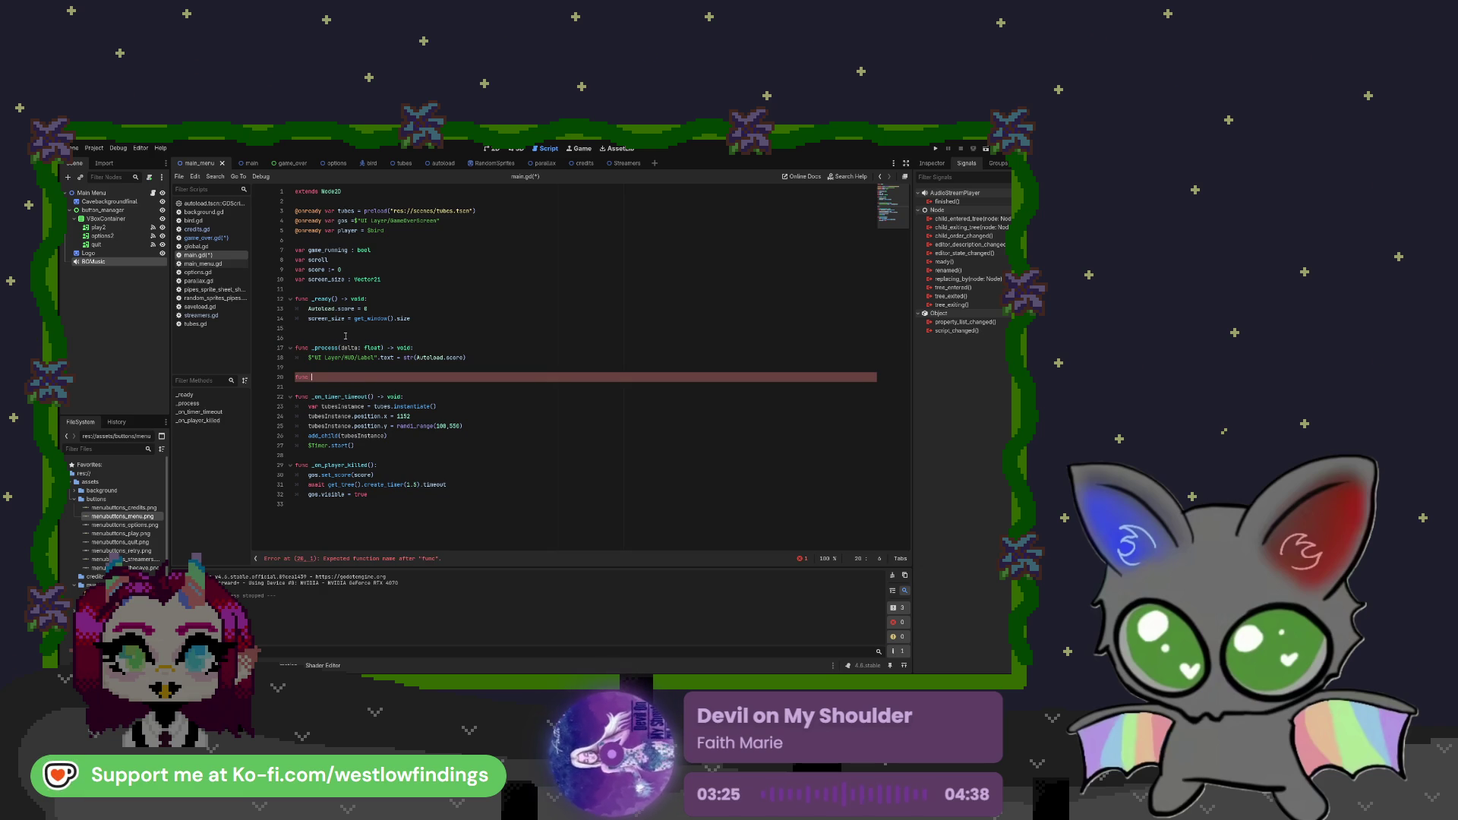
text( go_to)
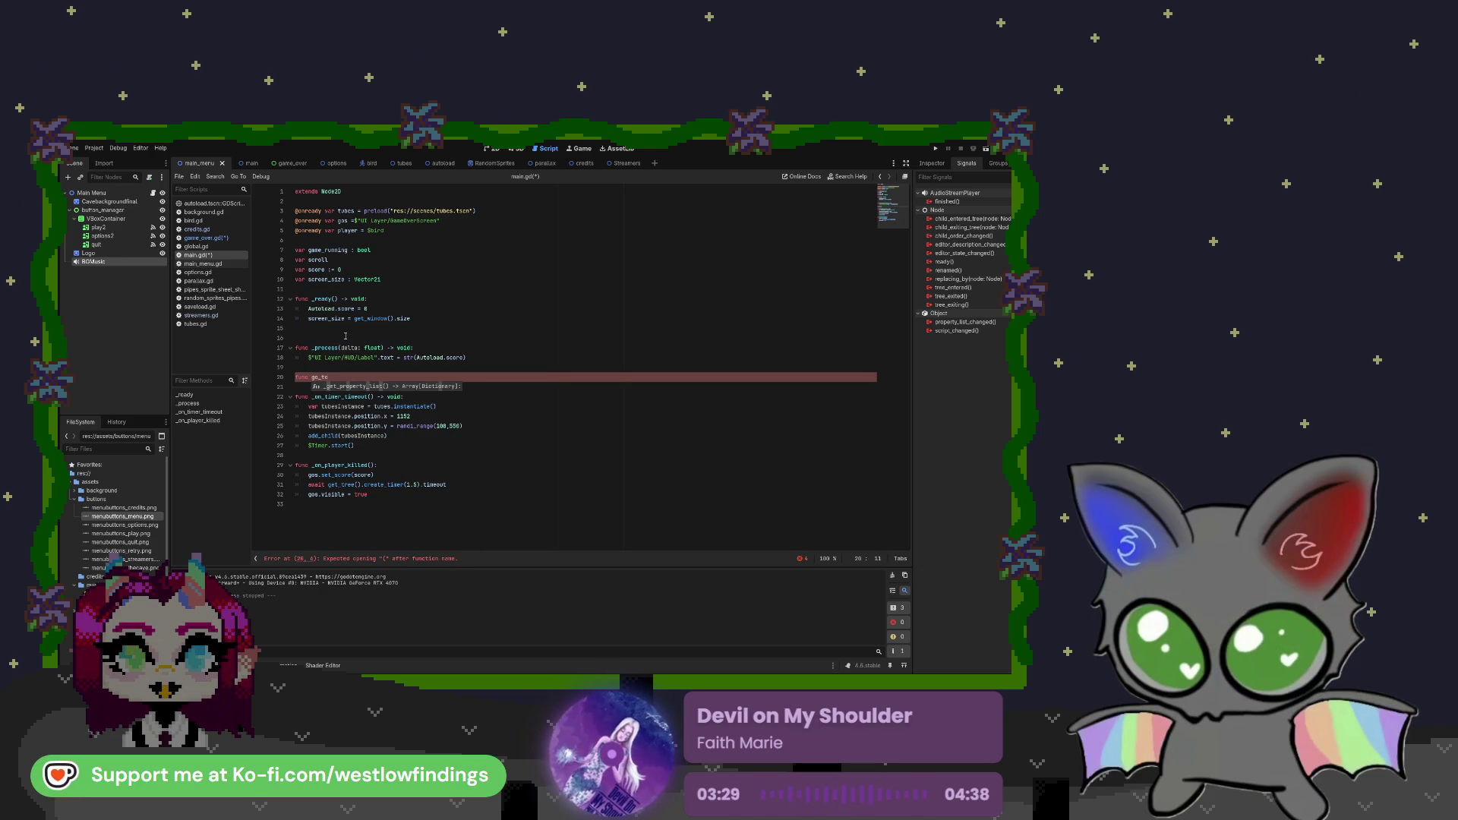
text(_)
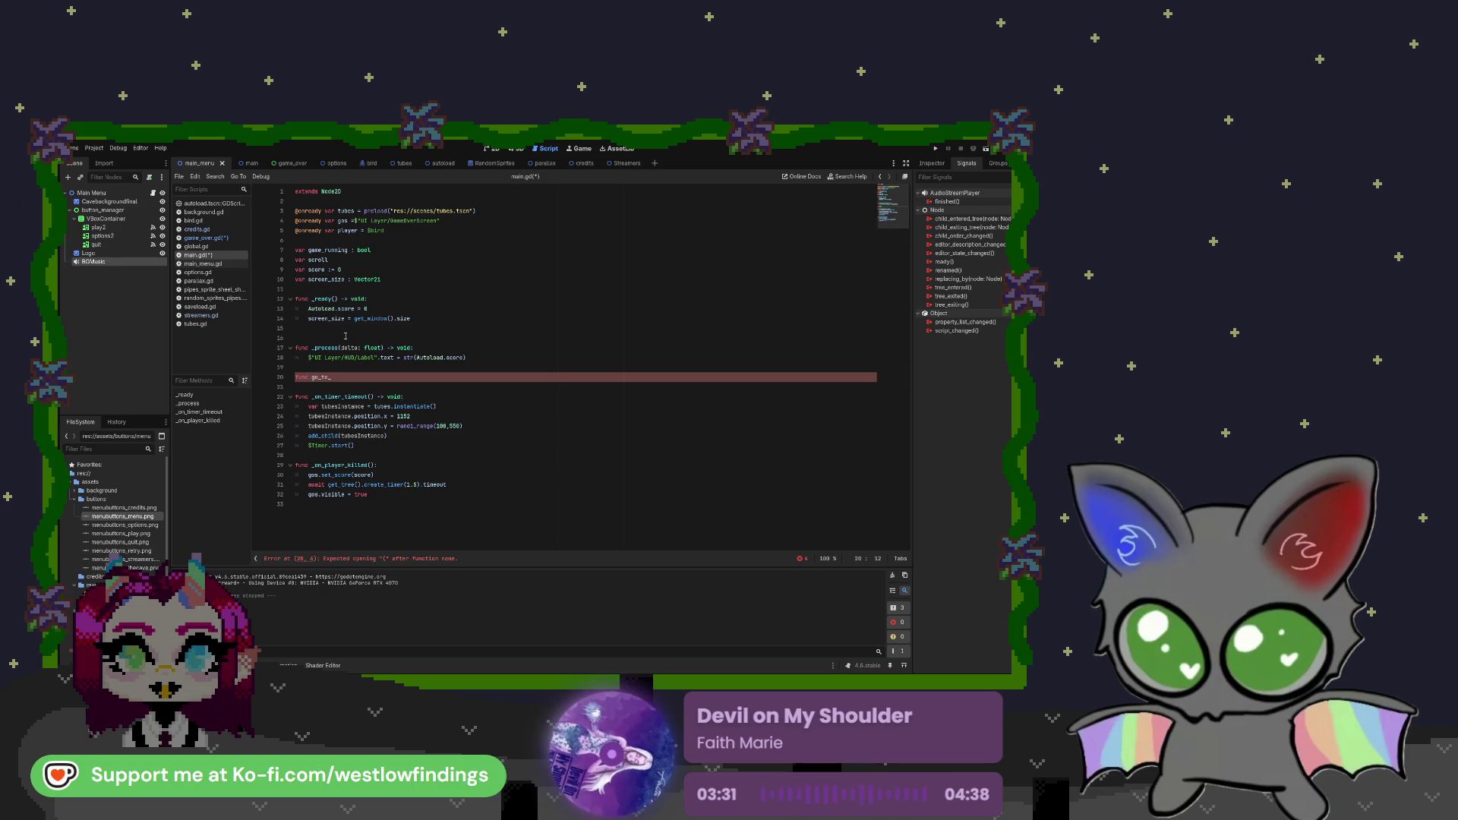
text(next)
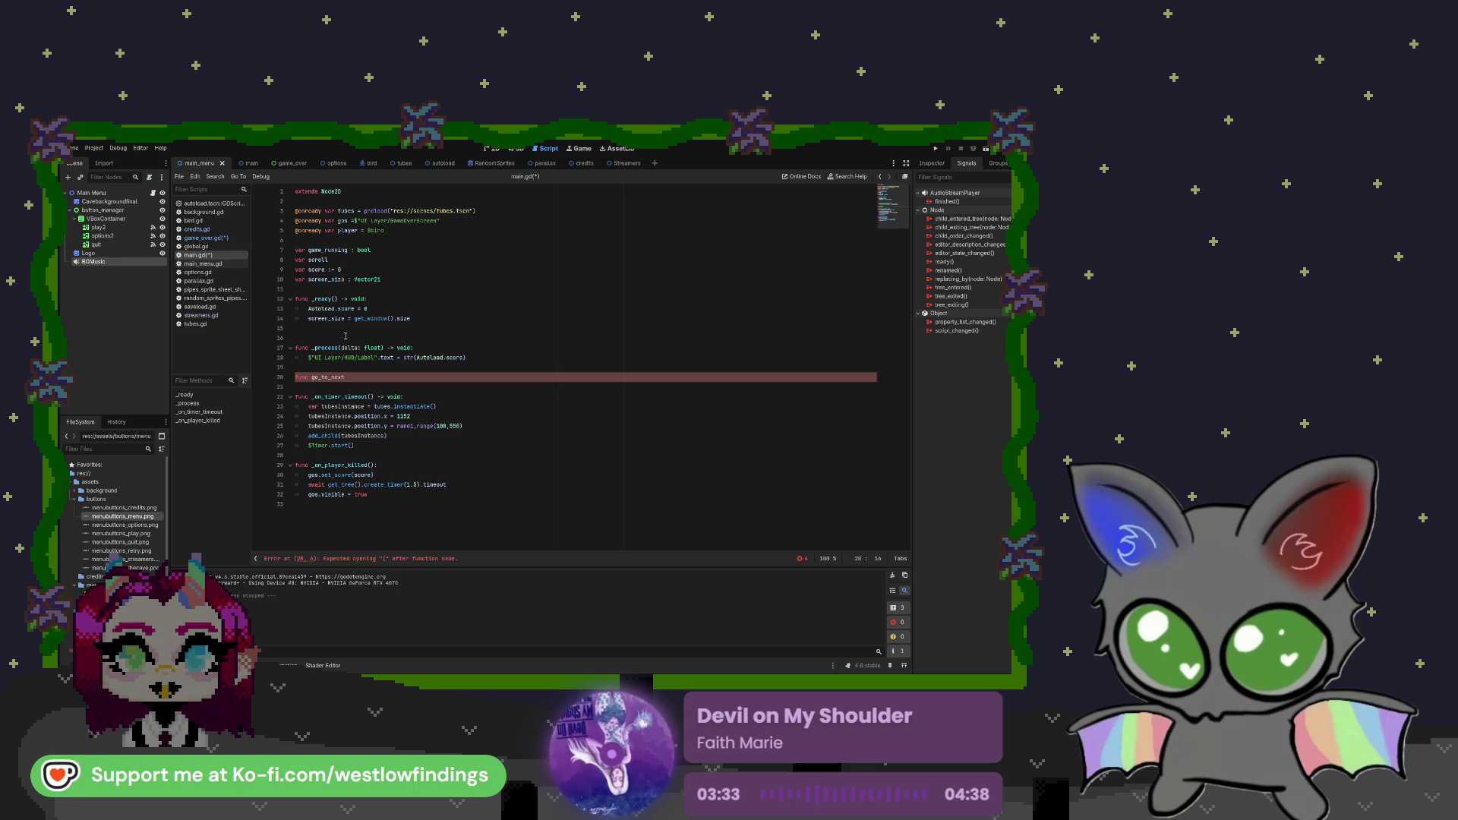
text(_scene())
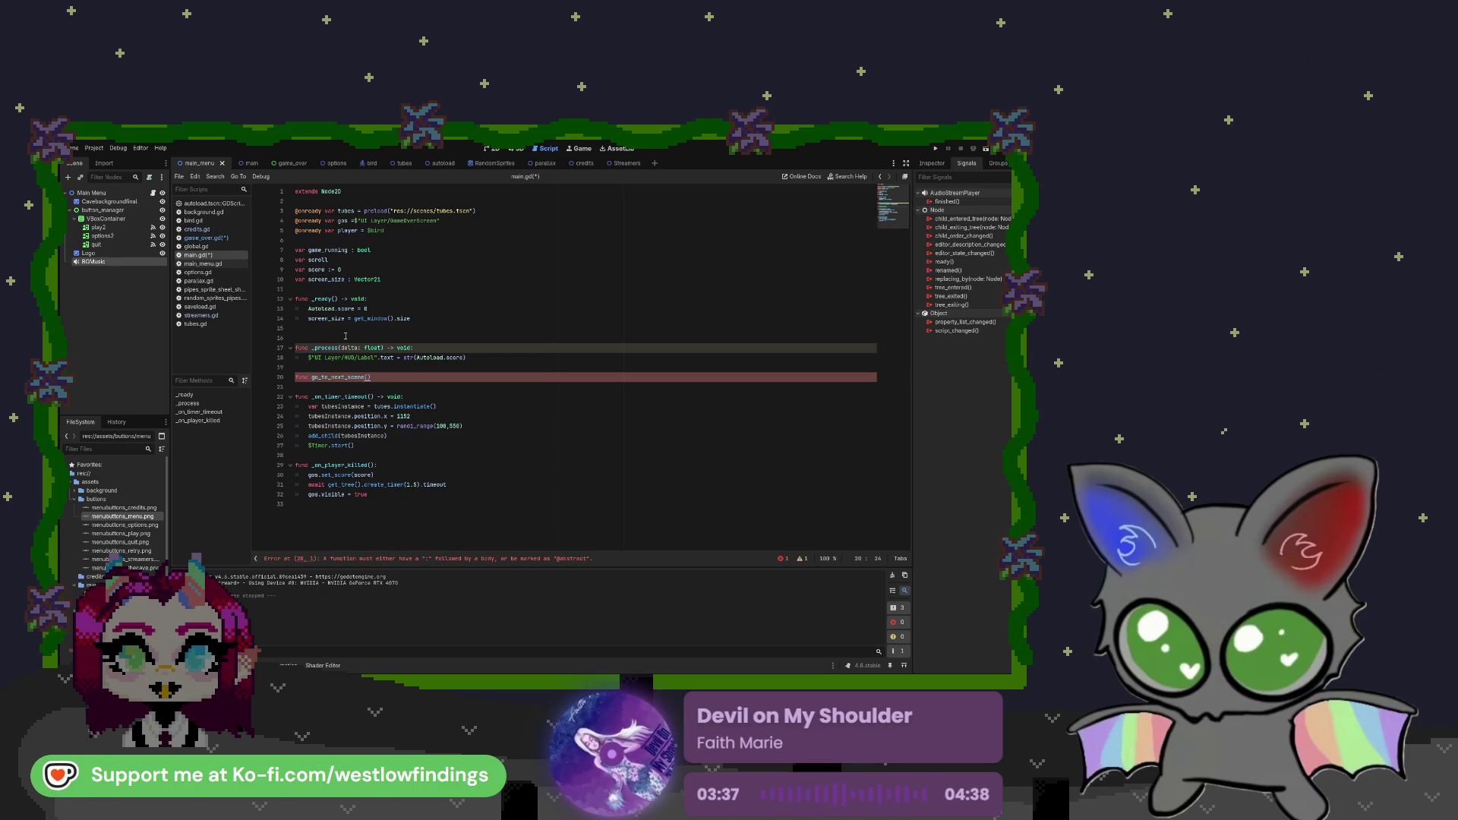
text(:)
key(Return)
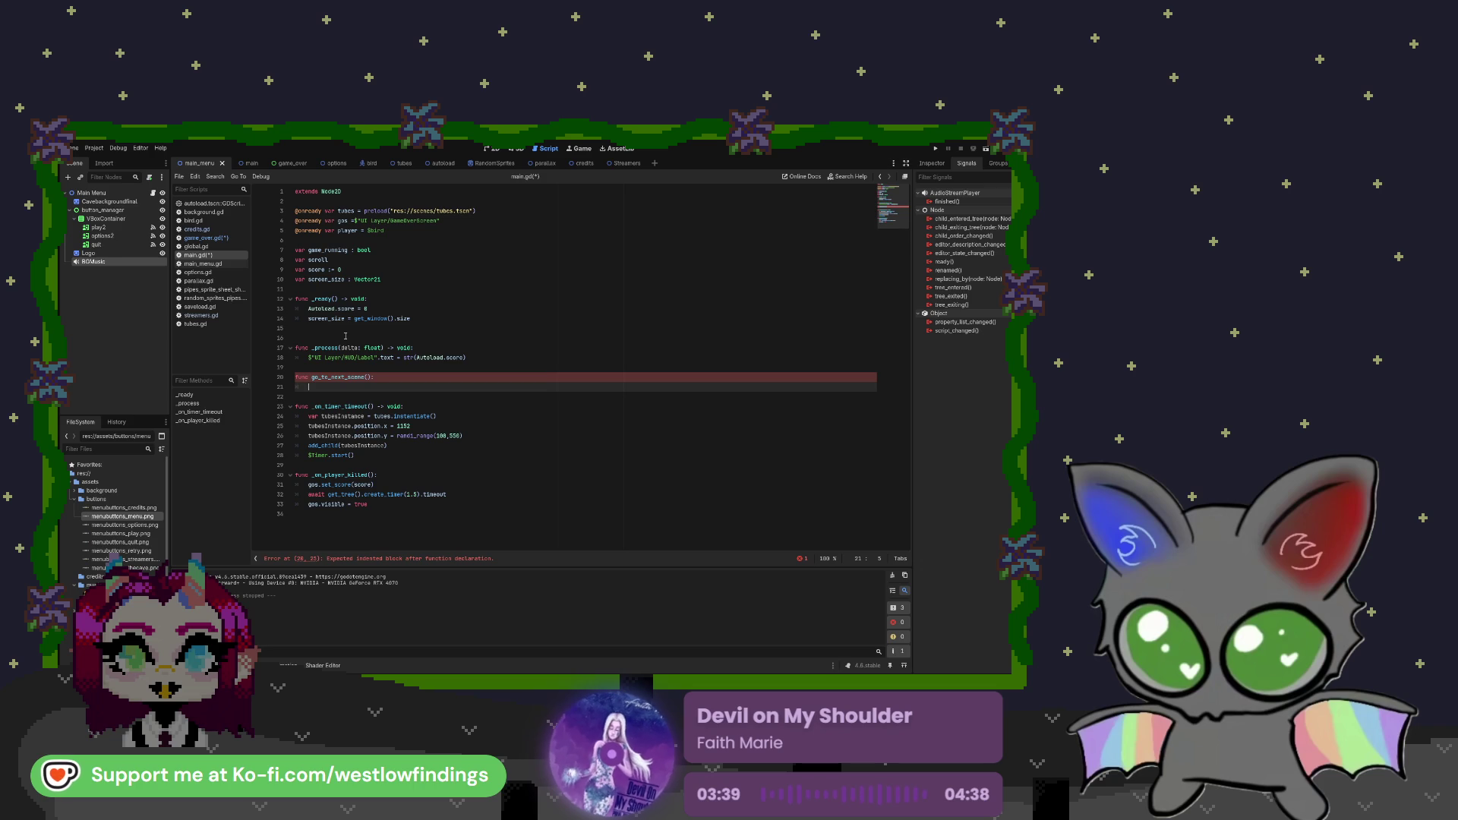
Remove that first go_to_next_scene header and open a new line below line 16
key(Up)
key(Down)
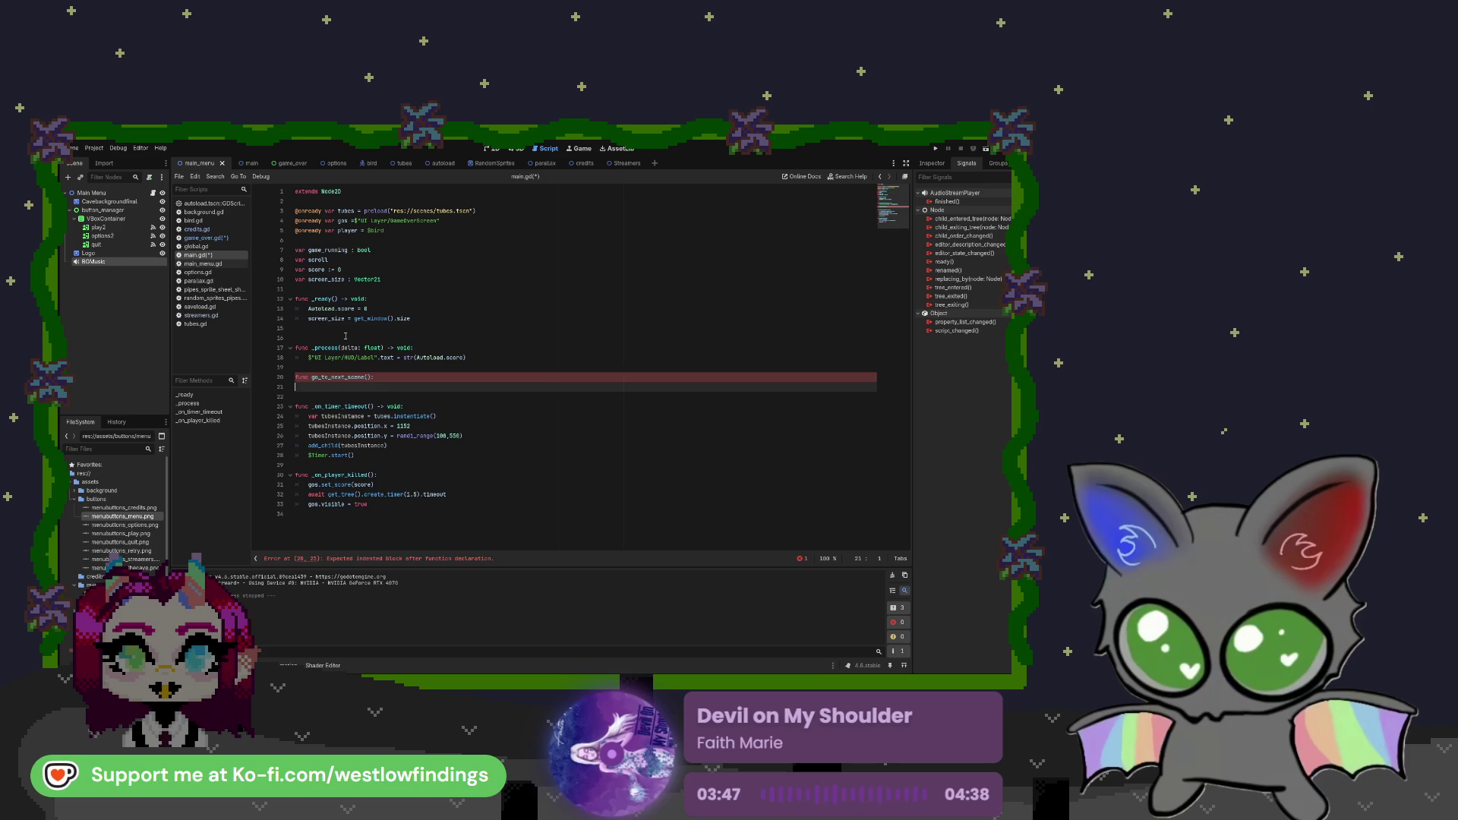
key(BackSpace)
key(BackSpace)
key(BackSpace)
key(BackSpace)
key(BackSpace)
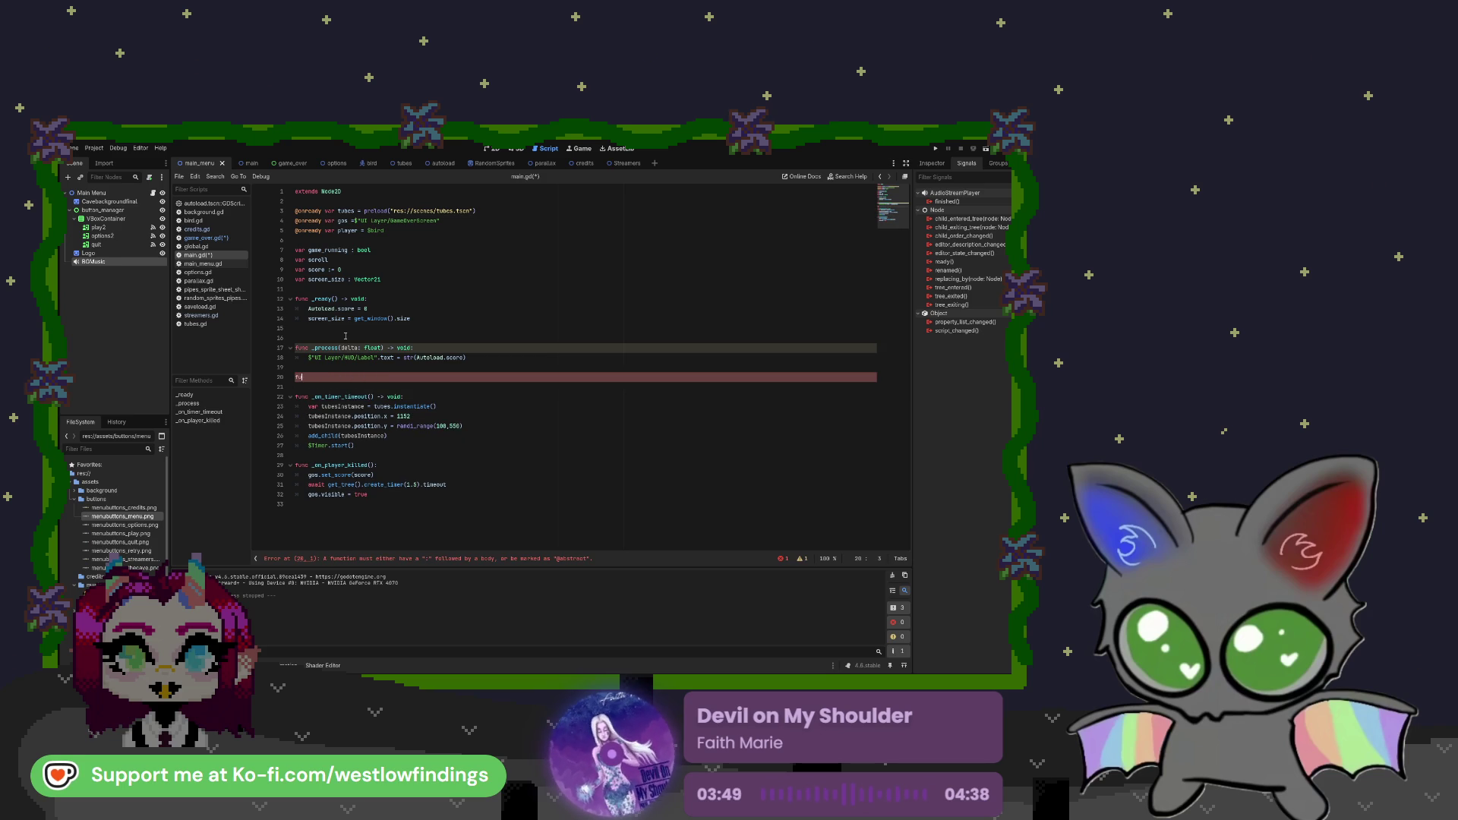
key(BackSpace)
key(Up)
key(Up)
key(Up)
key(Return)
key(Up)
Retype func go_to_next_scene(): below line 16 and start its body
text(func)
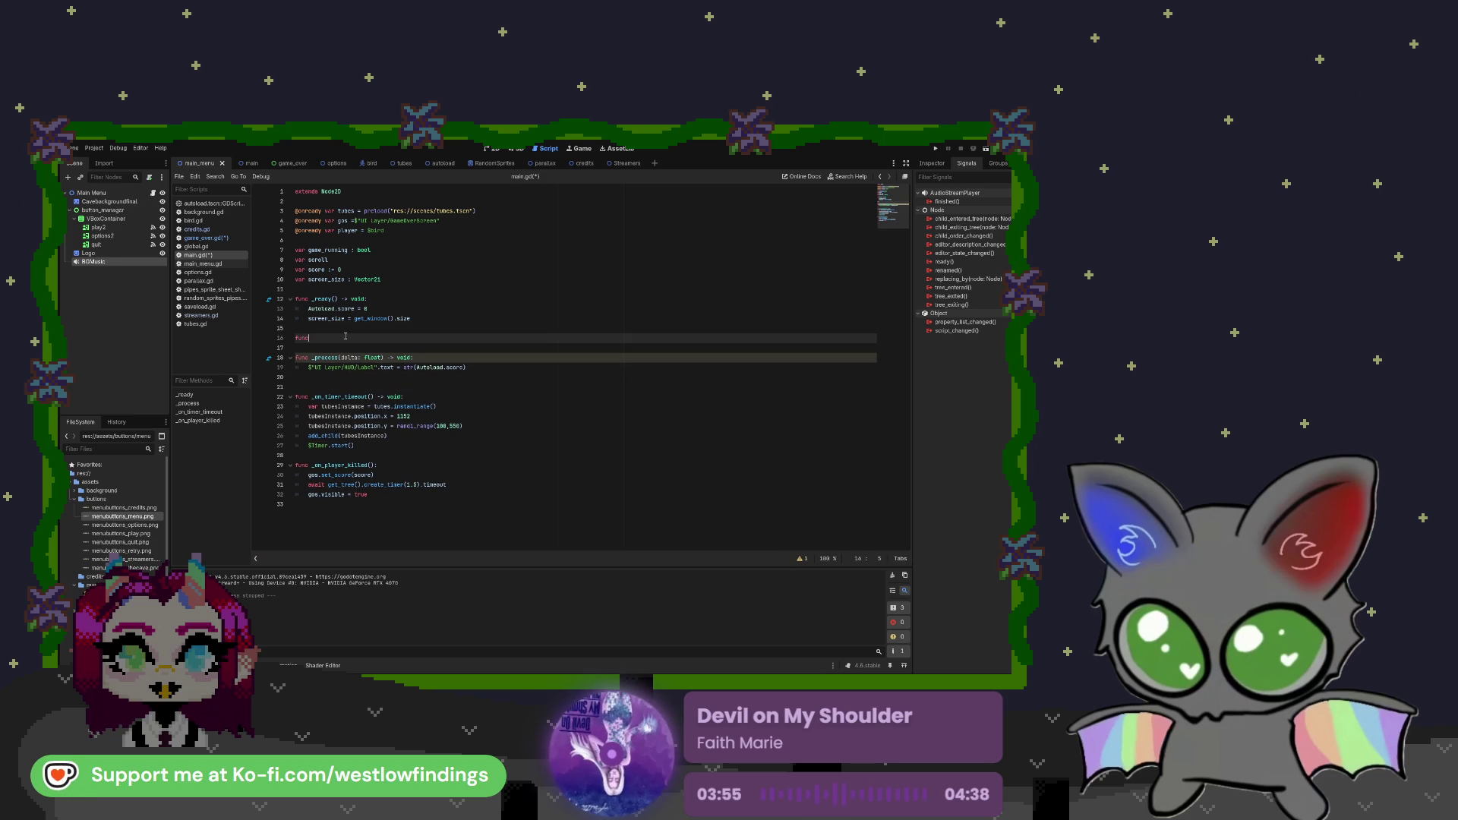
text( go_)
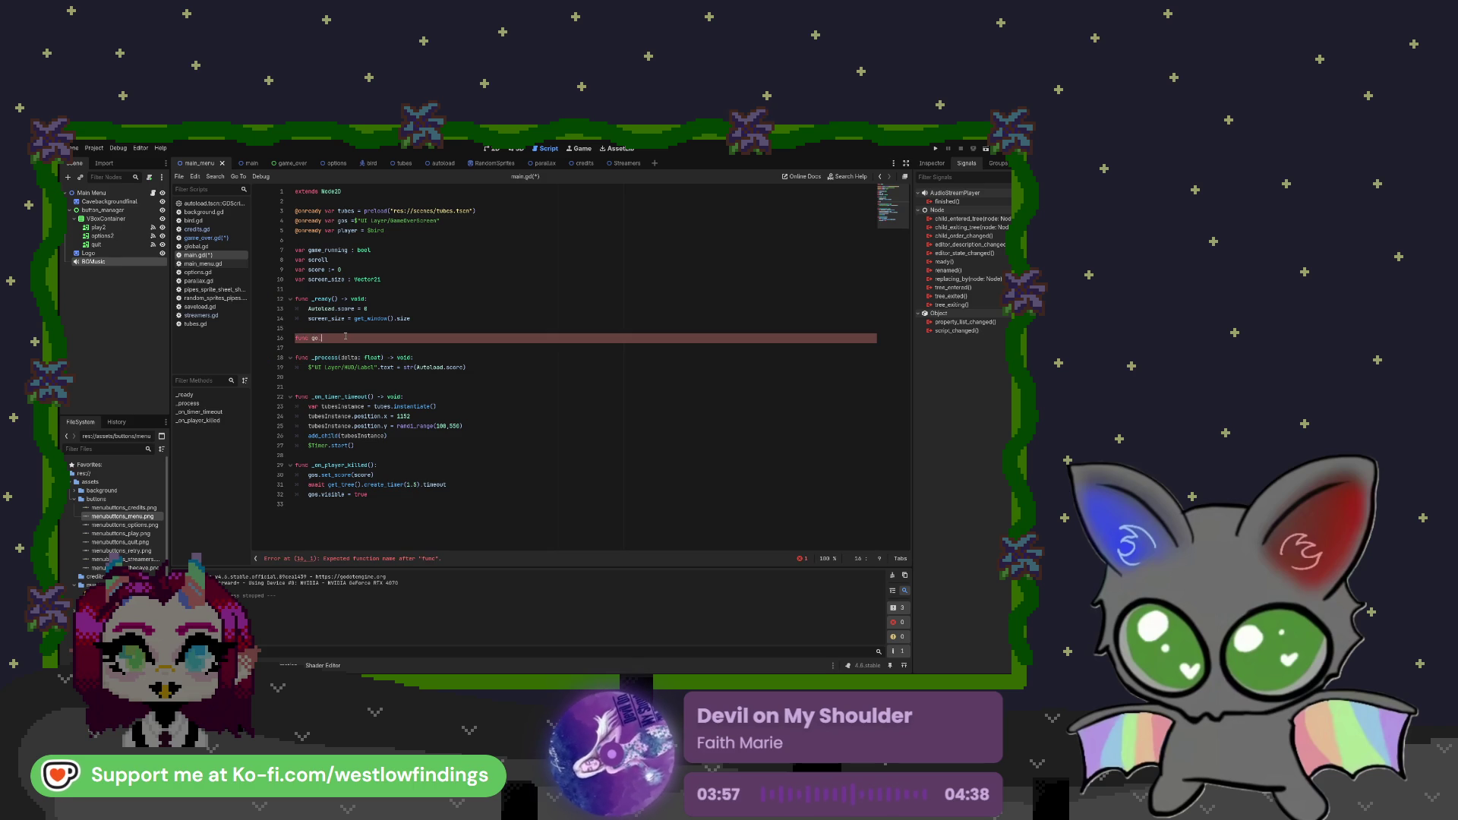
text(to_nex)
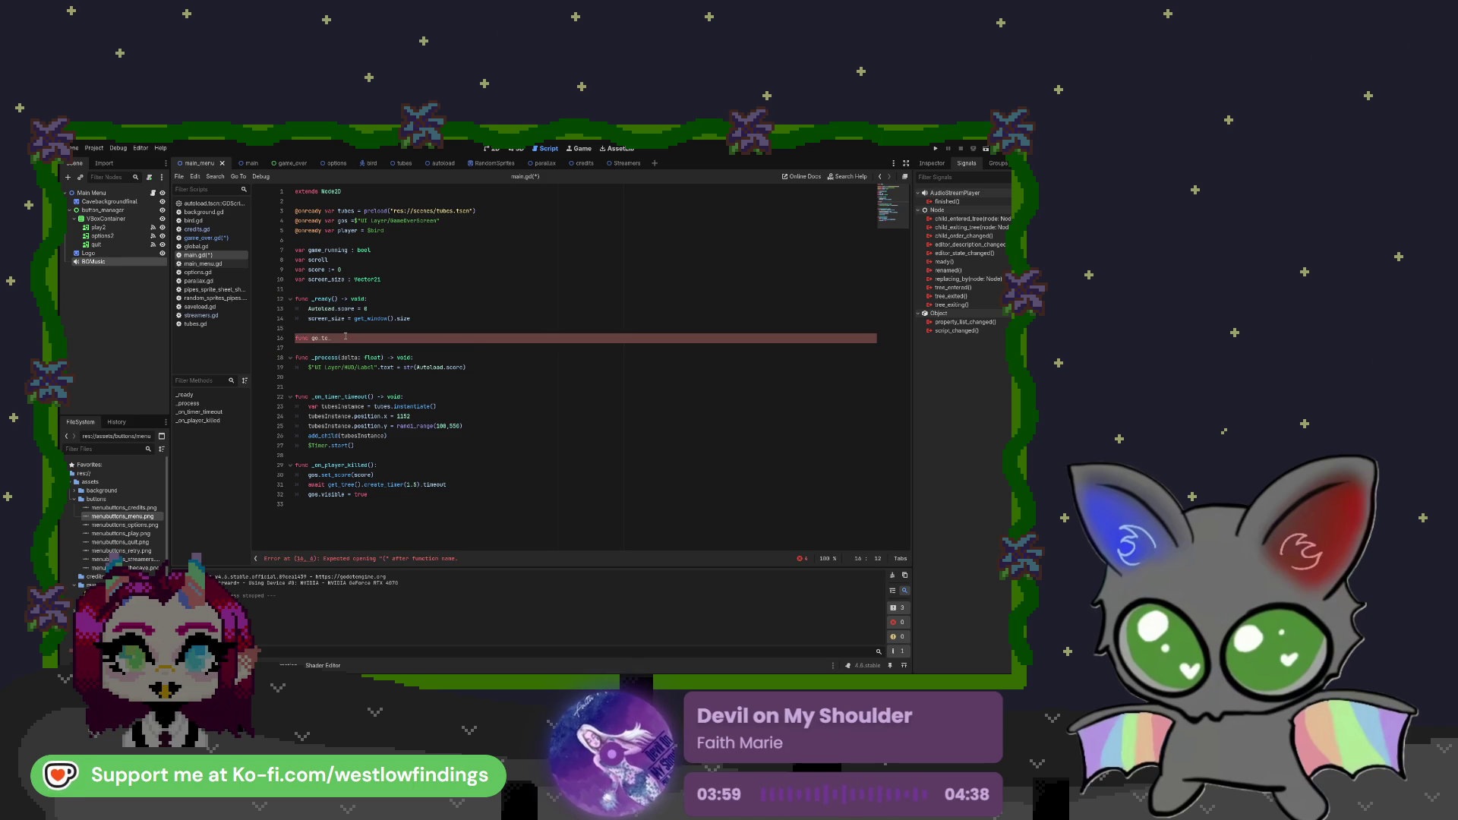
key(BackSpace)
key(BackSpace)
key(BackSpace)
key(BackSpace)
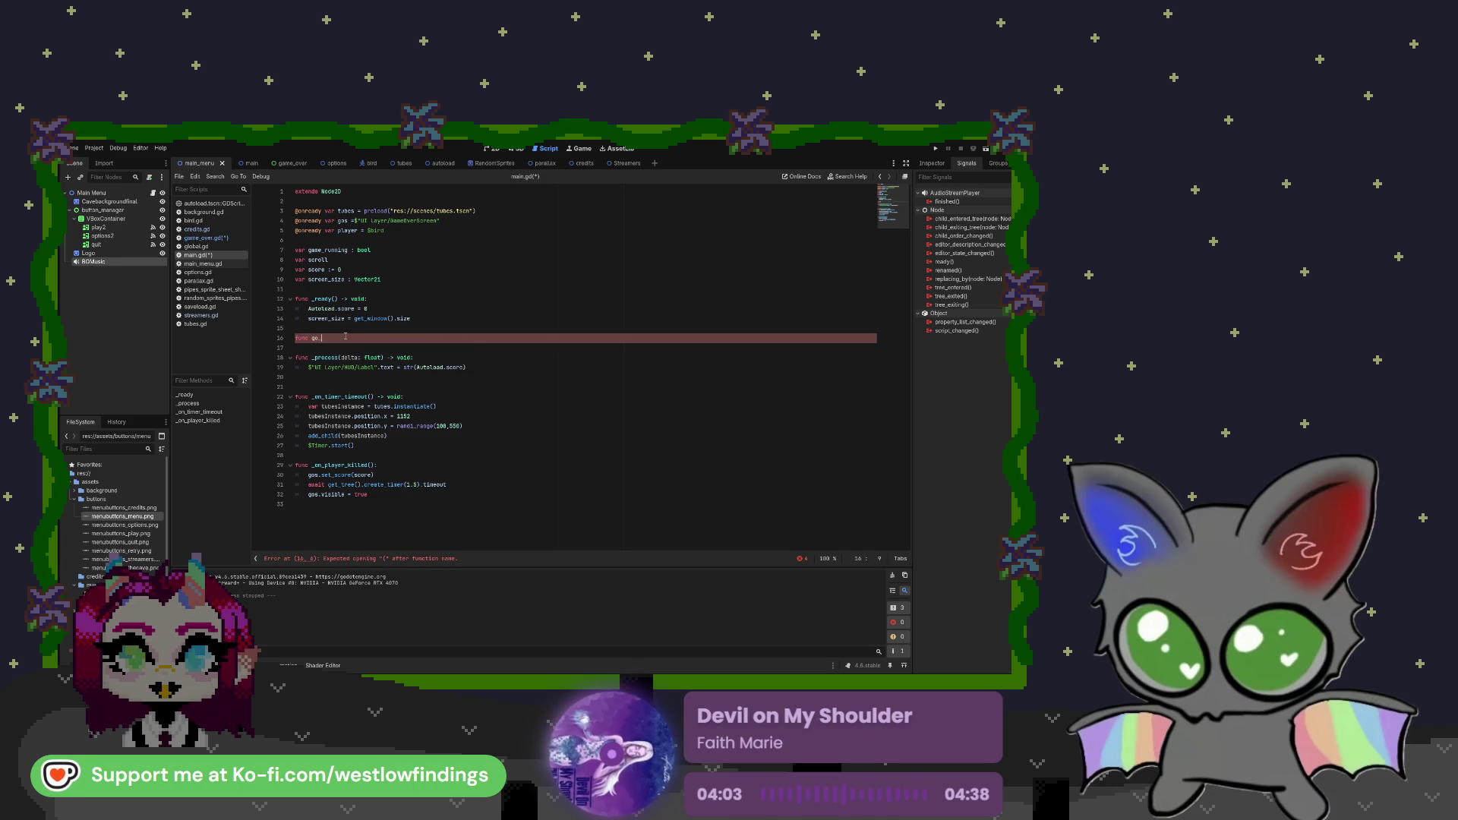
text(to_next)
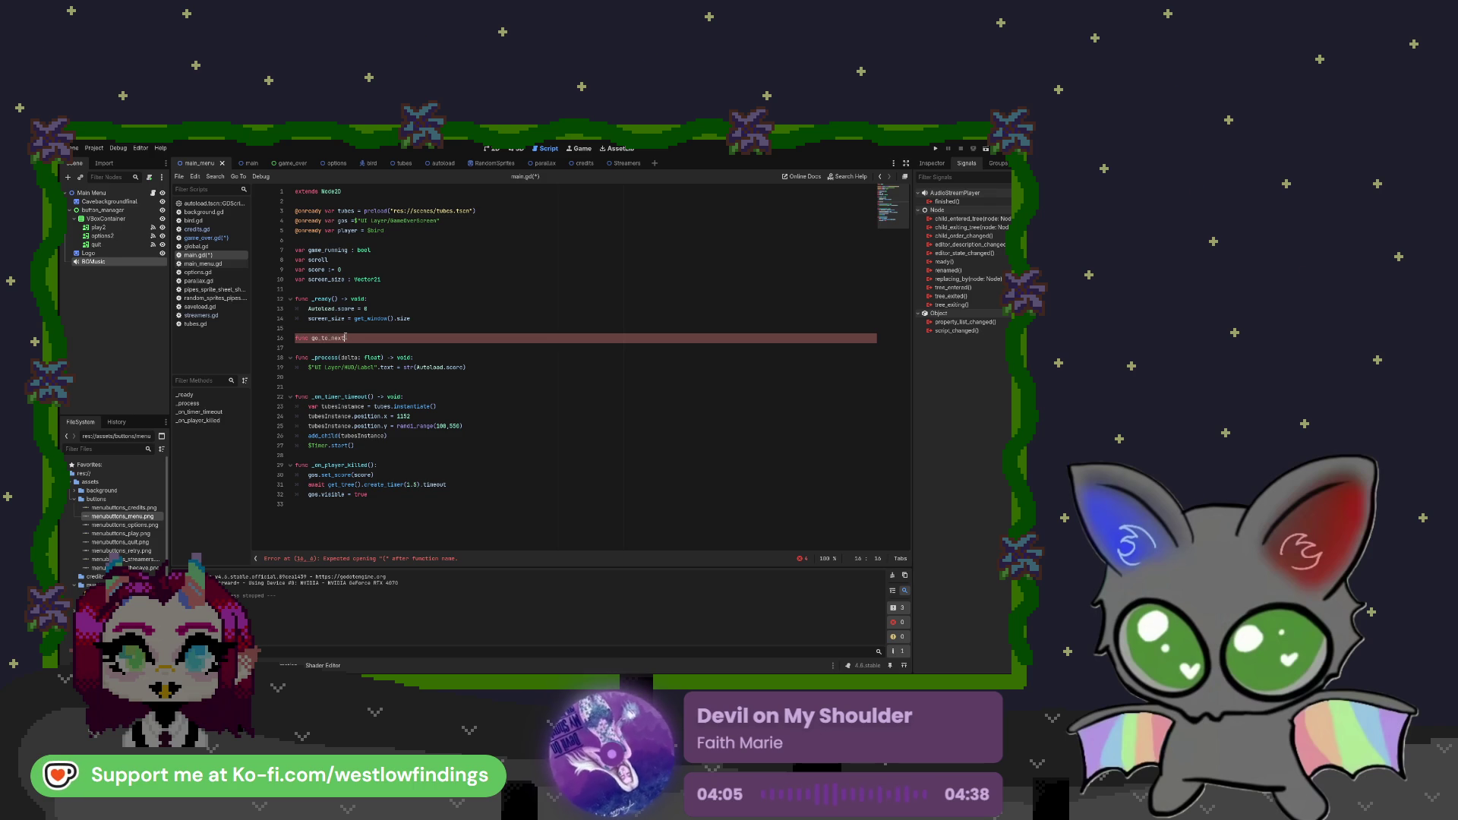
text(_scene)
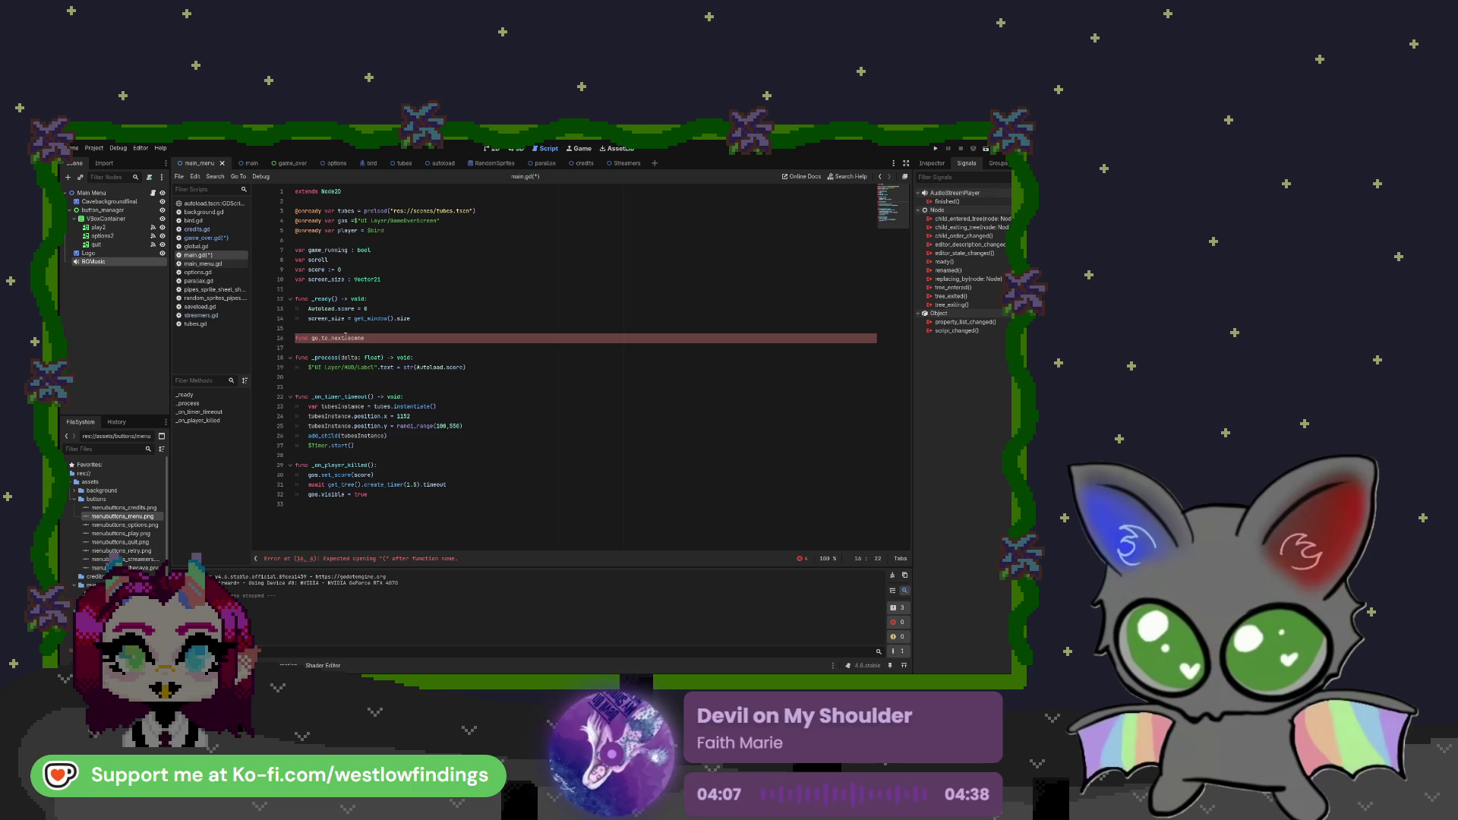
text(():)
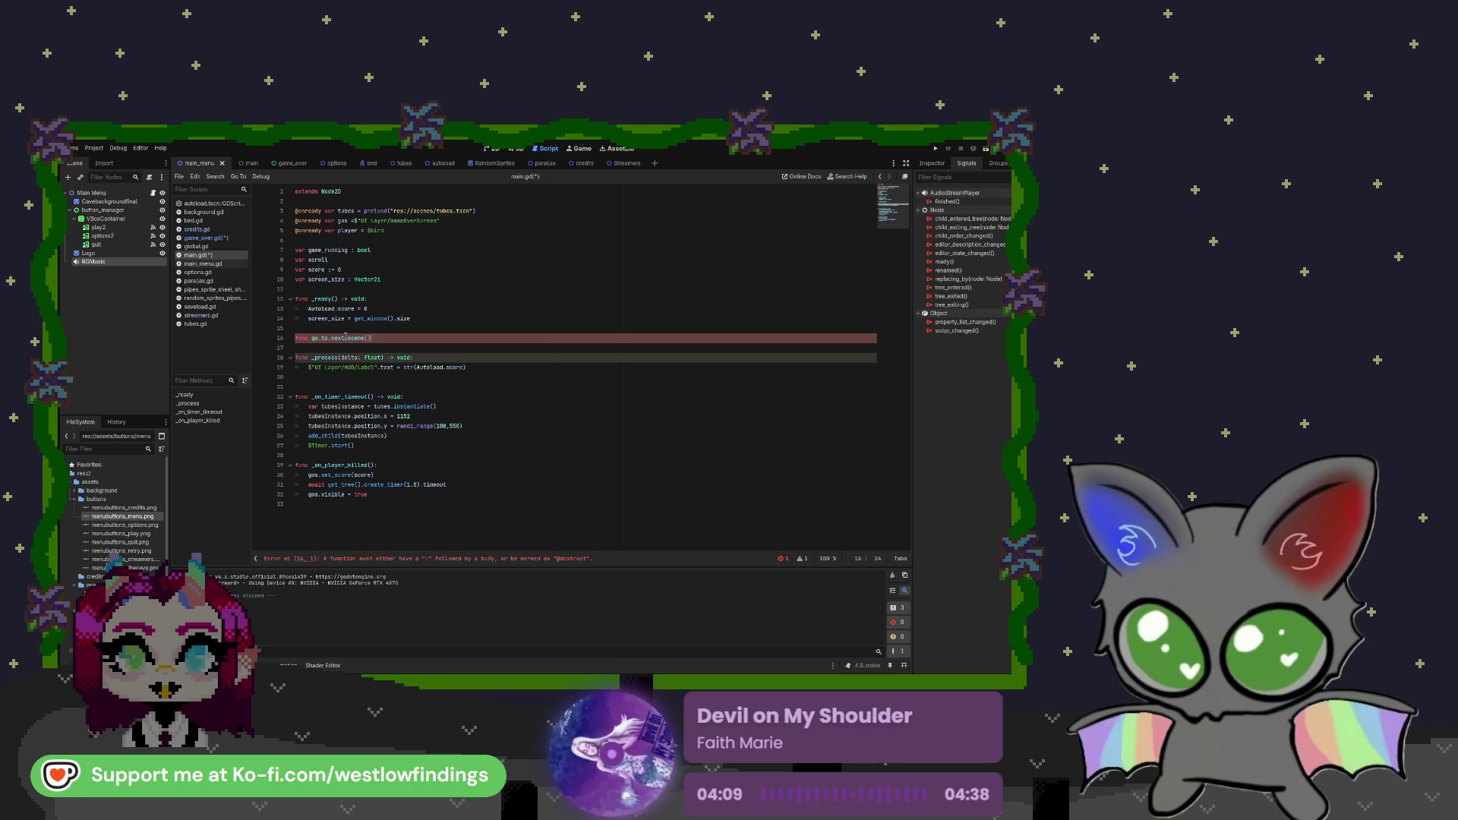
key(Return)
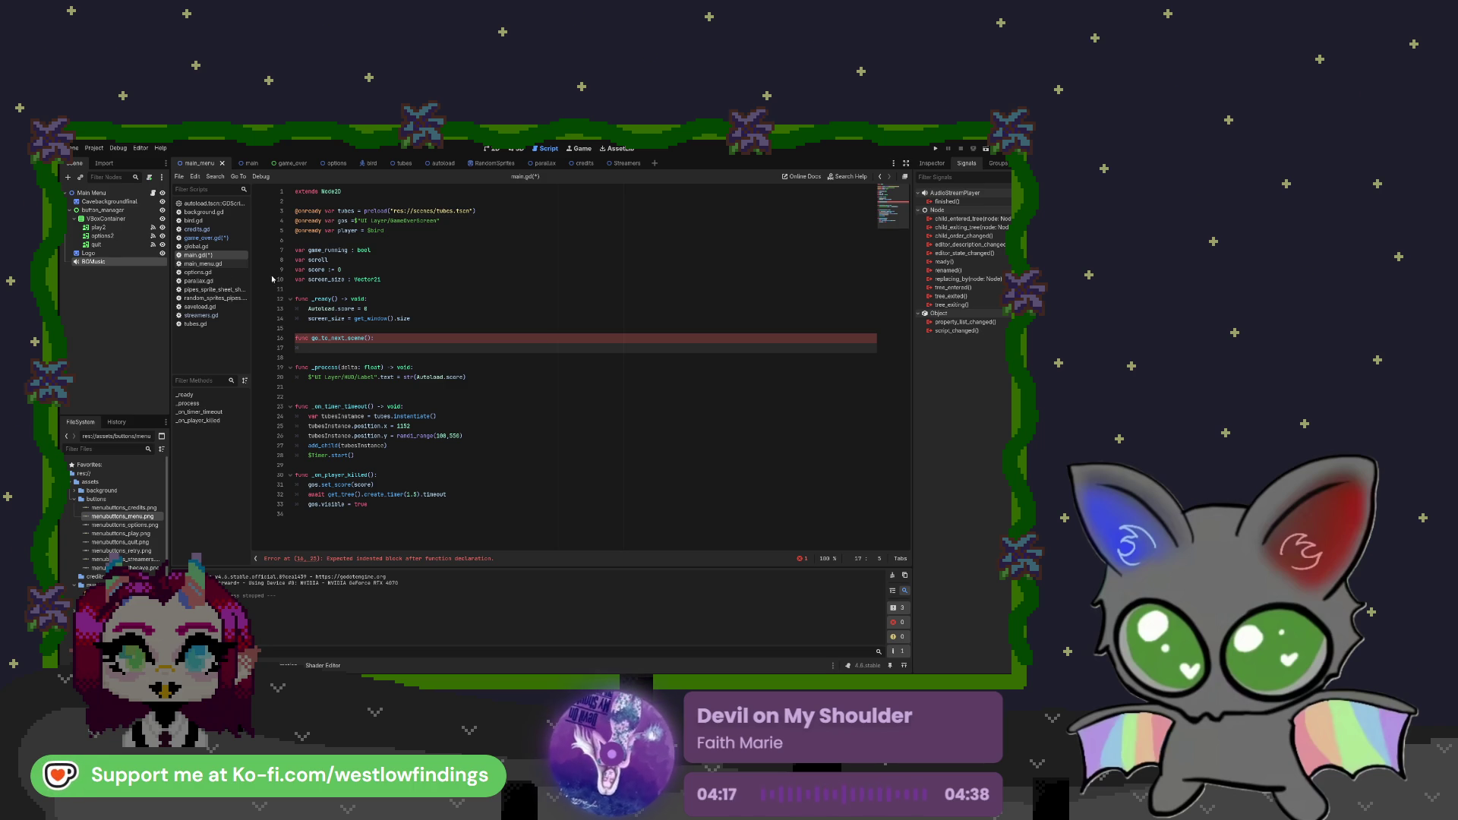
Drag in the BGMusic node and complete $BGMusic.stop() as the function body
mouse_move(86, 265)
mouse_down()
mouse_move(372, 351)
mouse_move(351, 347)
mouse_up()
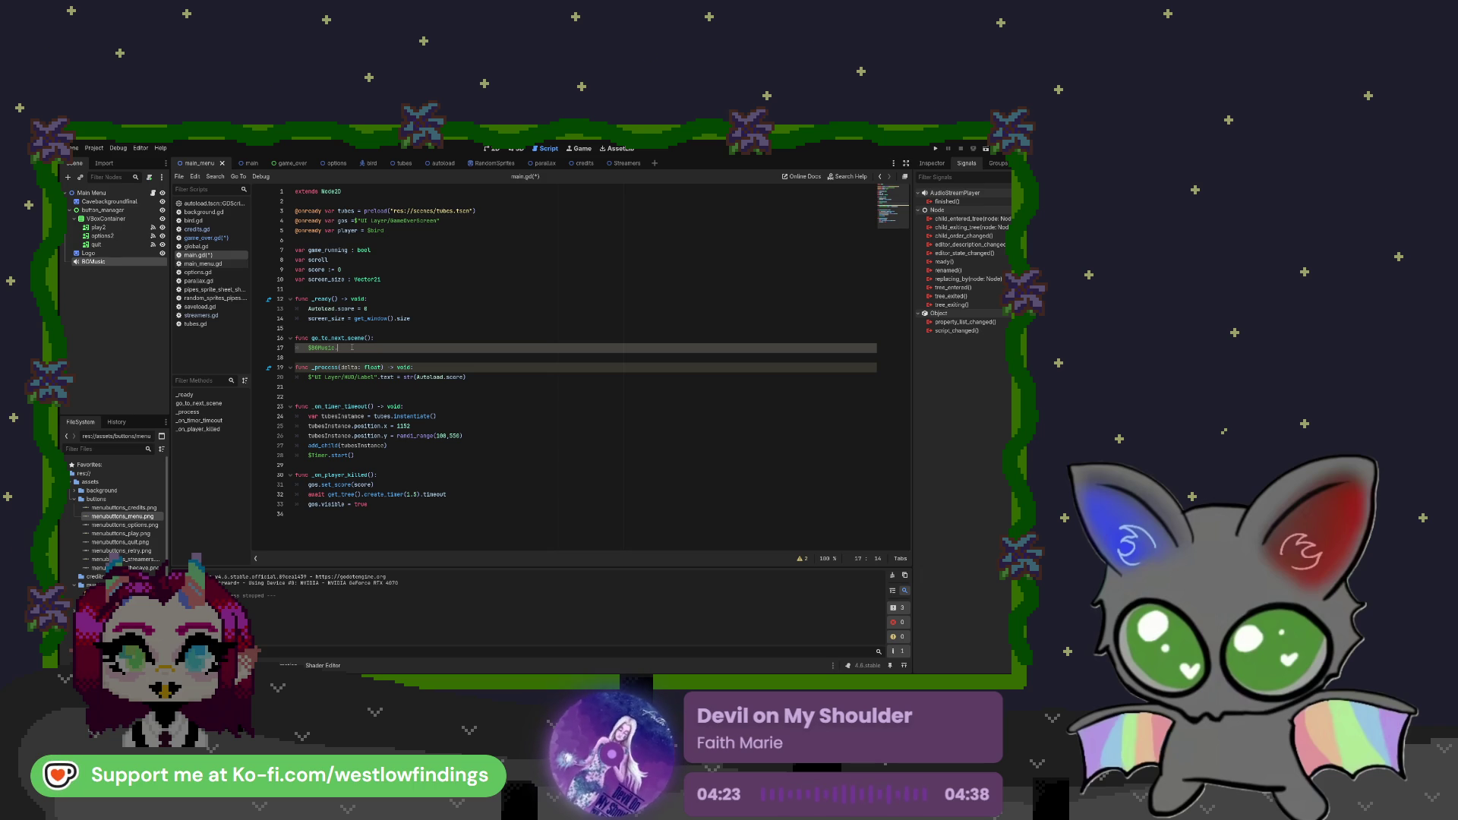
text(.stop)
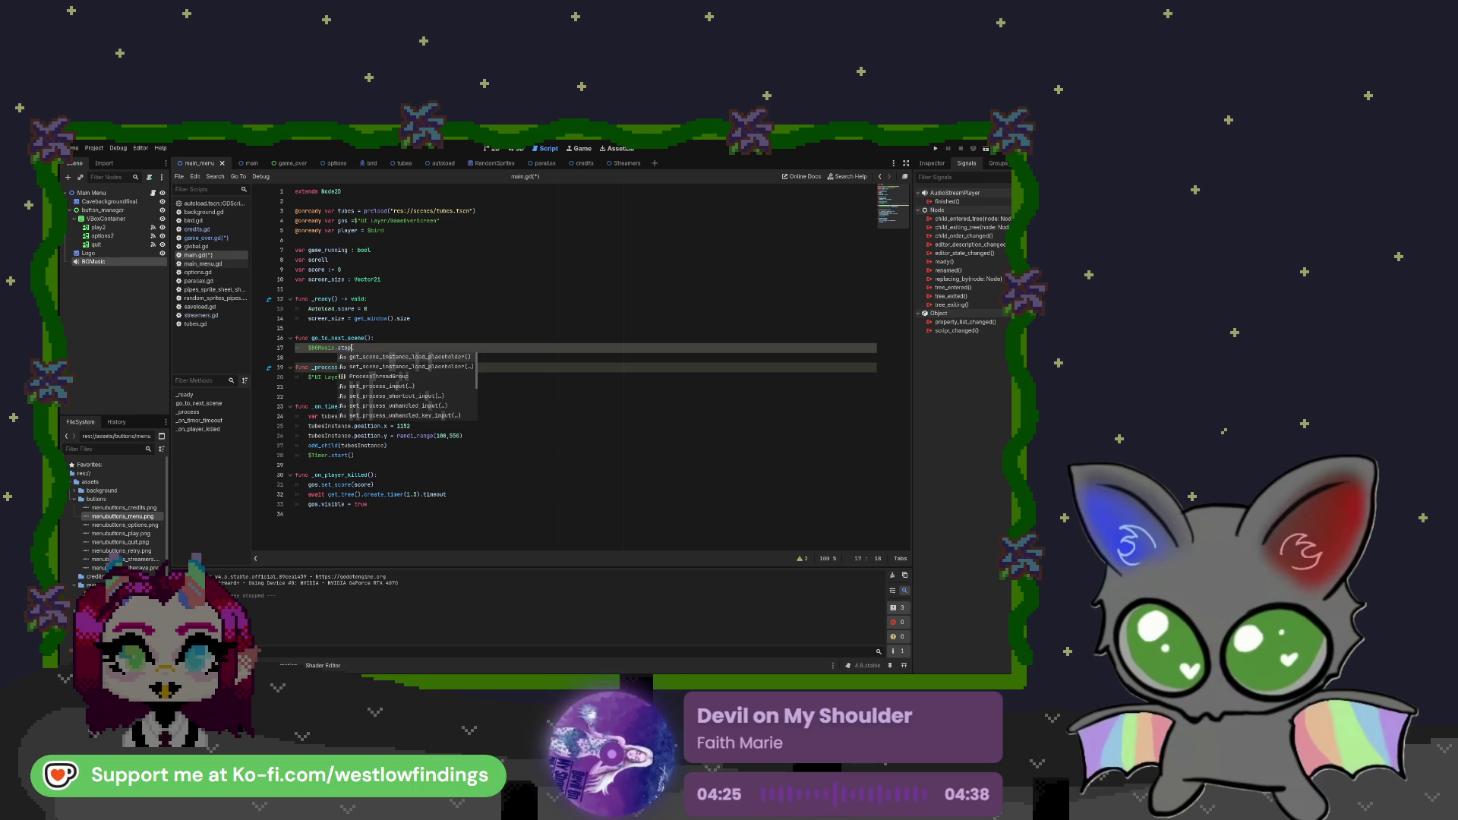
text(()
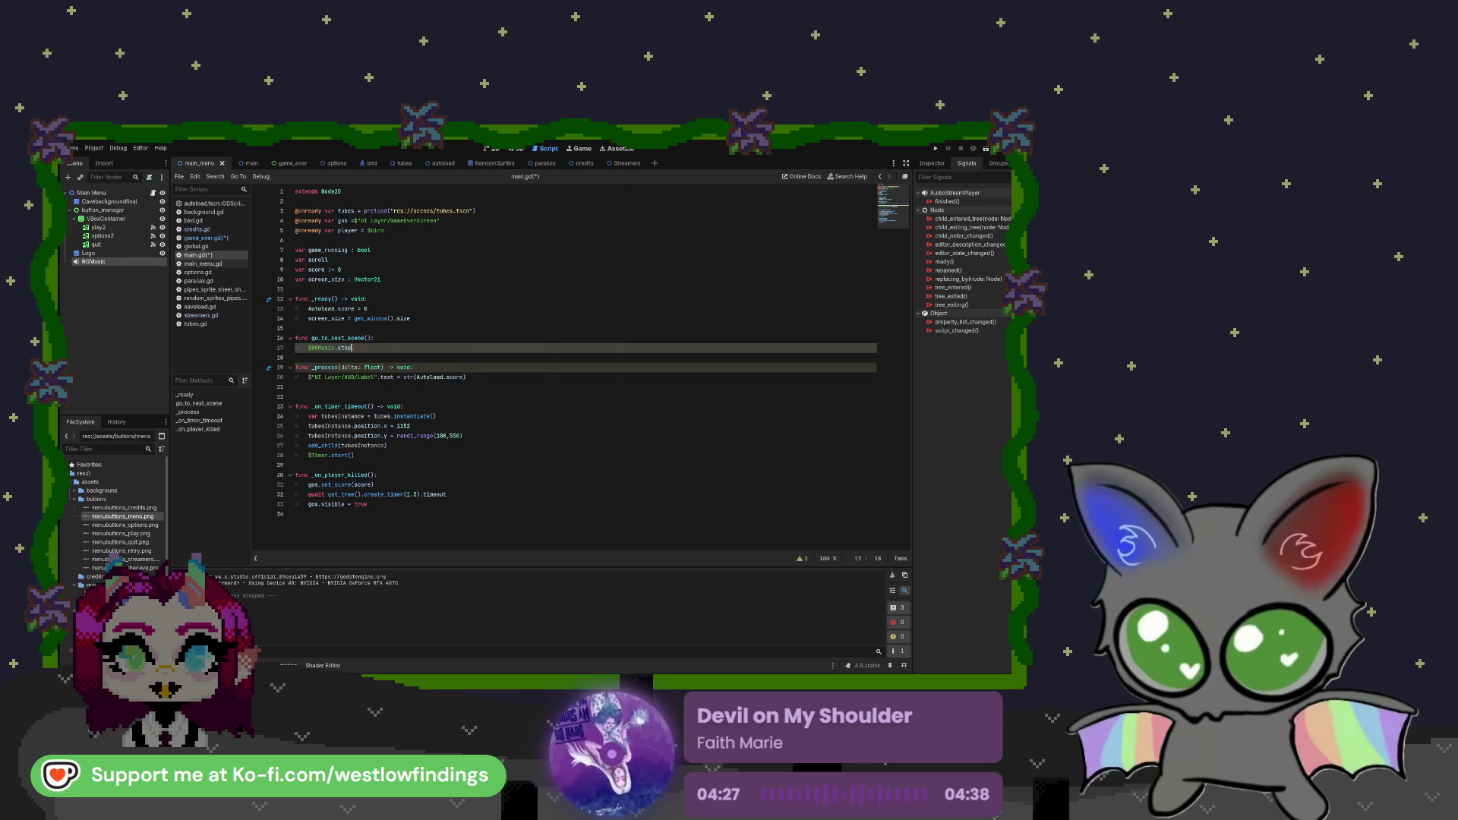
key(Down)
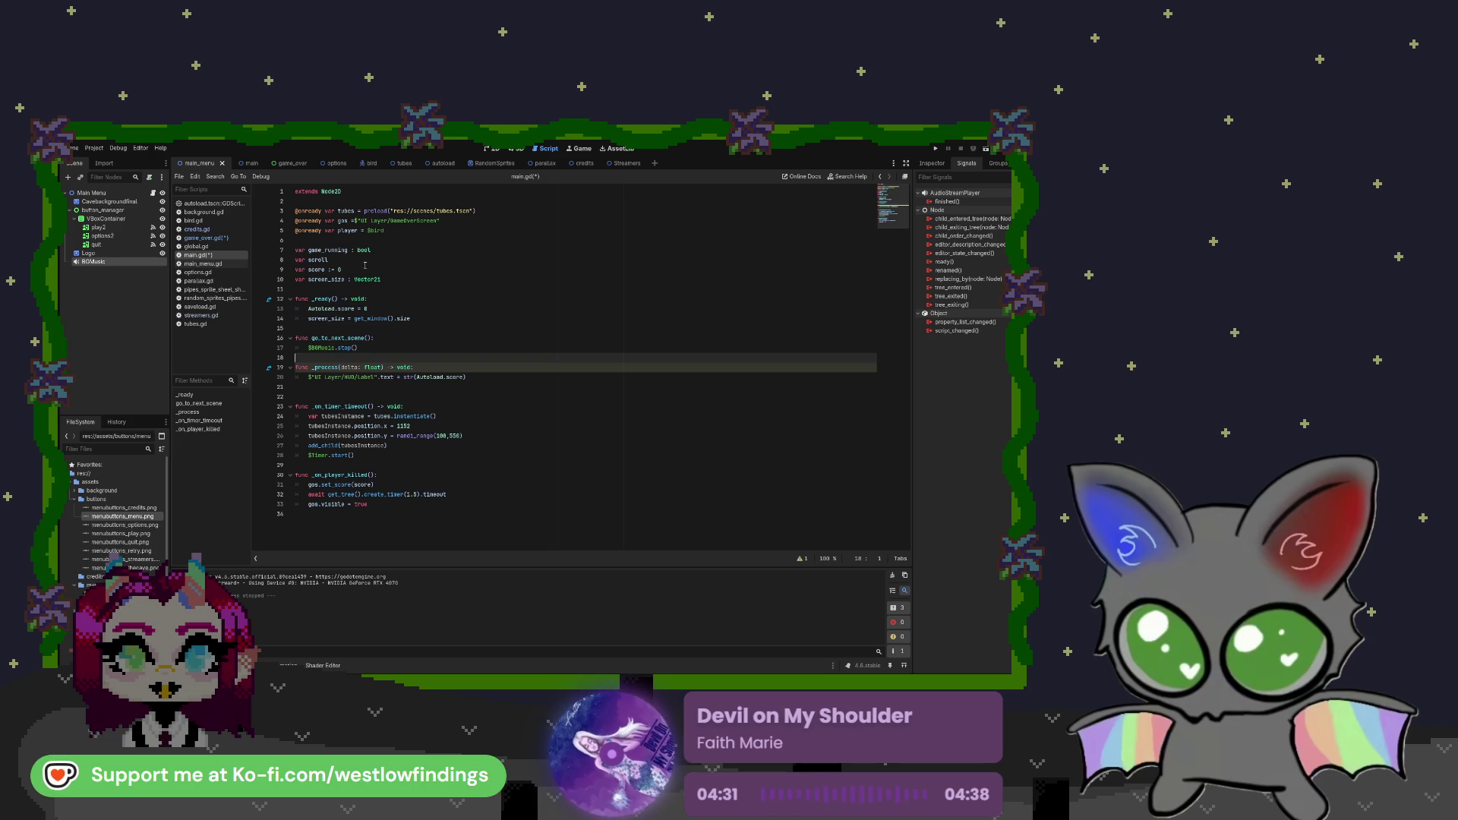
click(493, 149)
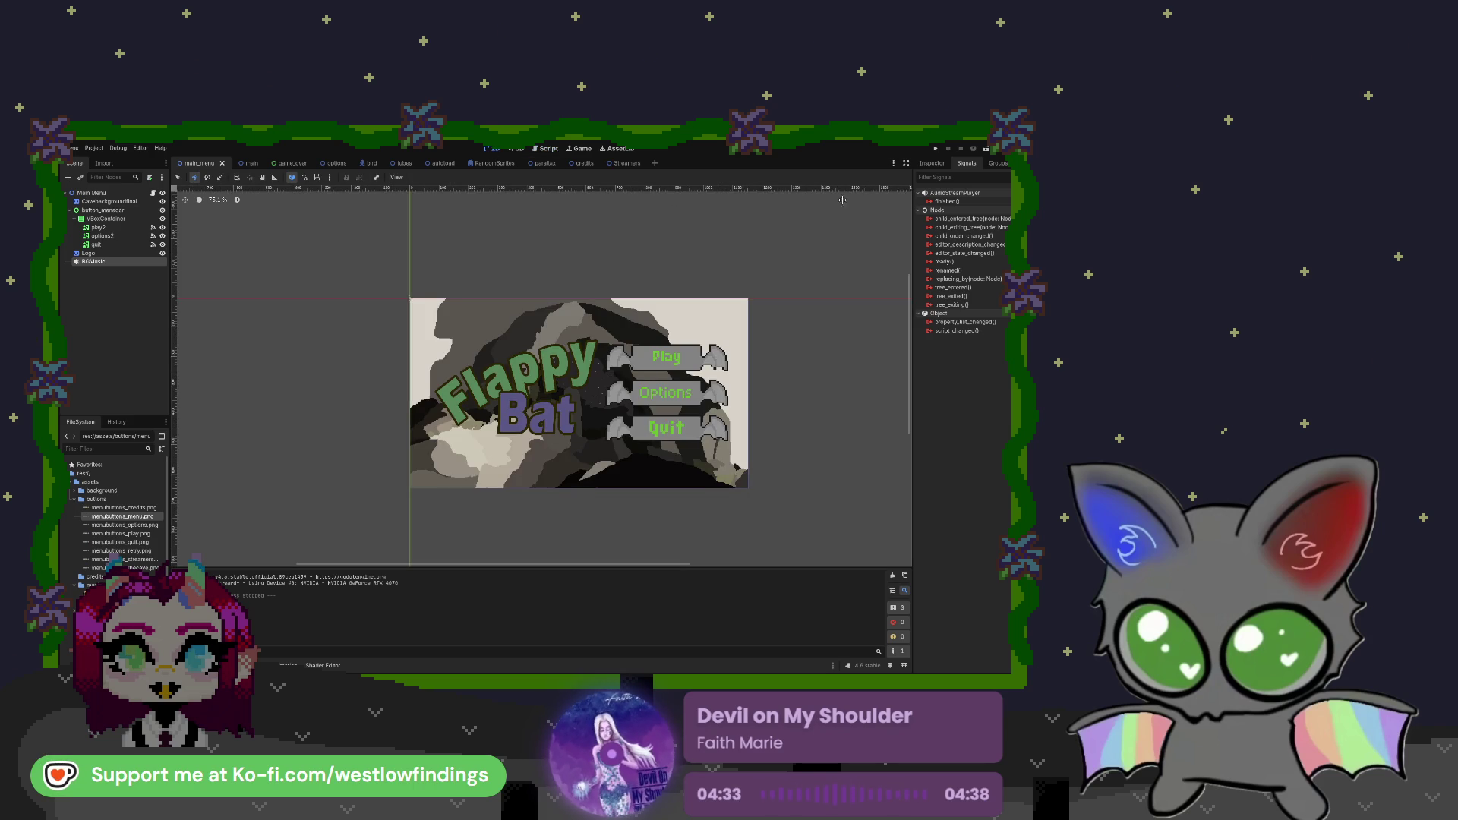
Run the game to test the music, stop it with F8, and return to the main.gd script
click(940, 150)
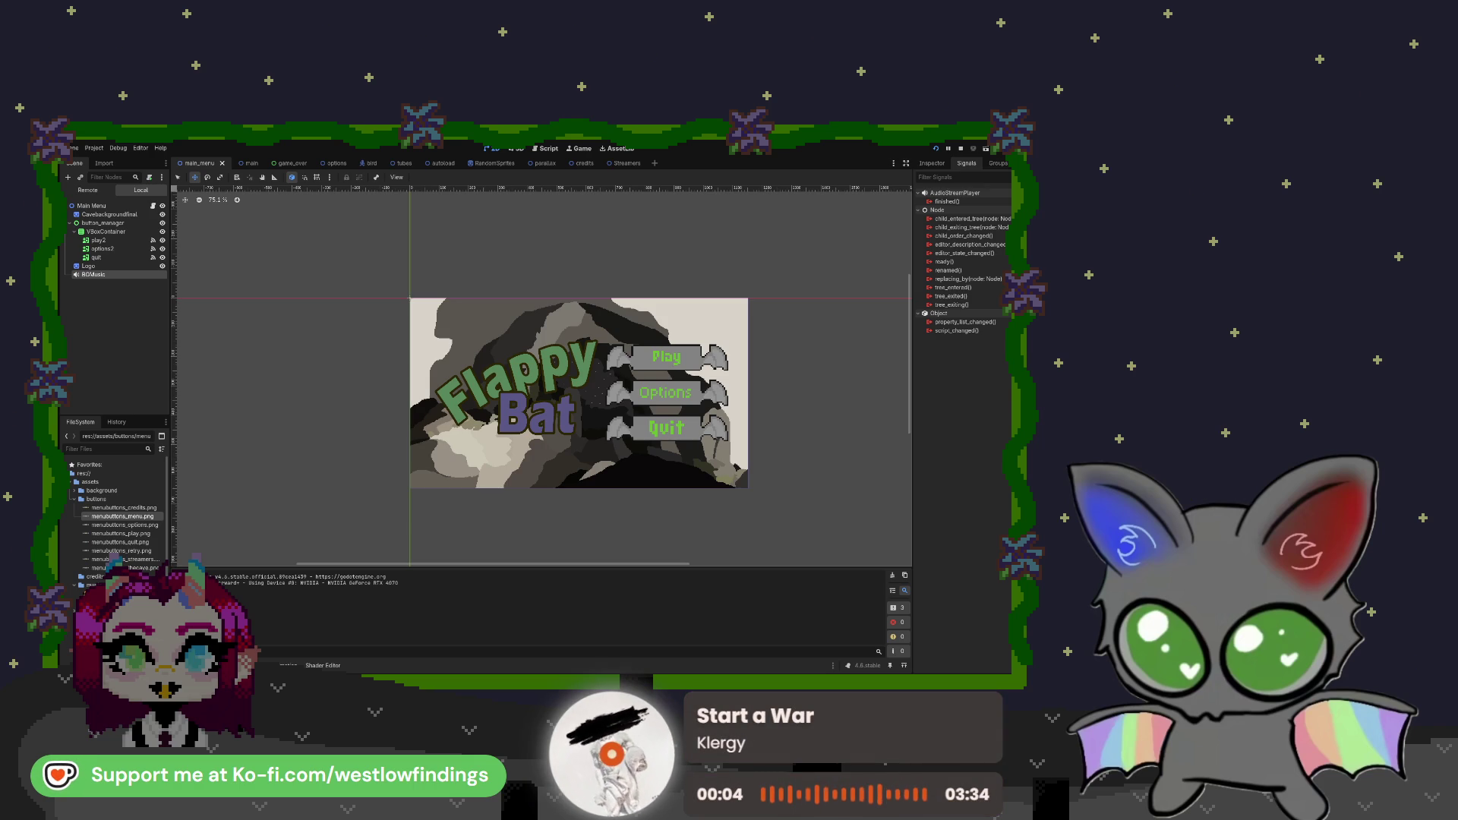
key(F8)
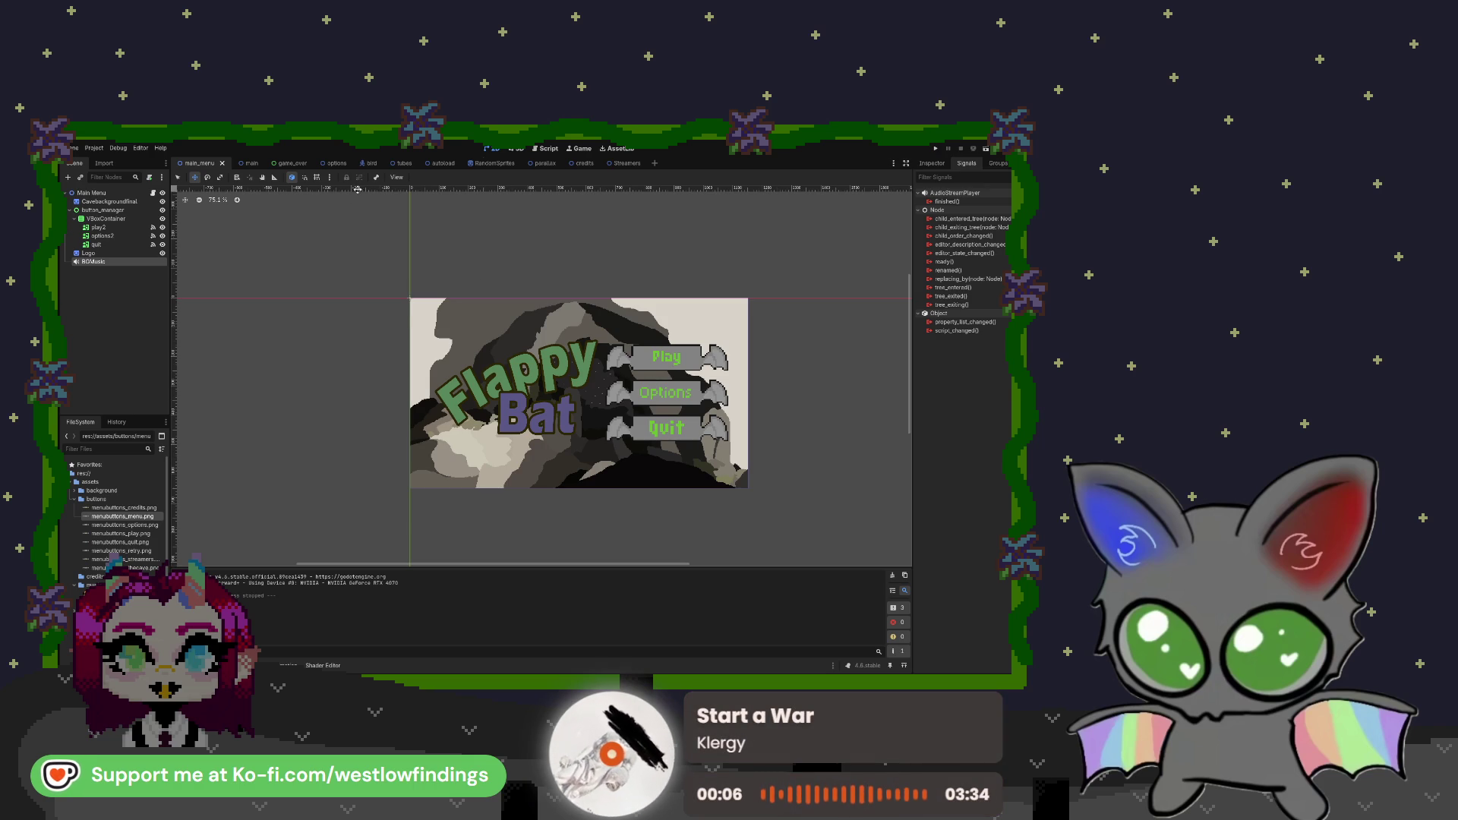
click(553, 149)
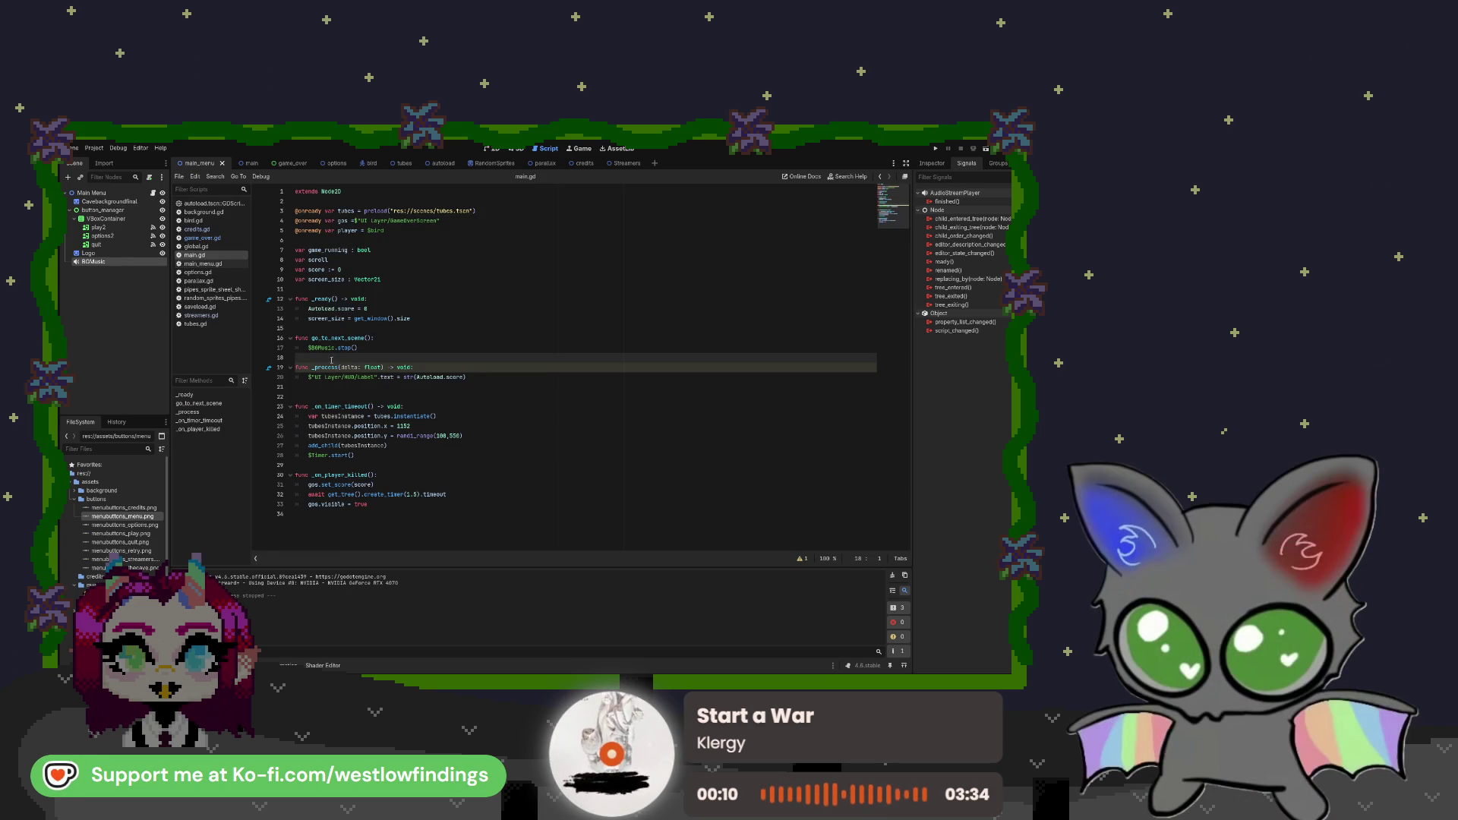
mouse_move(343, 338)
mouse_down()
mouse_move(311, 338)
mouse_move(369, 338)
mouse_move(312, 338)
mouse_up()
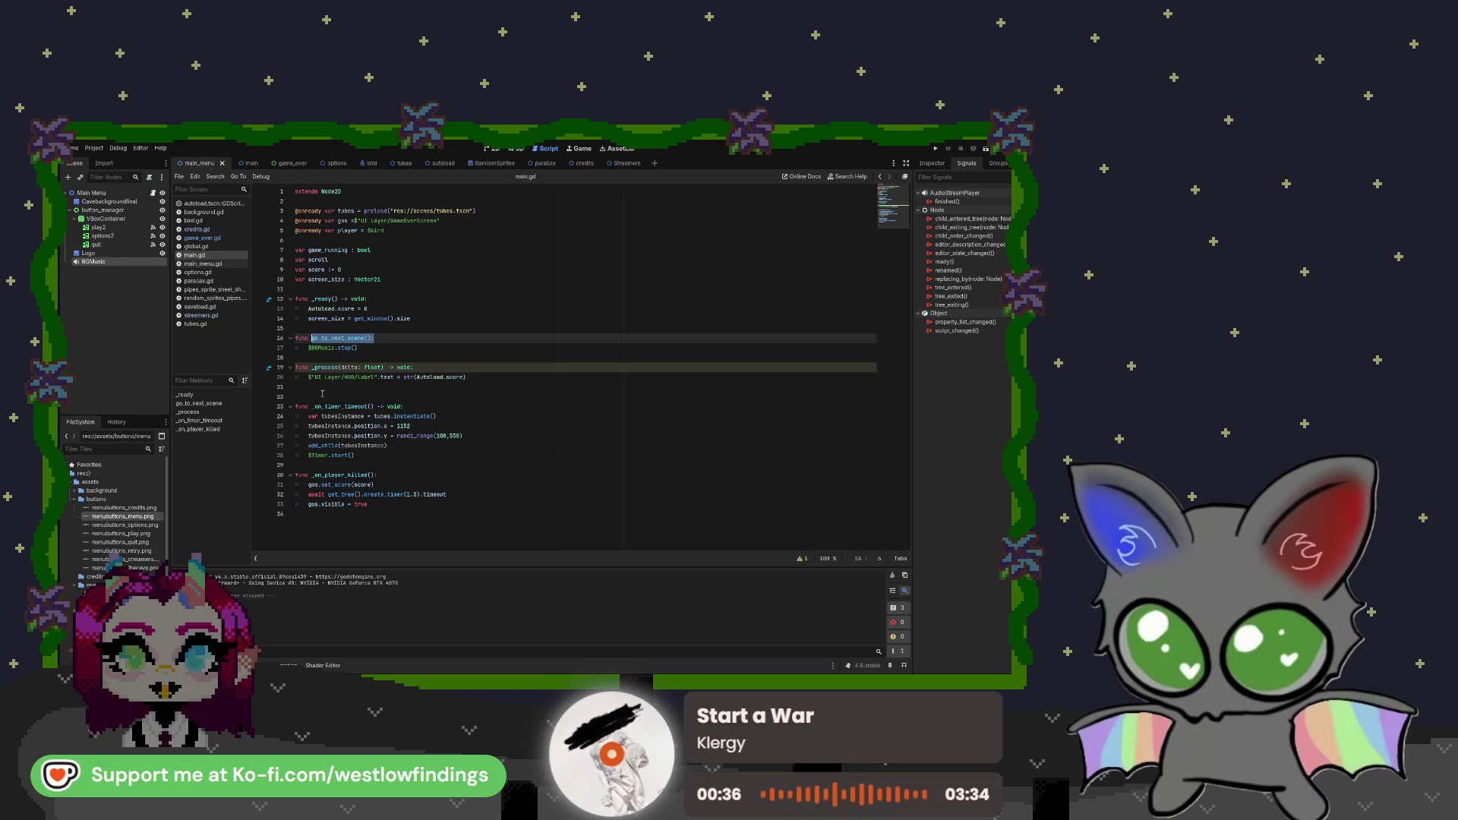
click(328, 347)
click(308, 348)
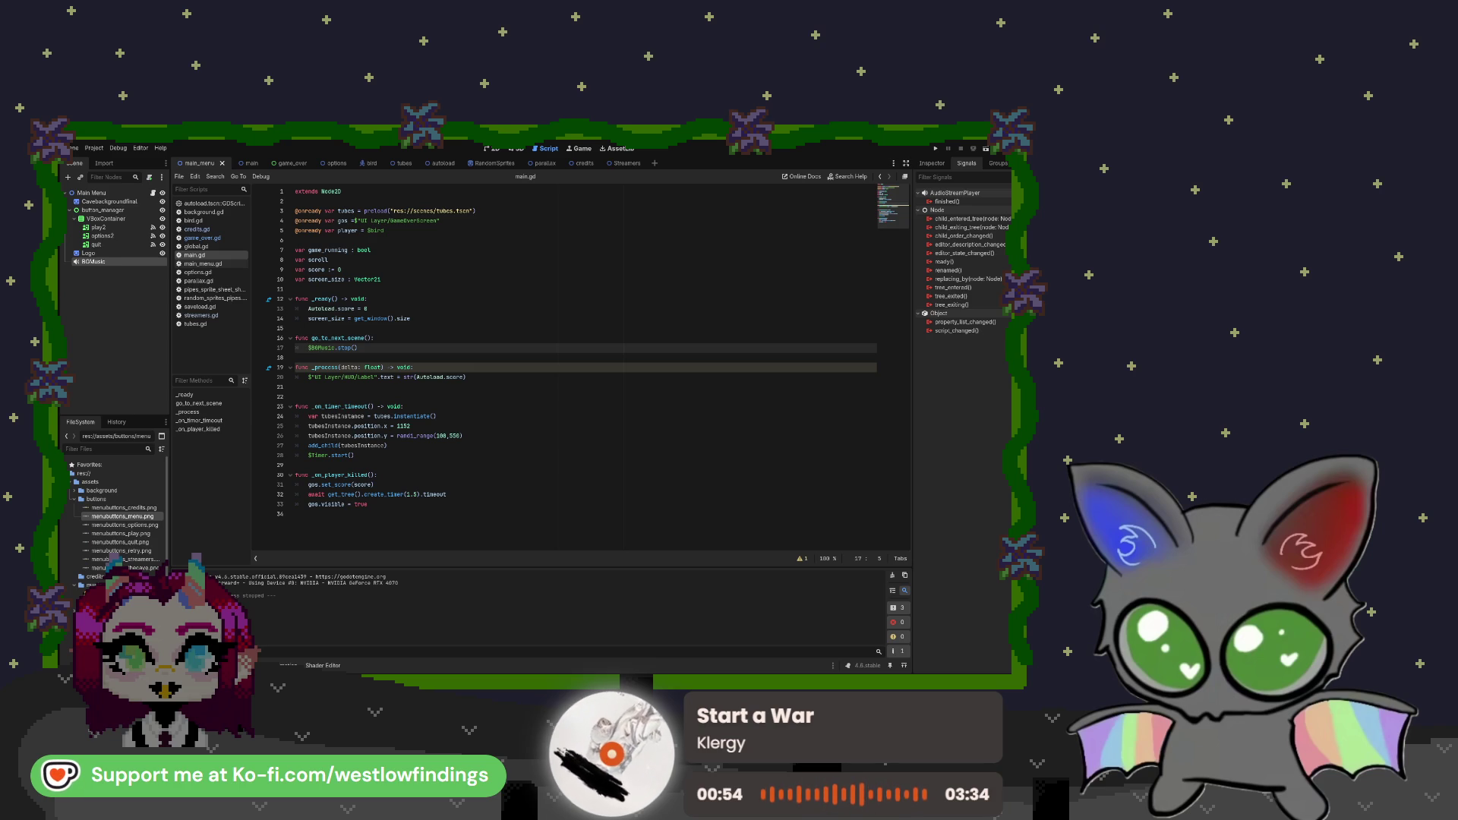
drag(358, 348, 290, 341)
key(ctrl+v)
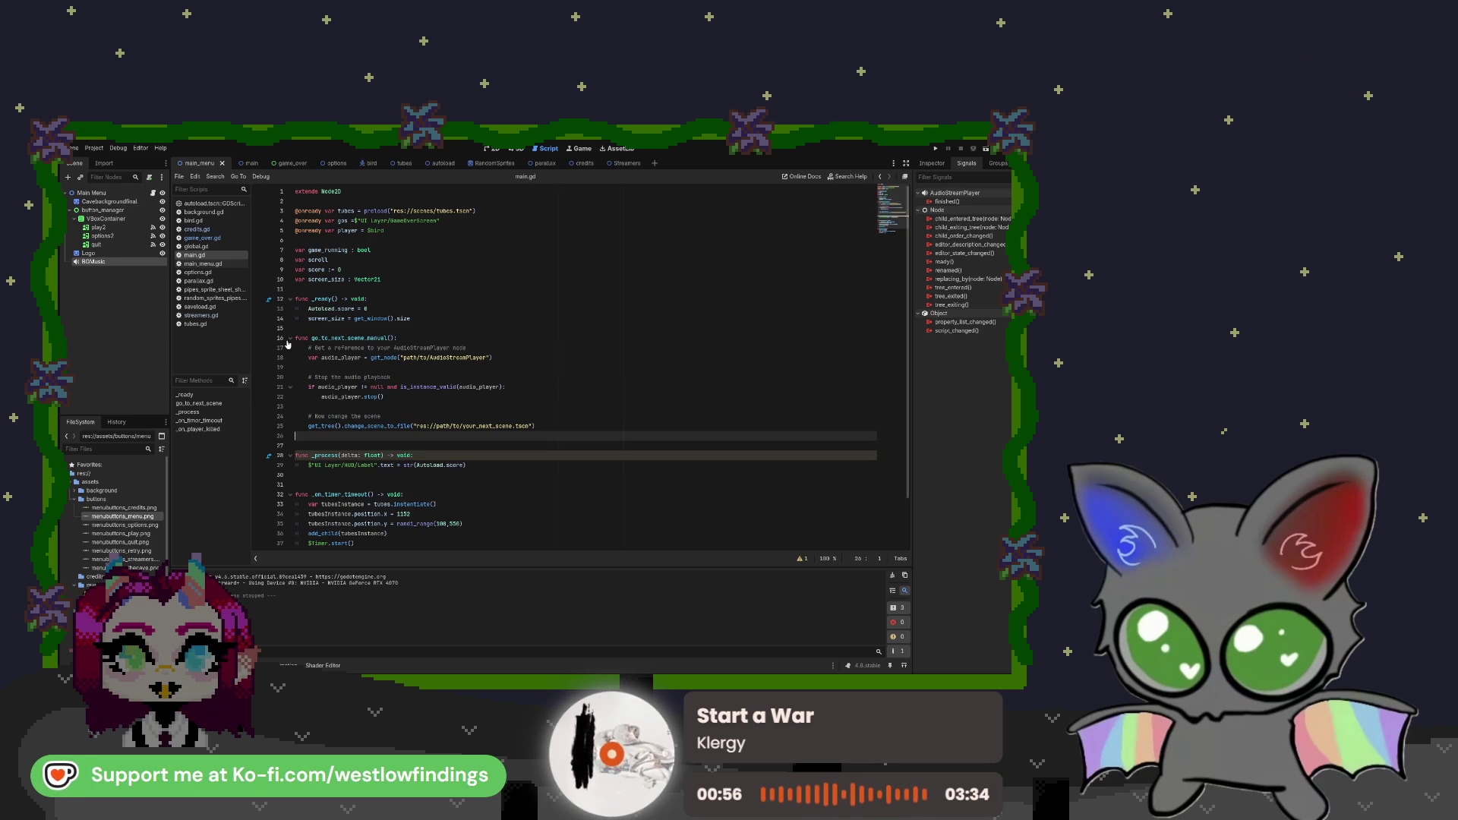
Replace the placeholder get_node path with the BGMusic node path dragged from the Scene dock
click(470, 350)
click(487, 357)
drag(487, 358, 404, 358)
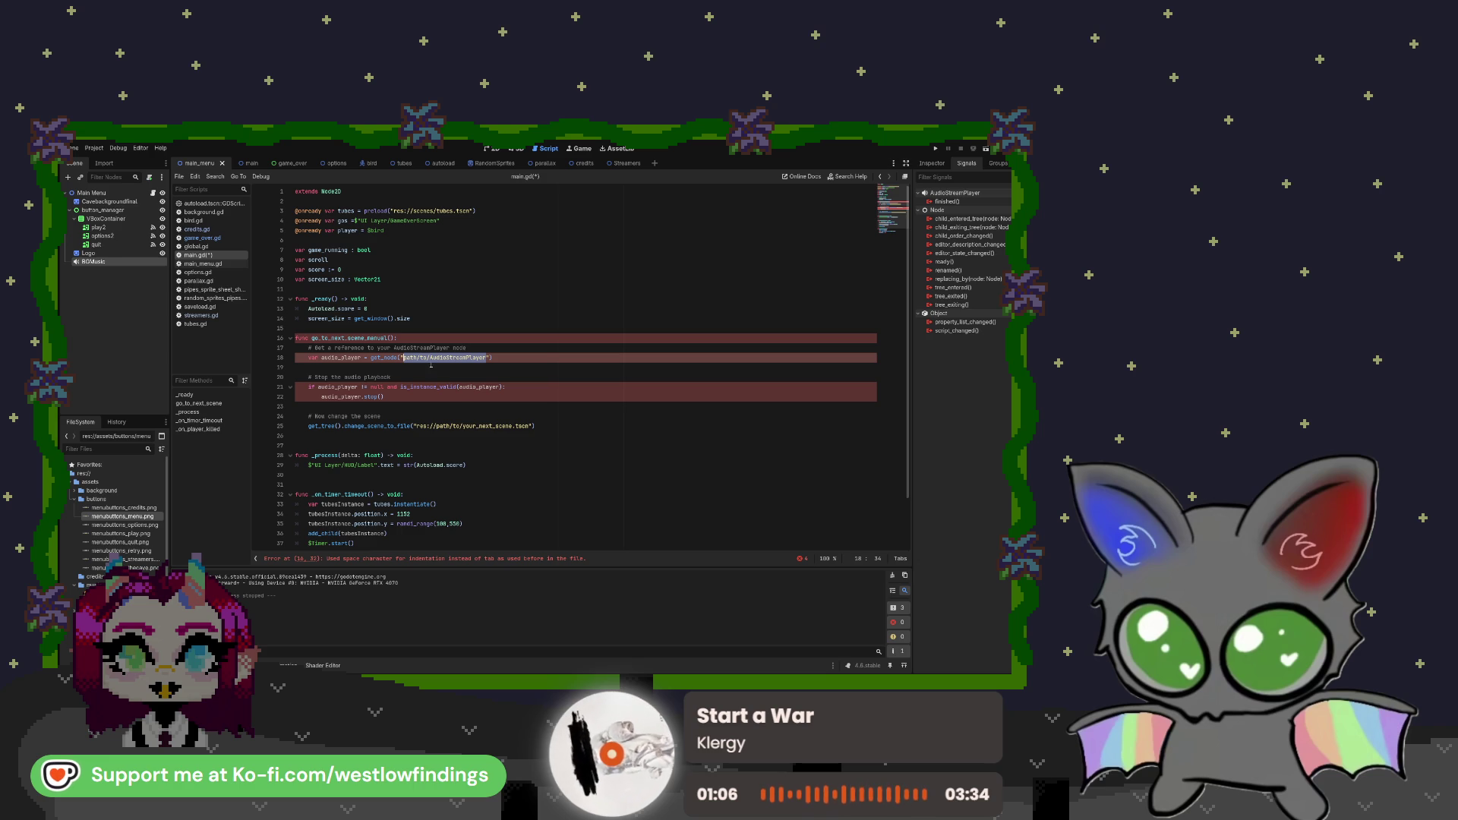
key(BackSpace)
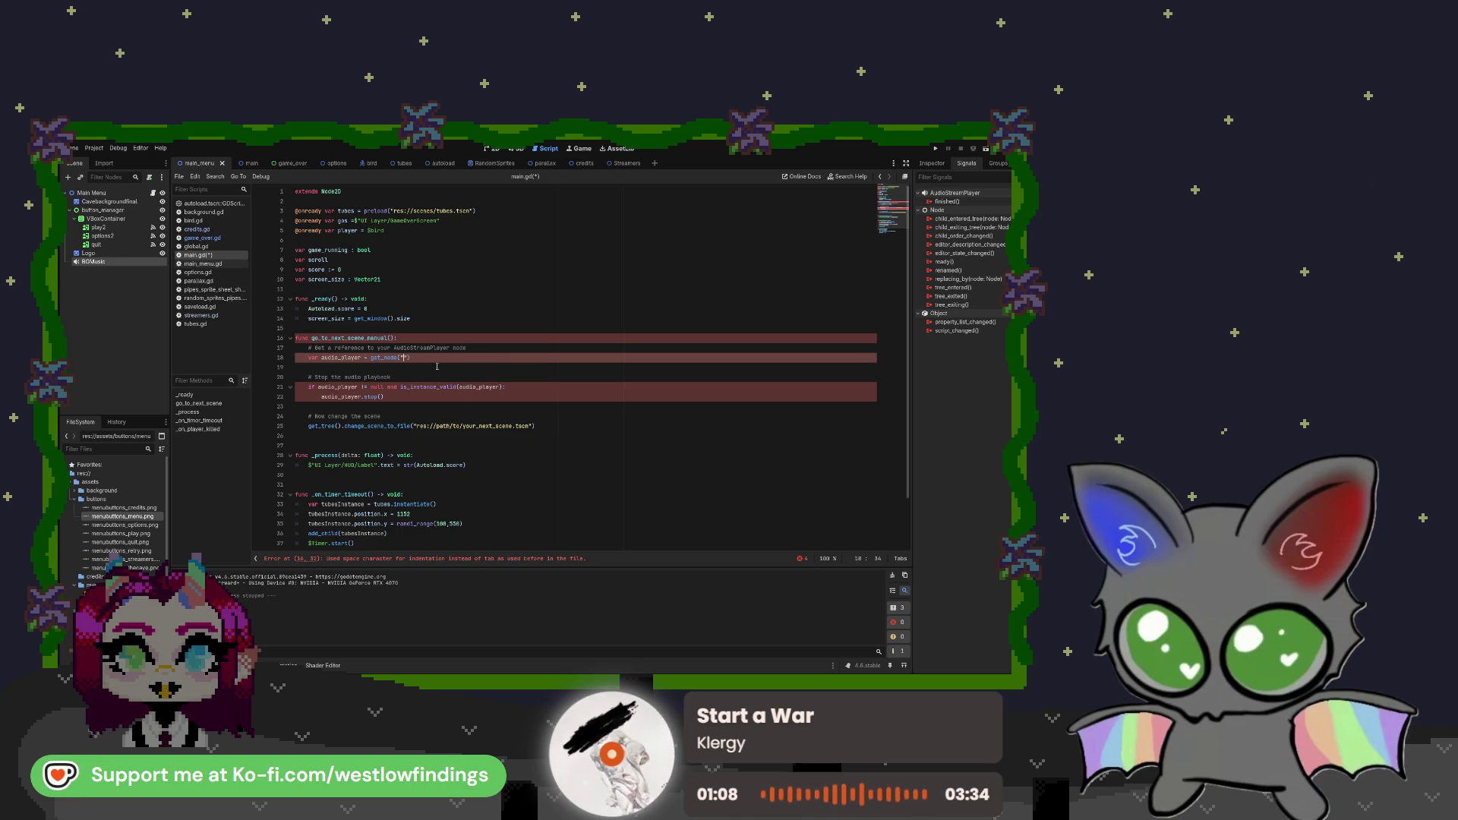
drag(93, 261, 402, 359)
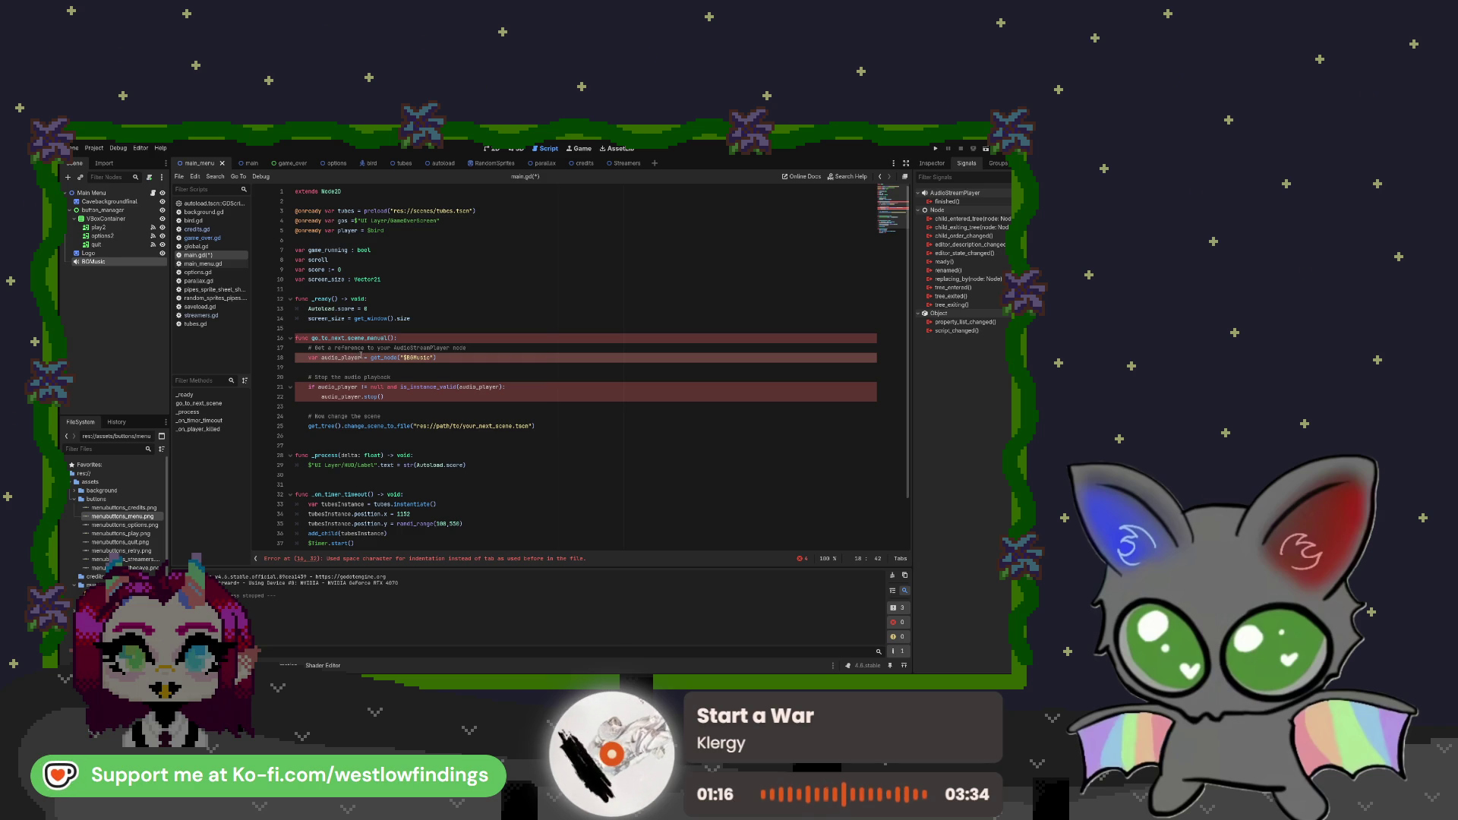
Review the audio_player references, then start a 'var audioplayer =' line among the variables
key(End)
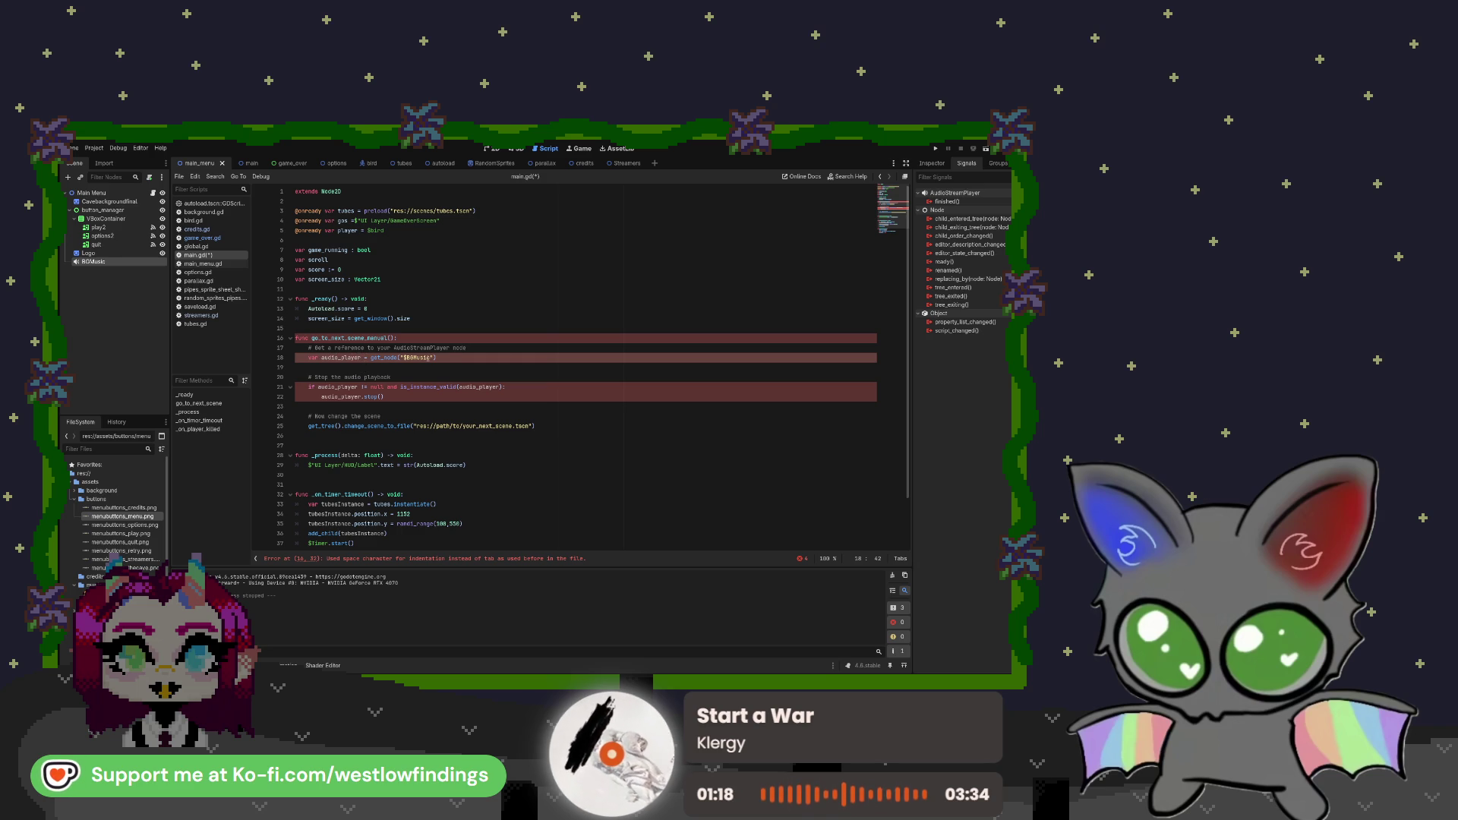
drag(437, 357, 303, 358)
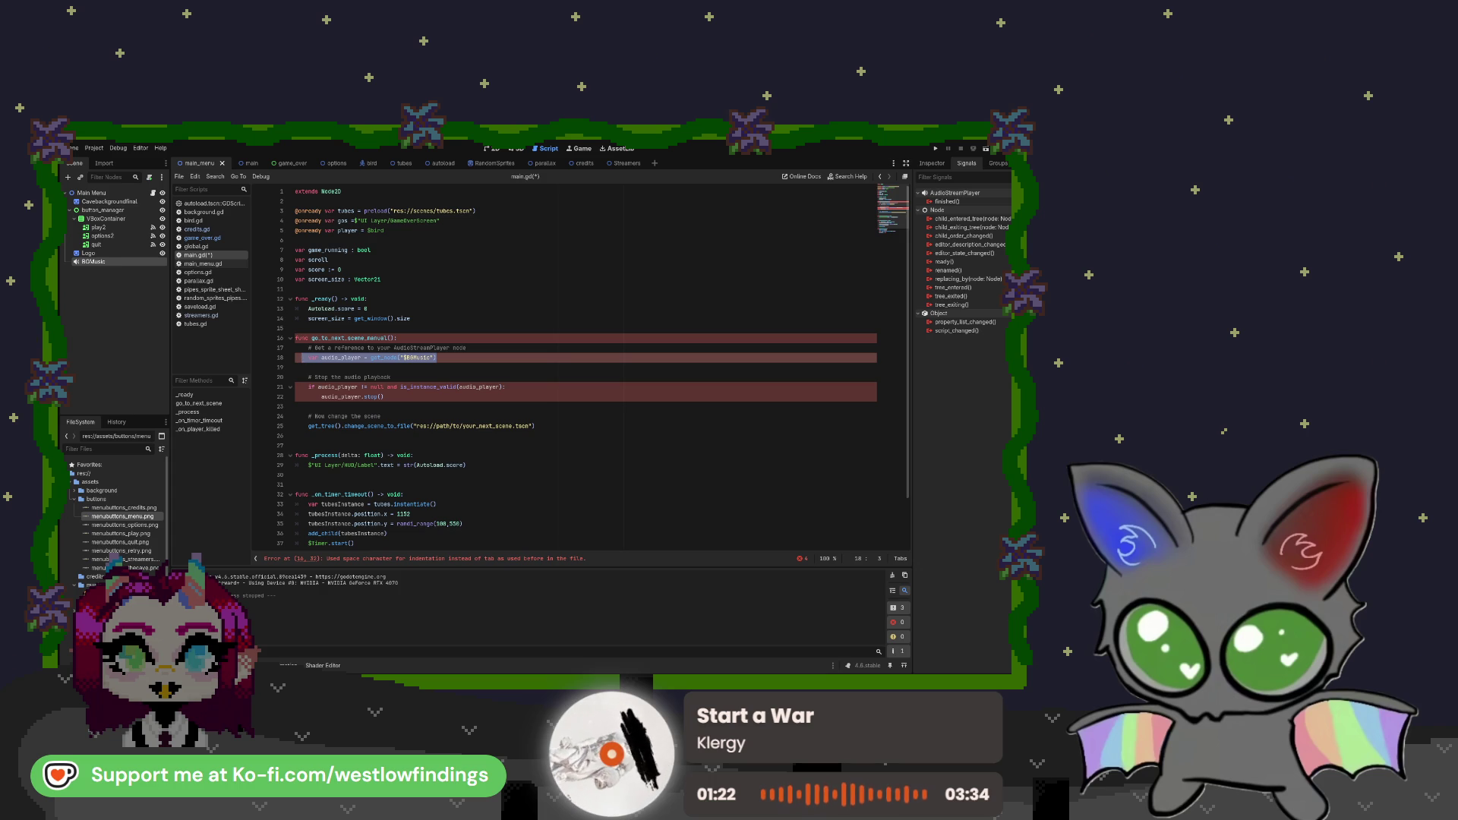
key(Home)
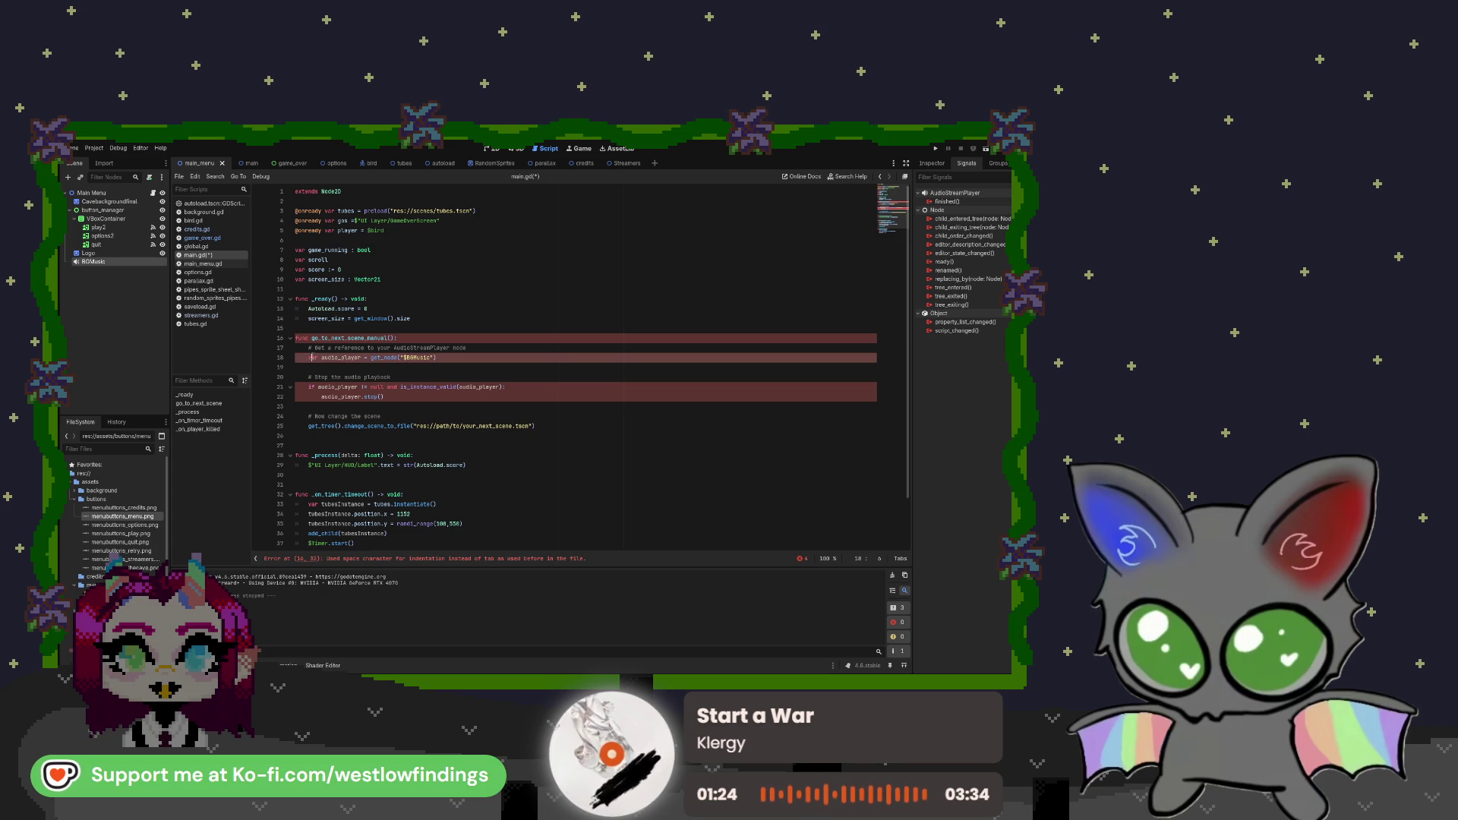
key(Left)
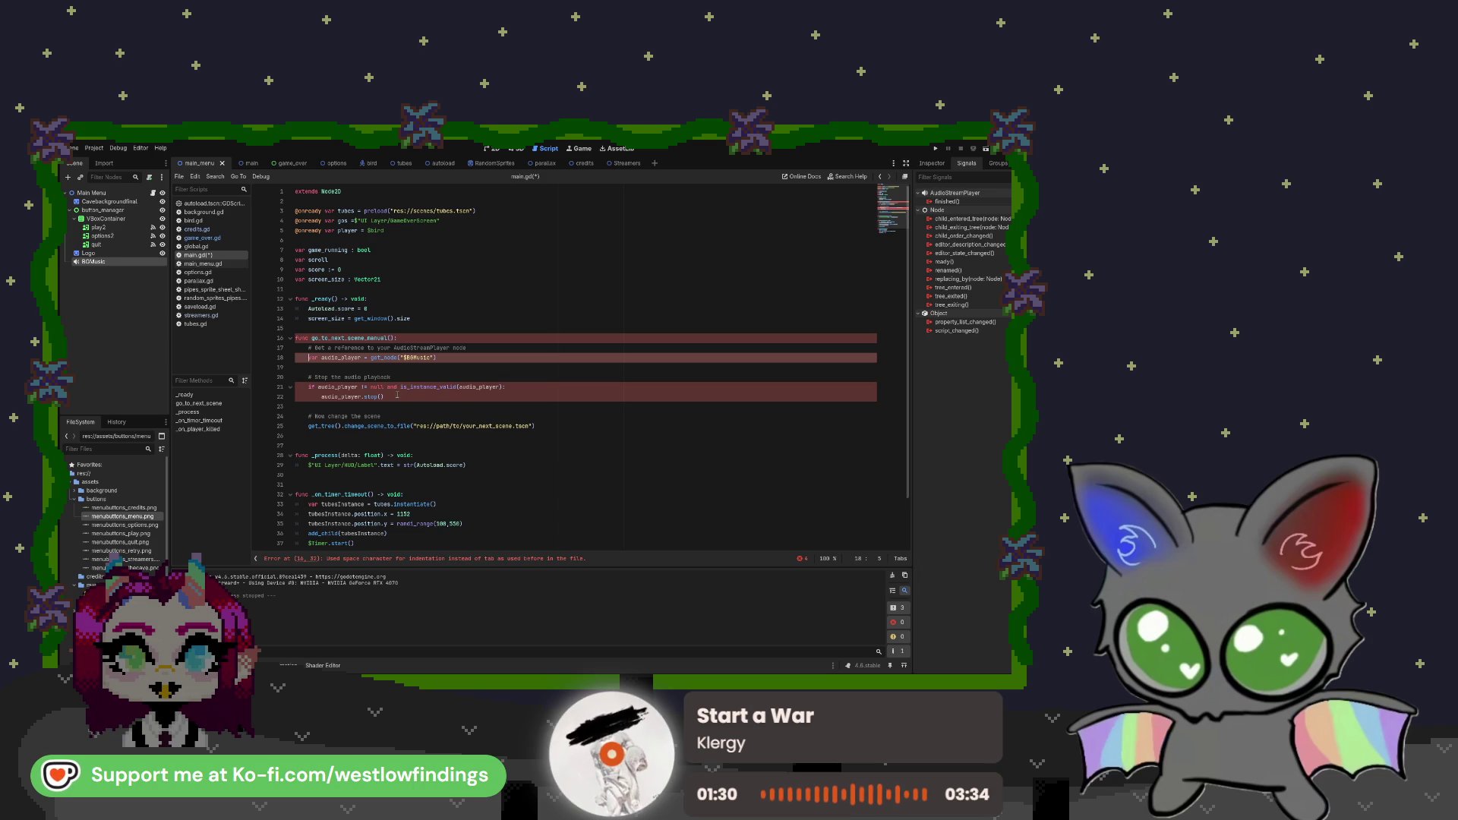
drag(499, 387, 459, 388)
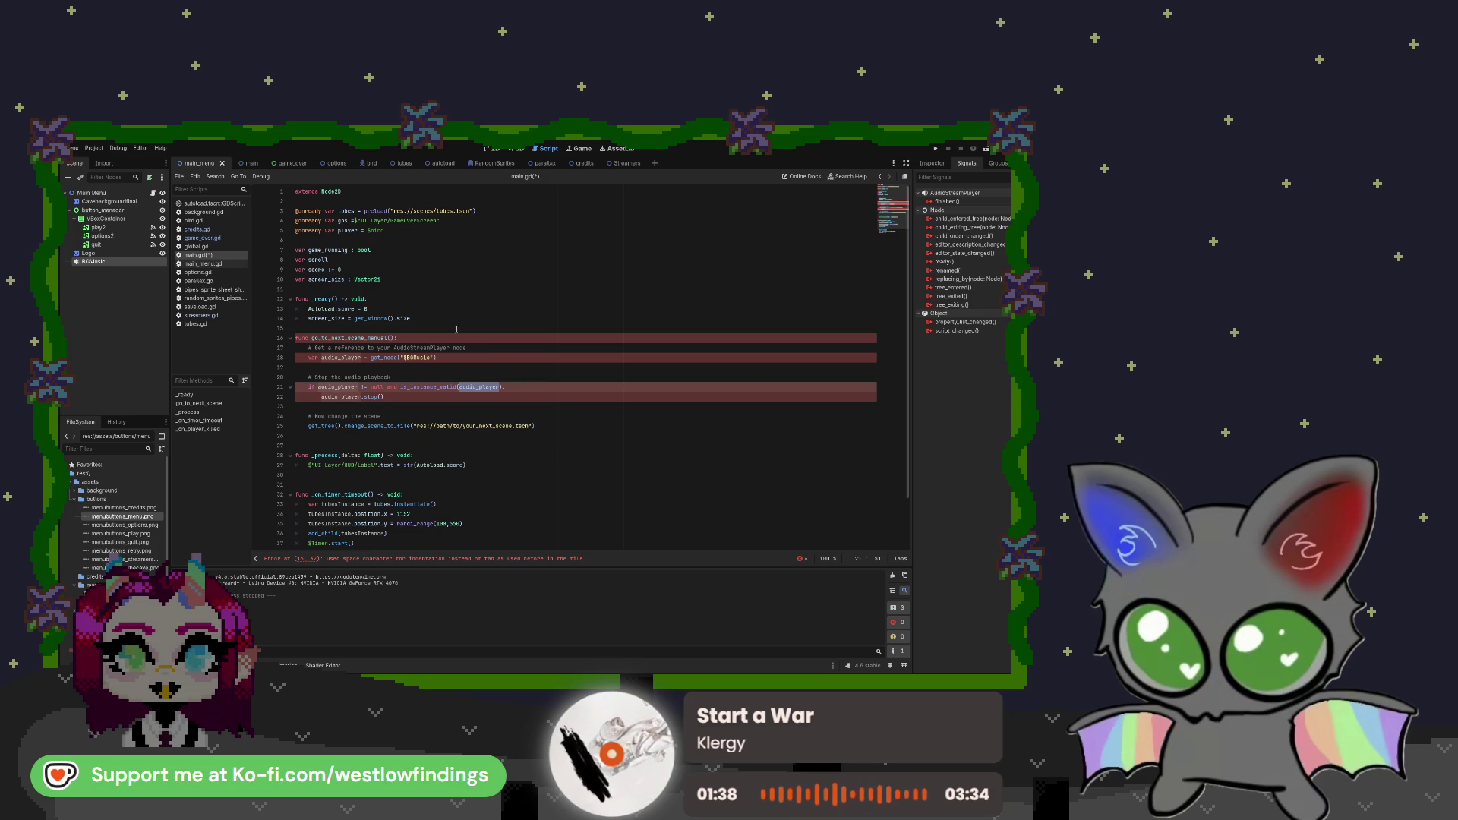
click(323, 287)
text(var)
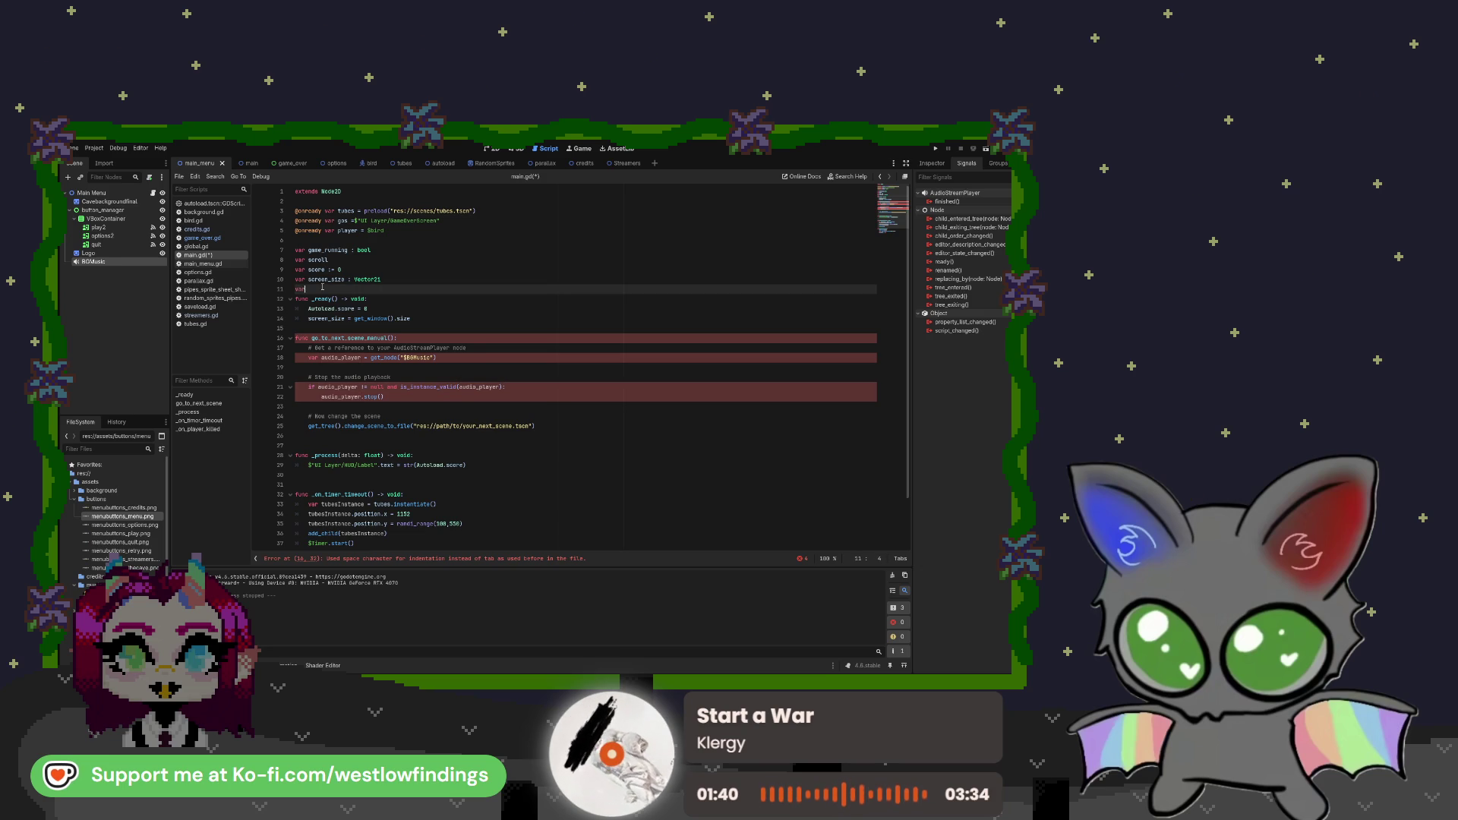
text( audioplayer =)
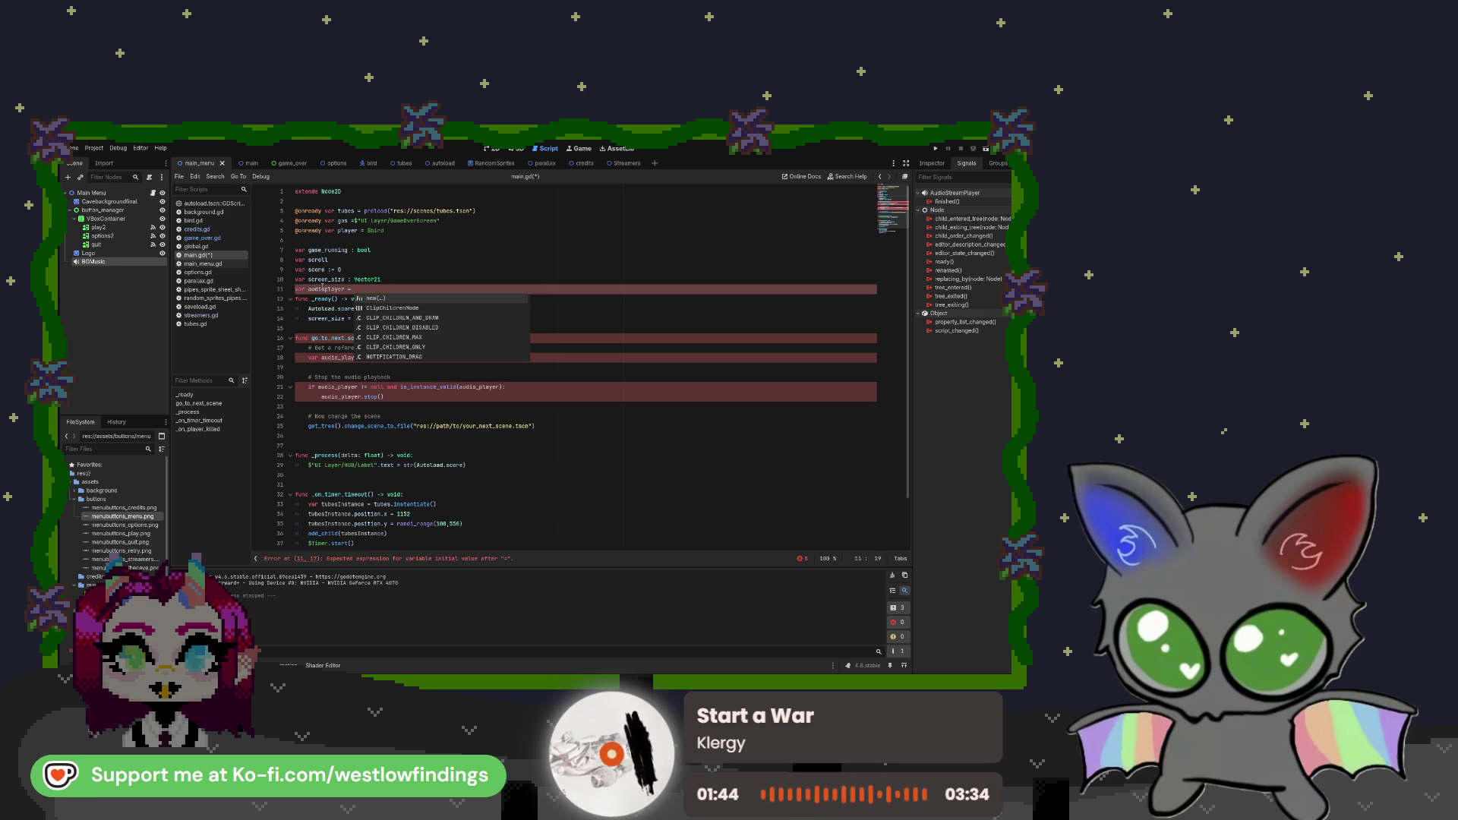
Finish the audioplayer line with $BGMusic, then delete it and the go_to_next_scene_manual function
drag(129, 262, 372, 289)
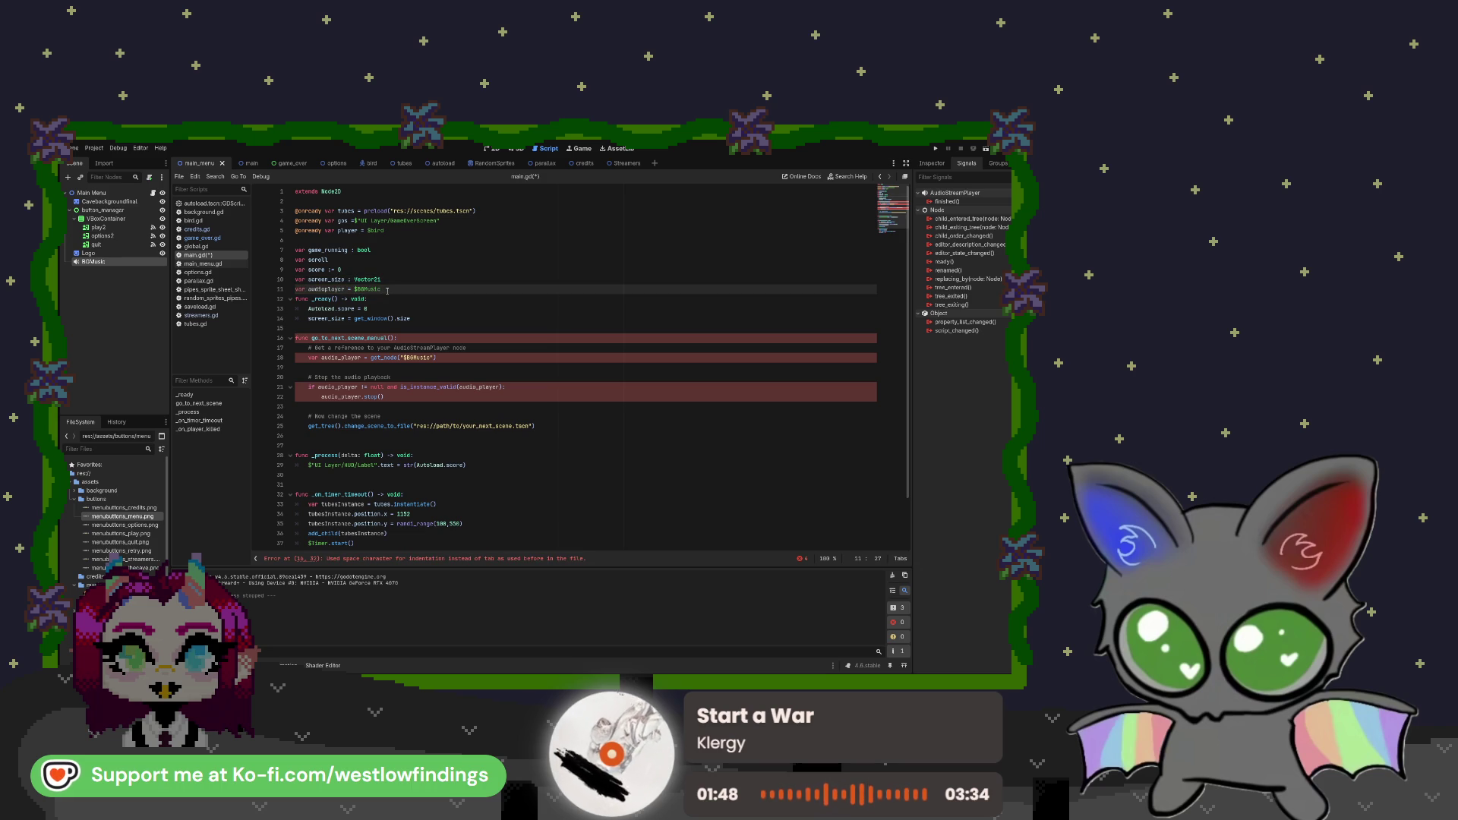
key(Return)
click(455, 388)
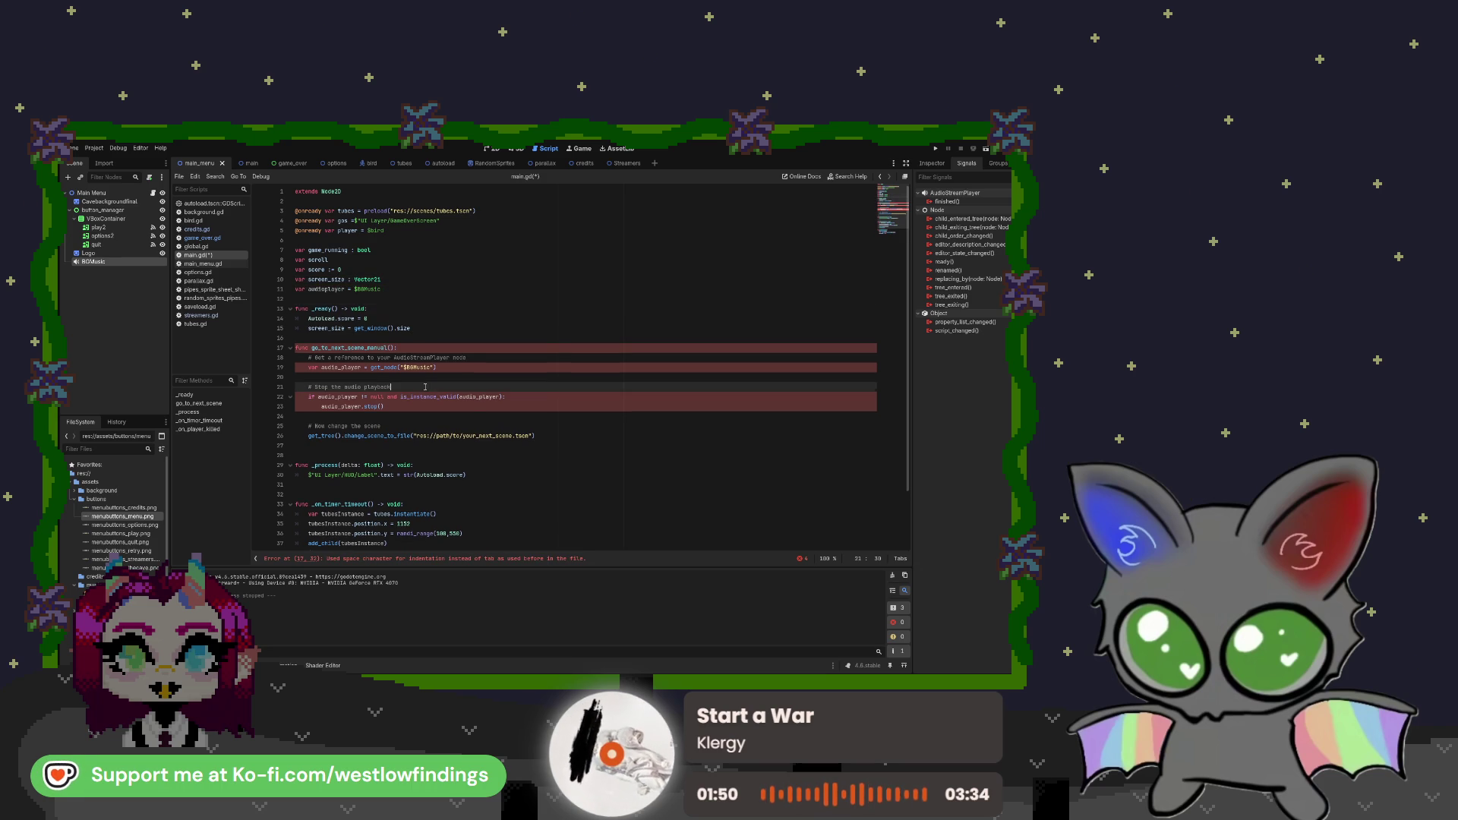
mouse_move(558, 439)
mouse_down()
mouse_move(456, 427)
mouse_move(364, 388)
mouse_move(297, 339)
mouse_move(293, 319)
mouse_move(277, 360)
mouse_up()
key(BackSpace)
key(BackSpace)
key(BackSpace)
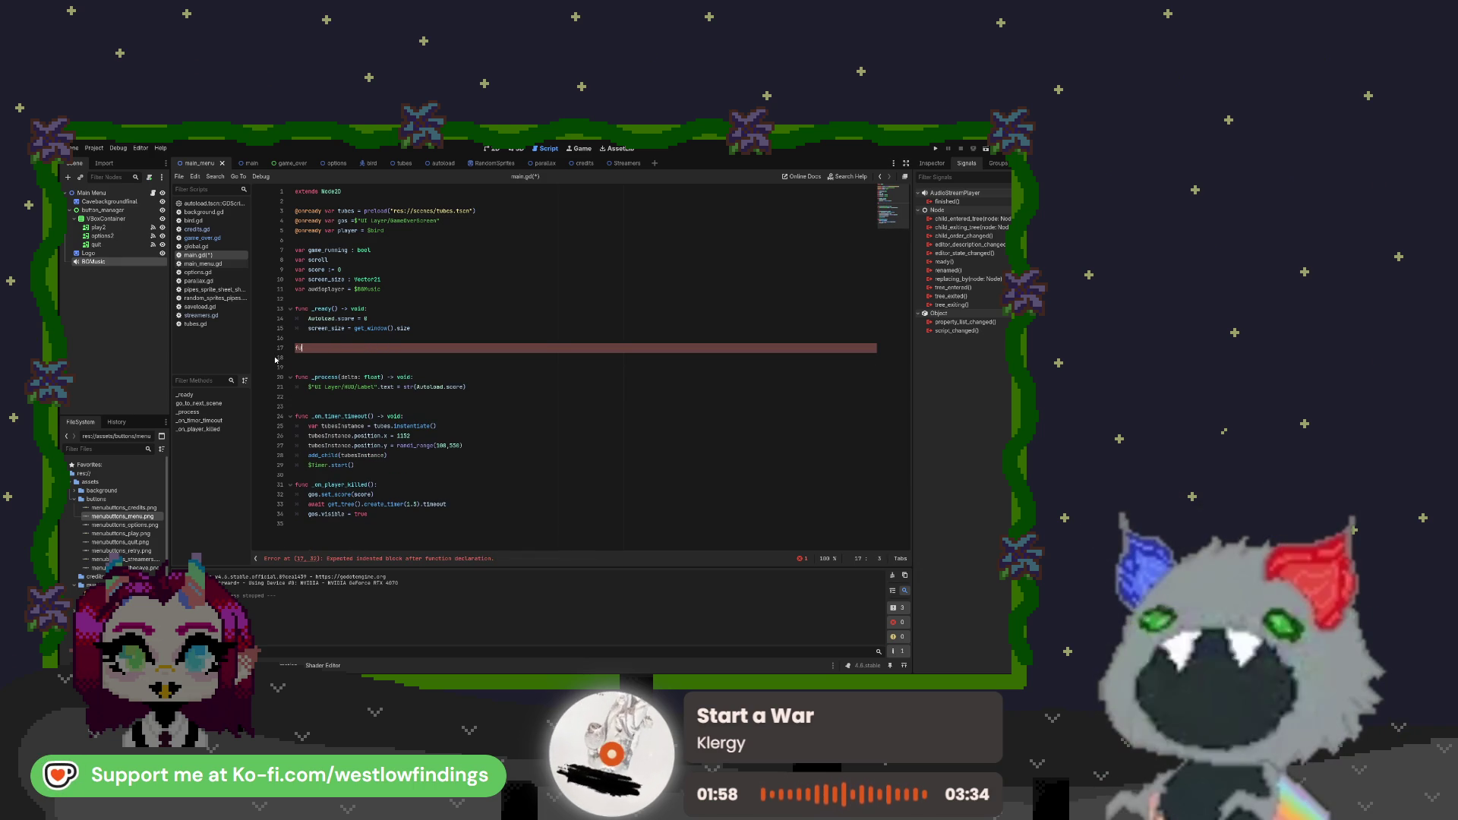
key(BackSpace)
key(BackSpace)
key(BackSpace)
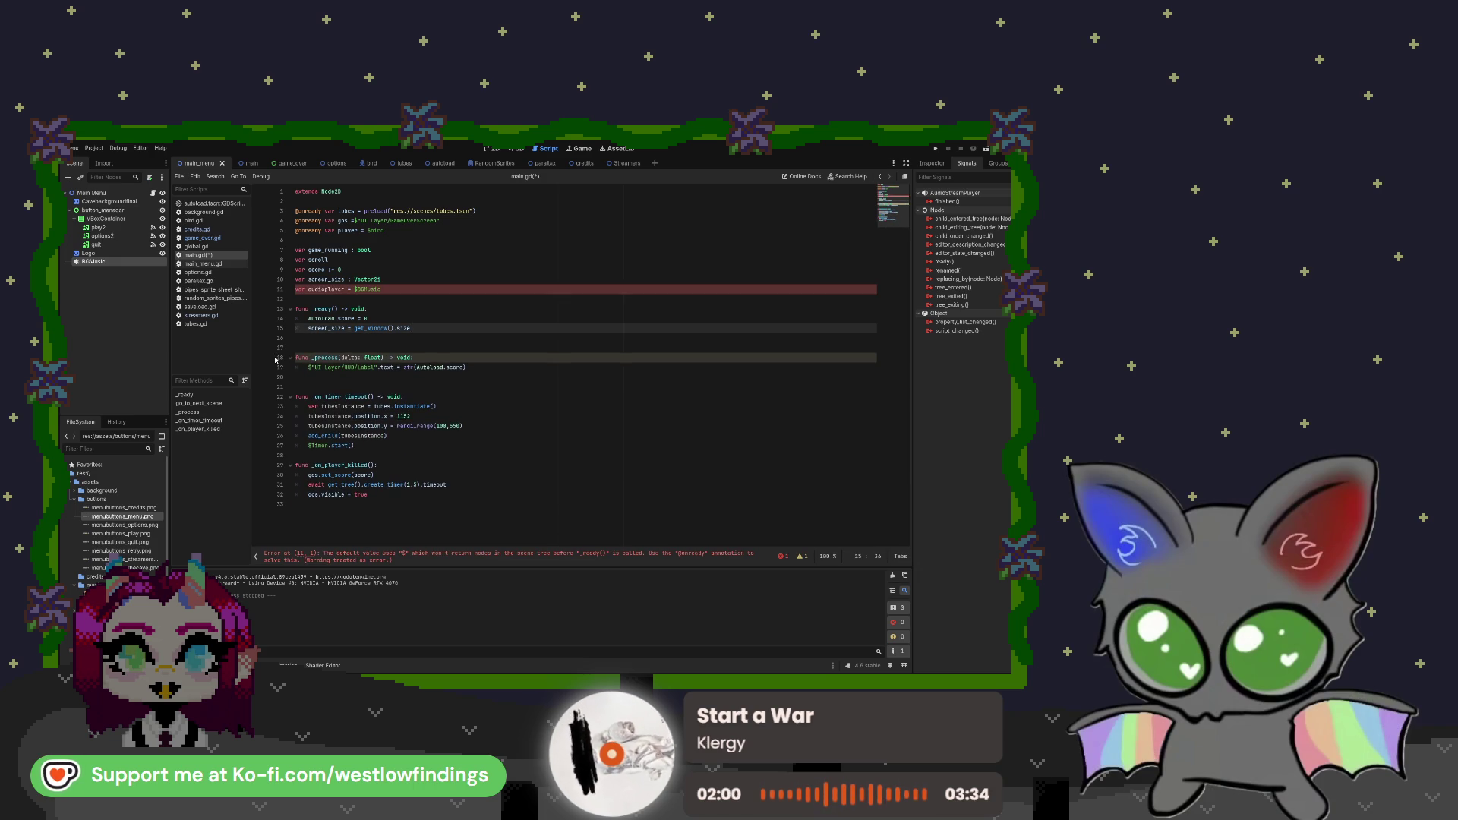
drag(382, 289, 285, 293)
key(BackSpace)
key(BackSpace)
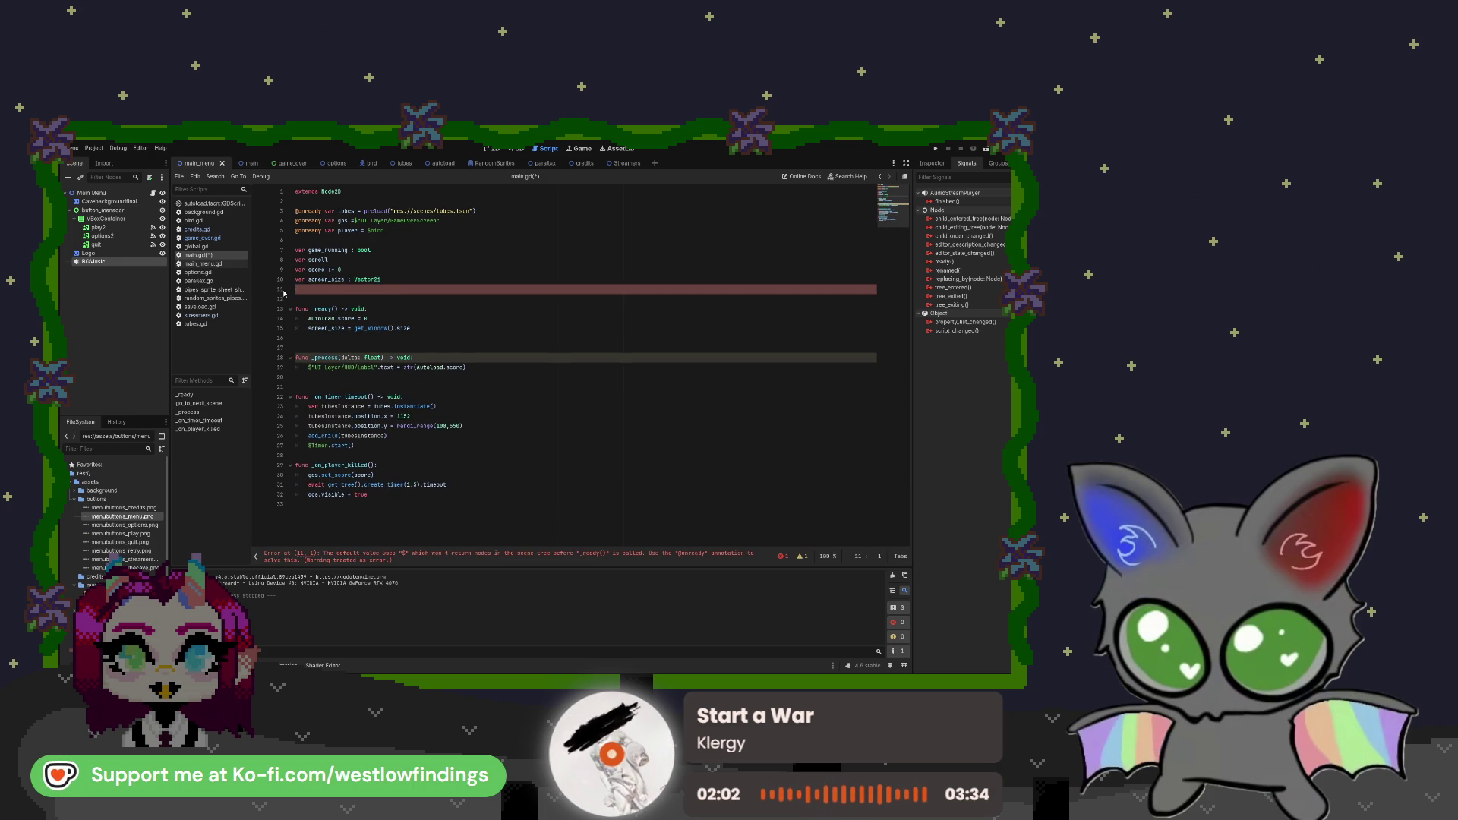
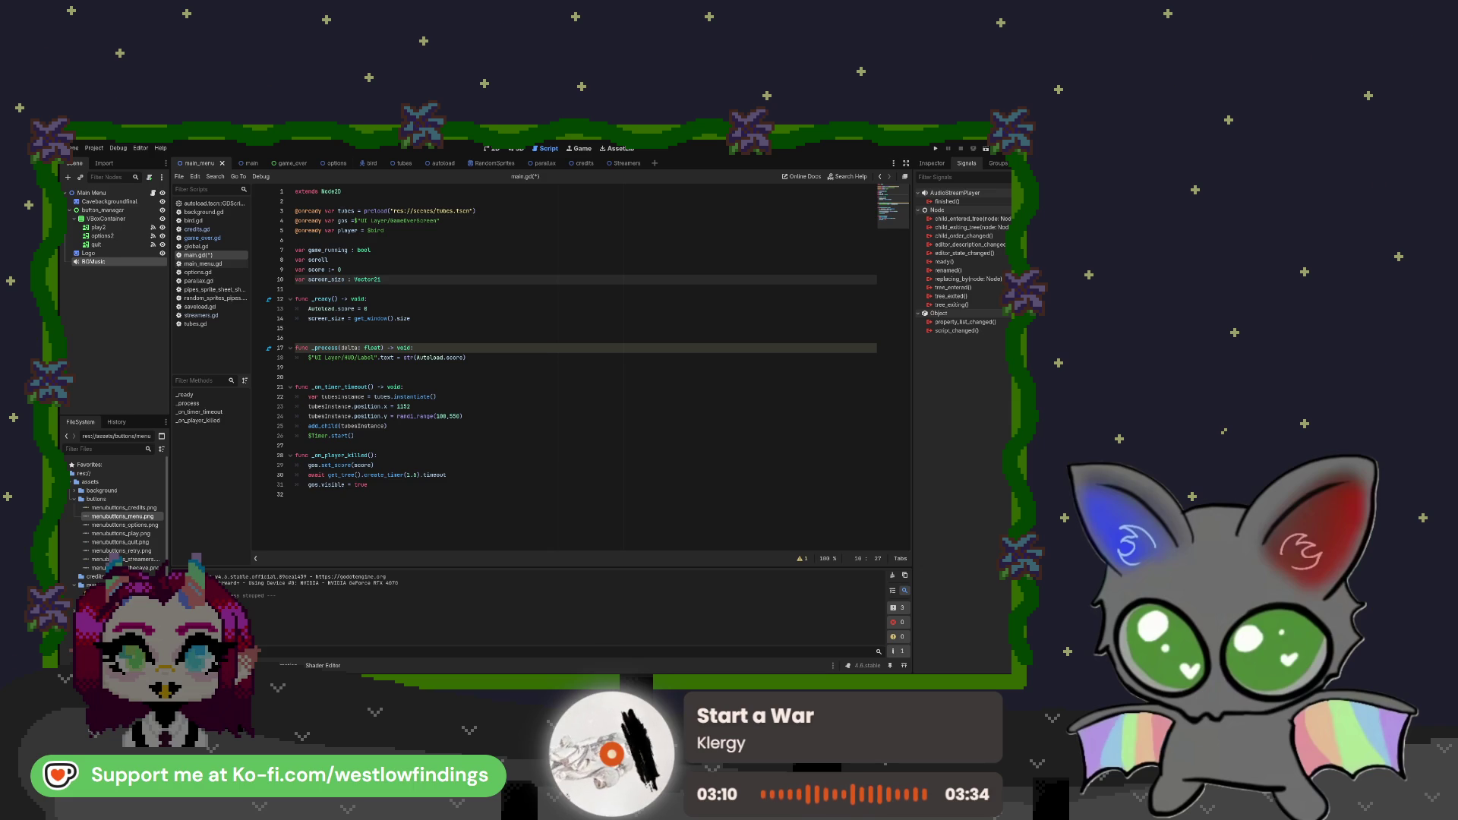
Select the Main Menu node, view the autoload script, then open main_menu.gd
click(137, 192)
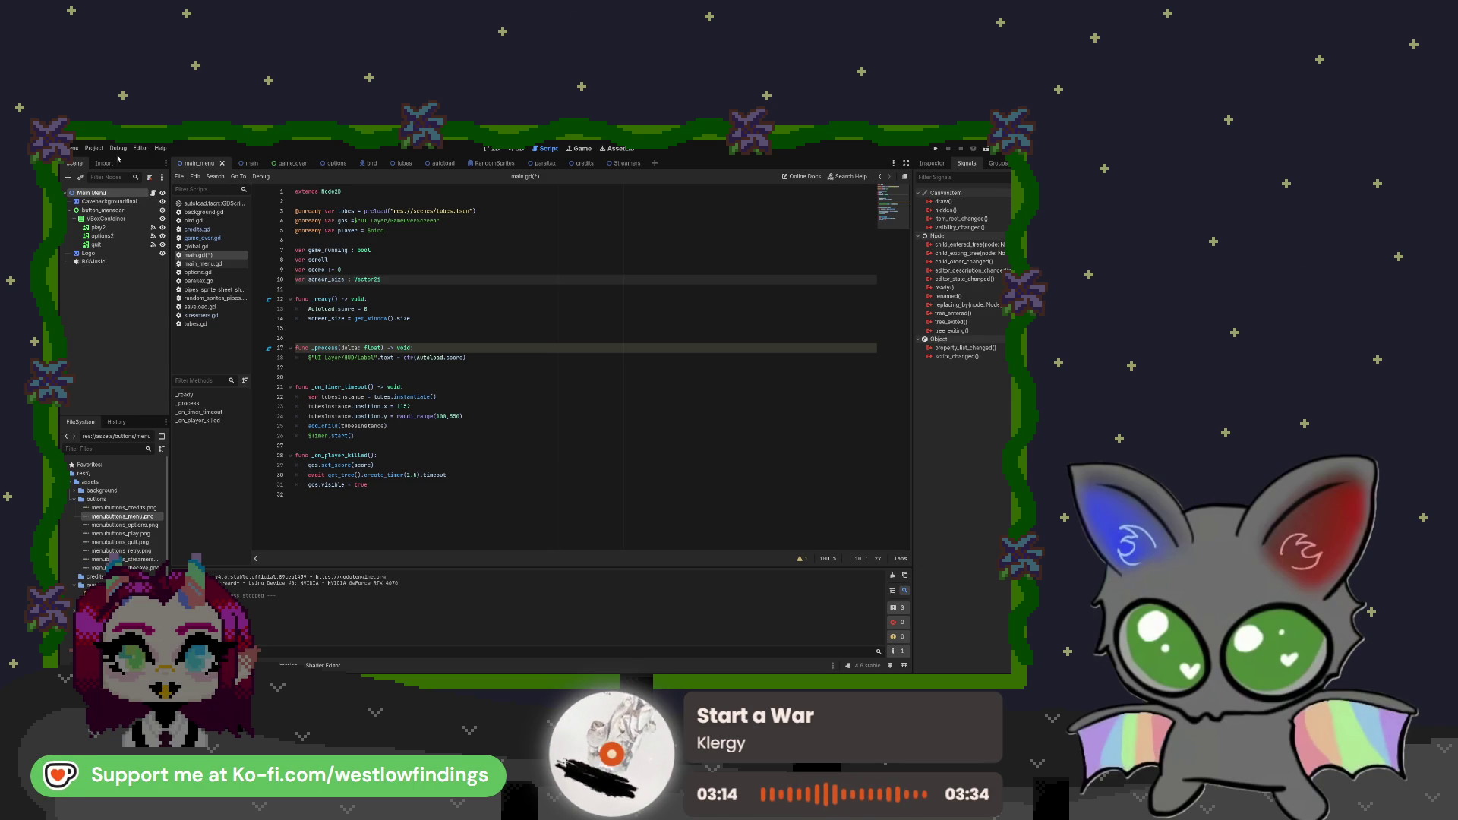
click(212, 206)
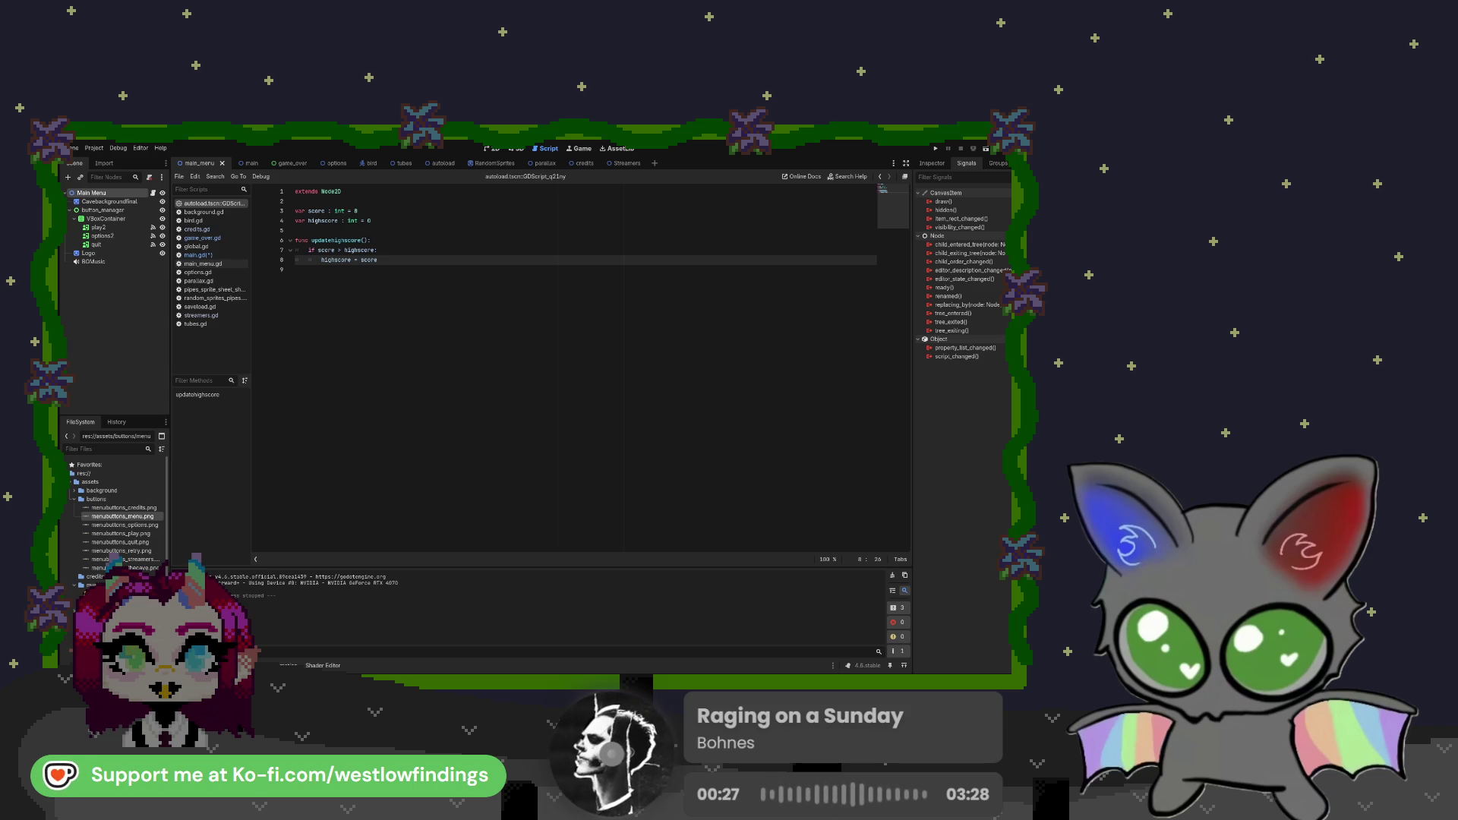
click(203, 264)
Add a $BGMusic.stop() call after the options handler's scene change
click(515, 344)
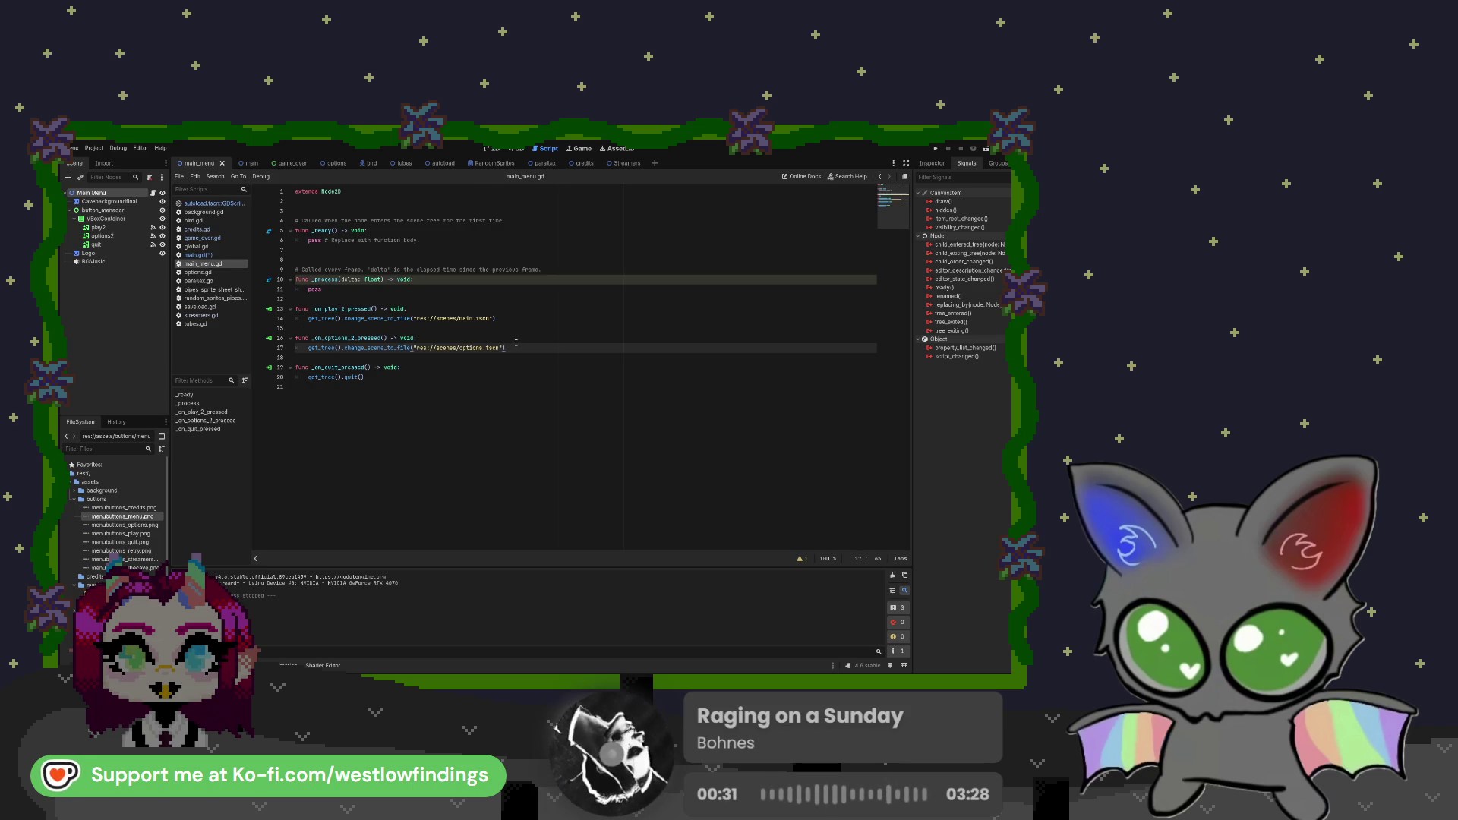
key(Return)
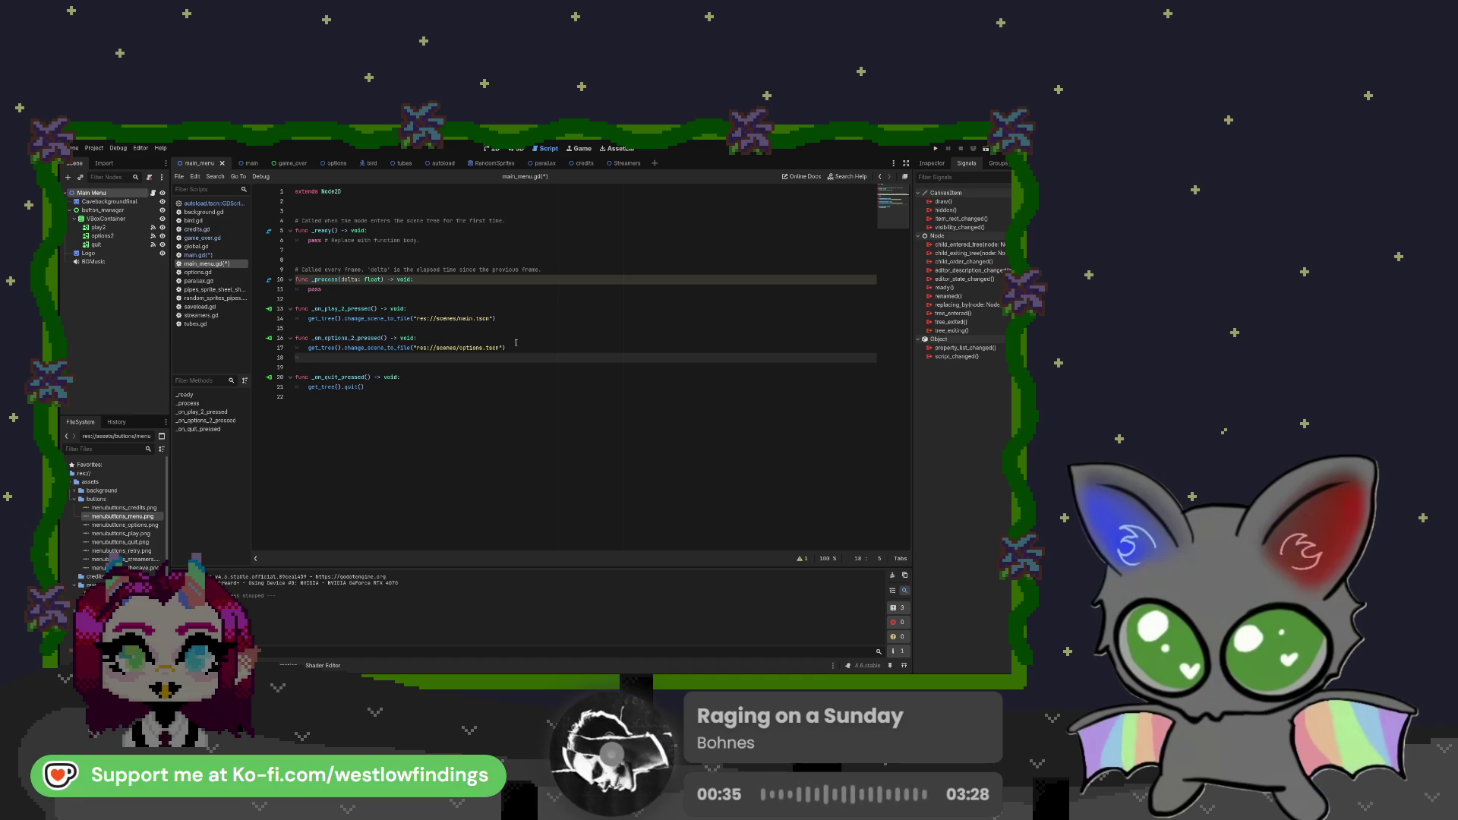
drag(93, 261, 333, 356)
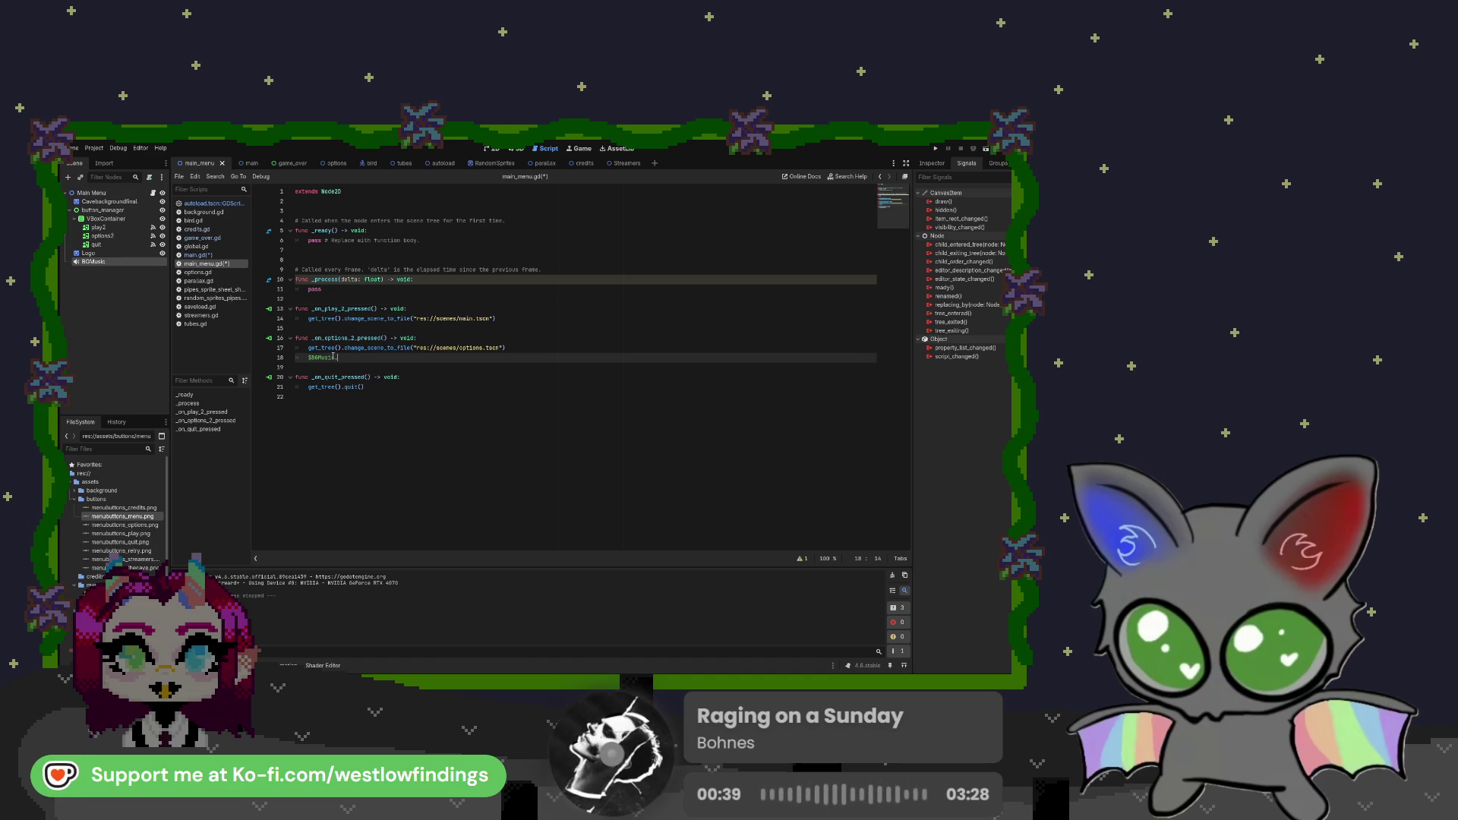
text(.stop)
key(Return)
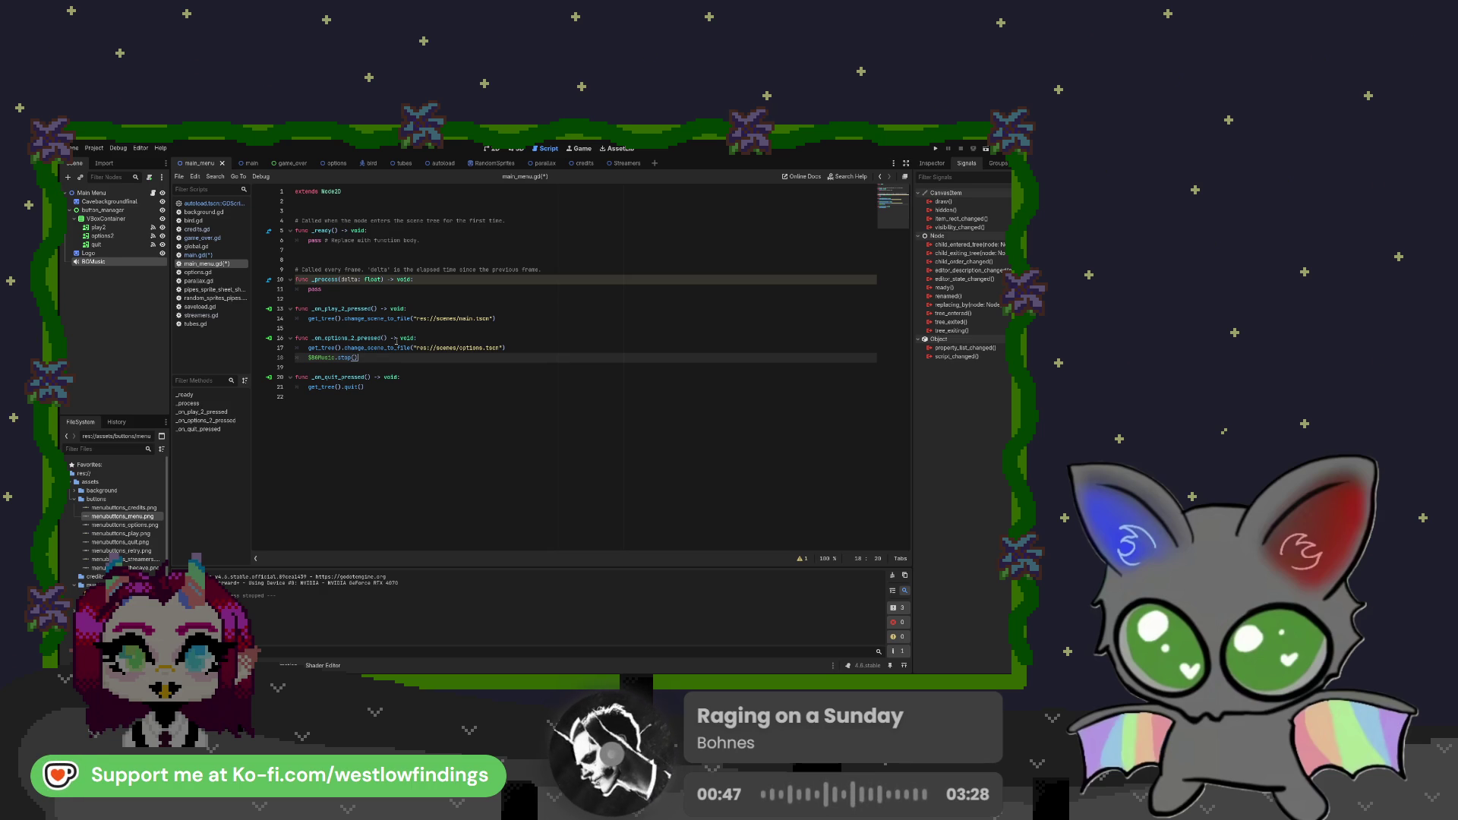
Paste $BGMusic.stop() into the play handler and test-run the game
drag(358, 358, 328, 357)
click(322, 326)
key(Return)
key(Up)
text($BGMusic.stop())
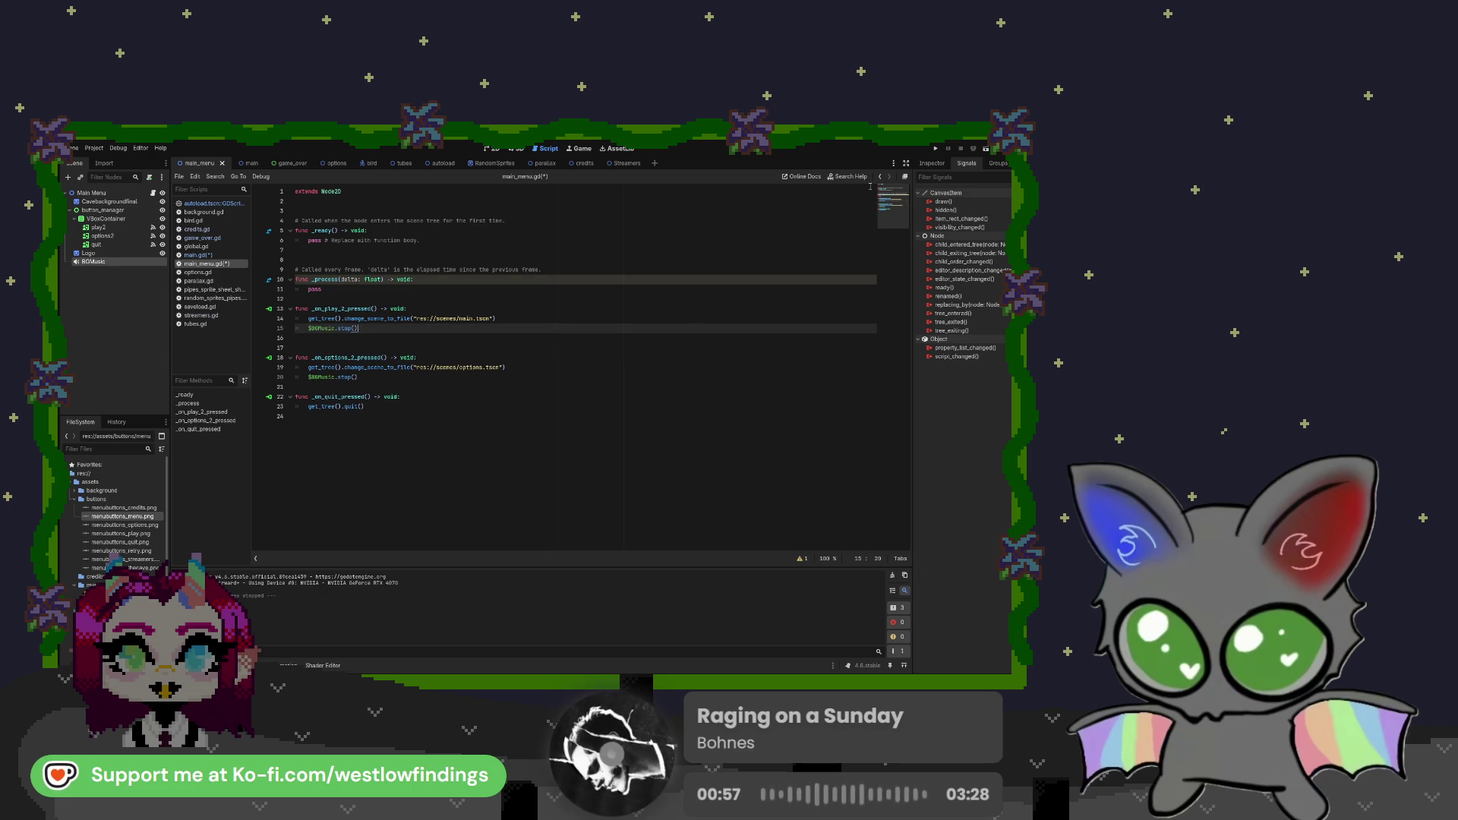
click(936, 149)
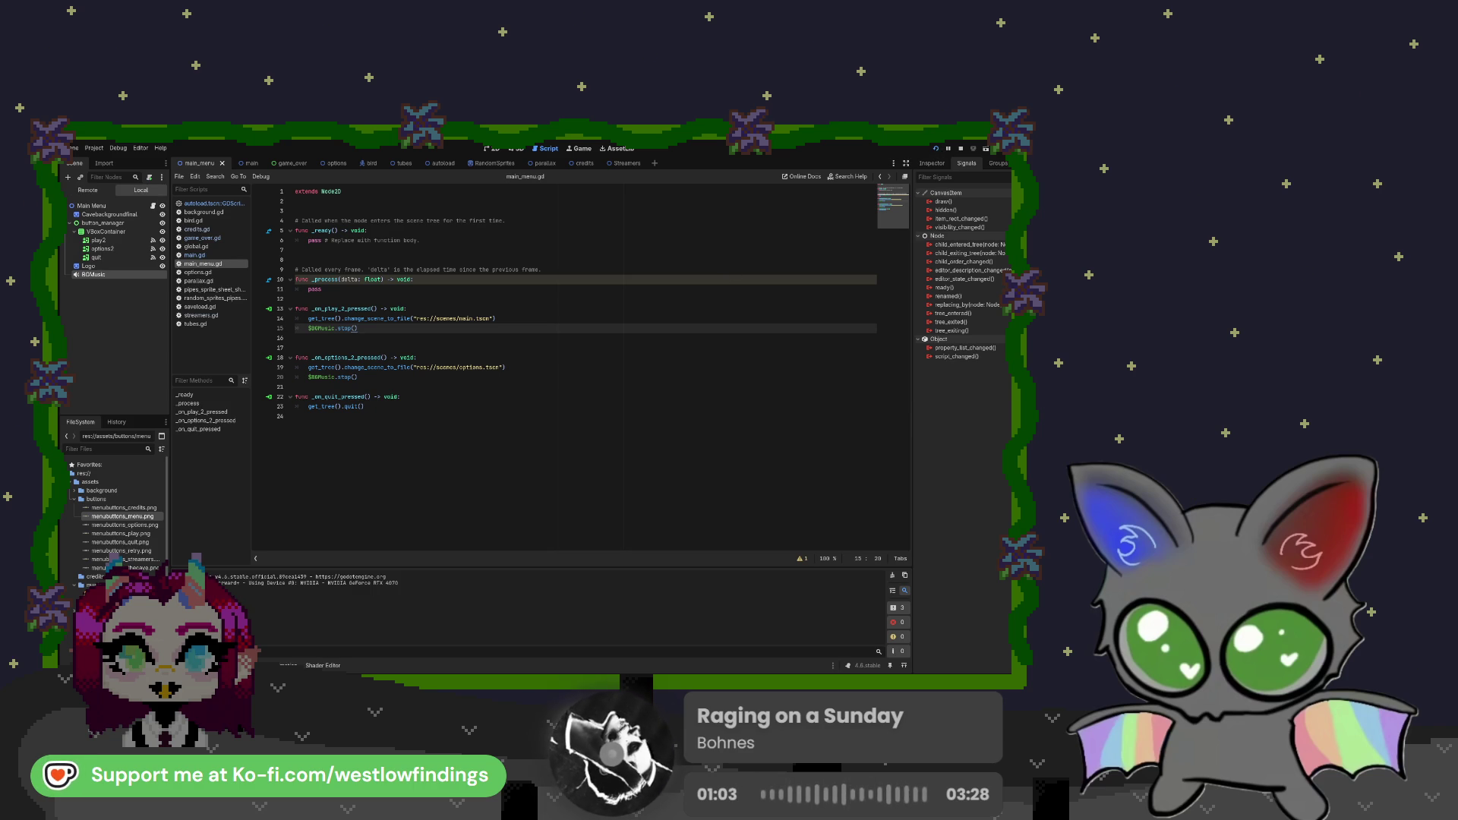
click(531, 174)
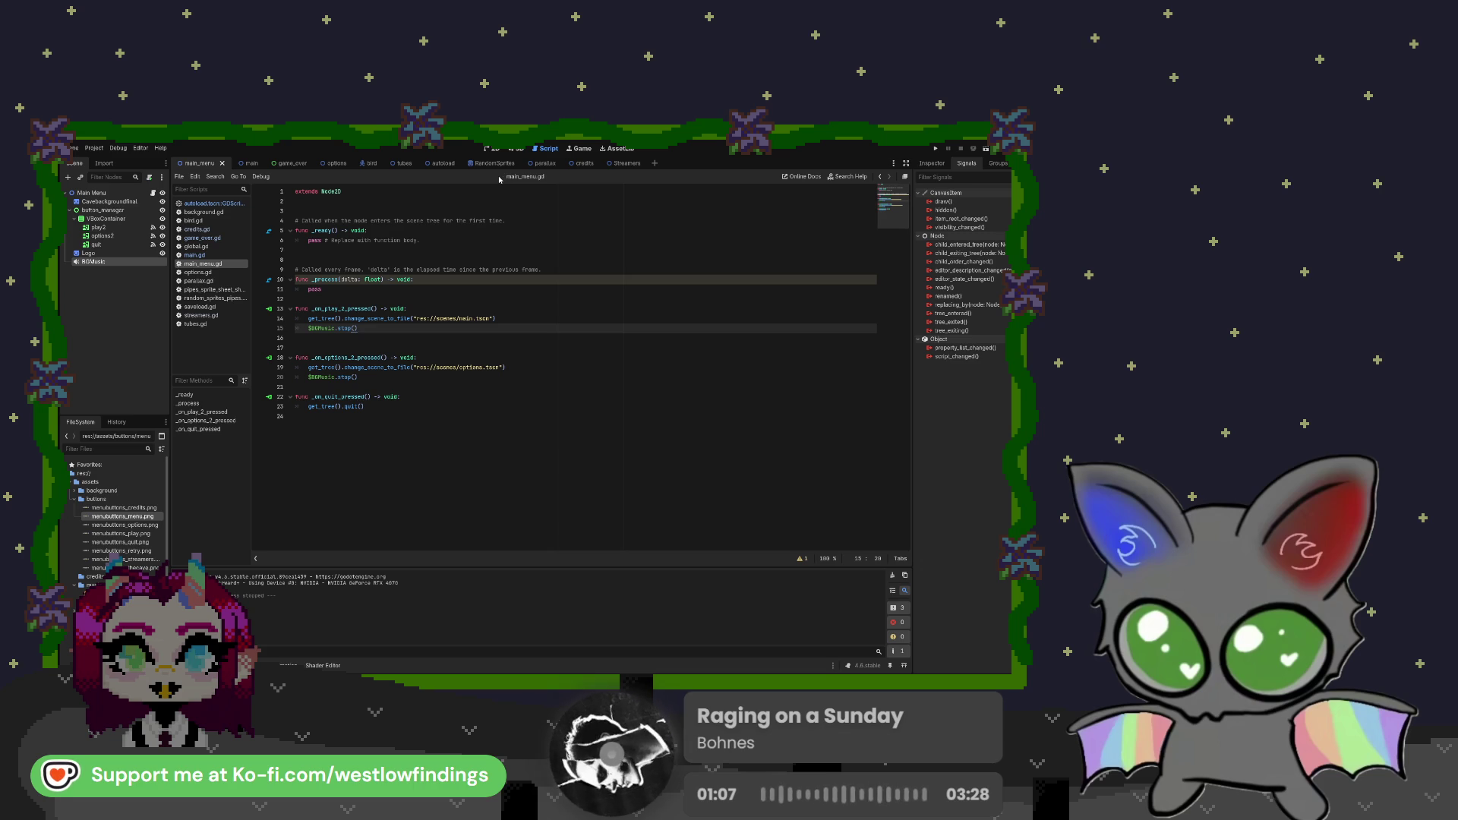
Delete the BGMusic node from the options scene and test-run the project twice
click(326, 164)
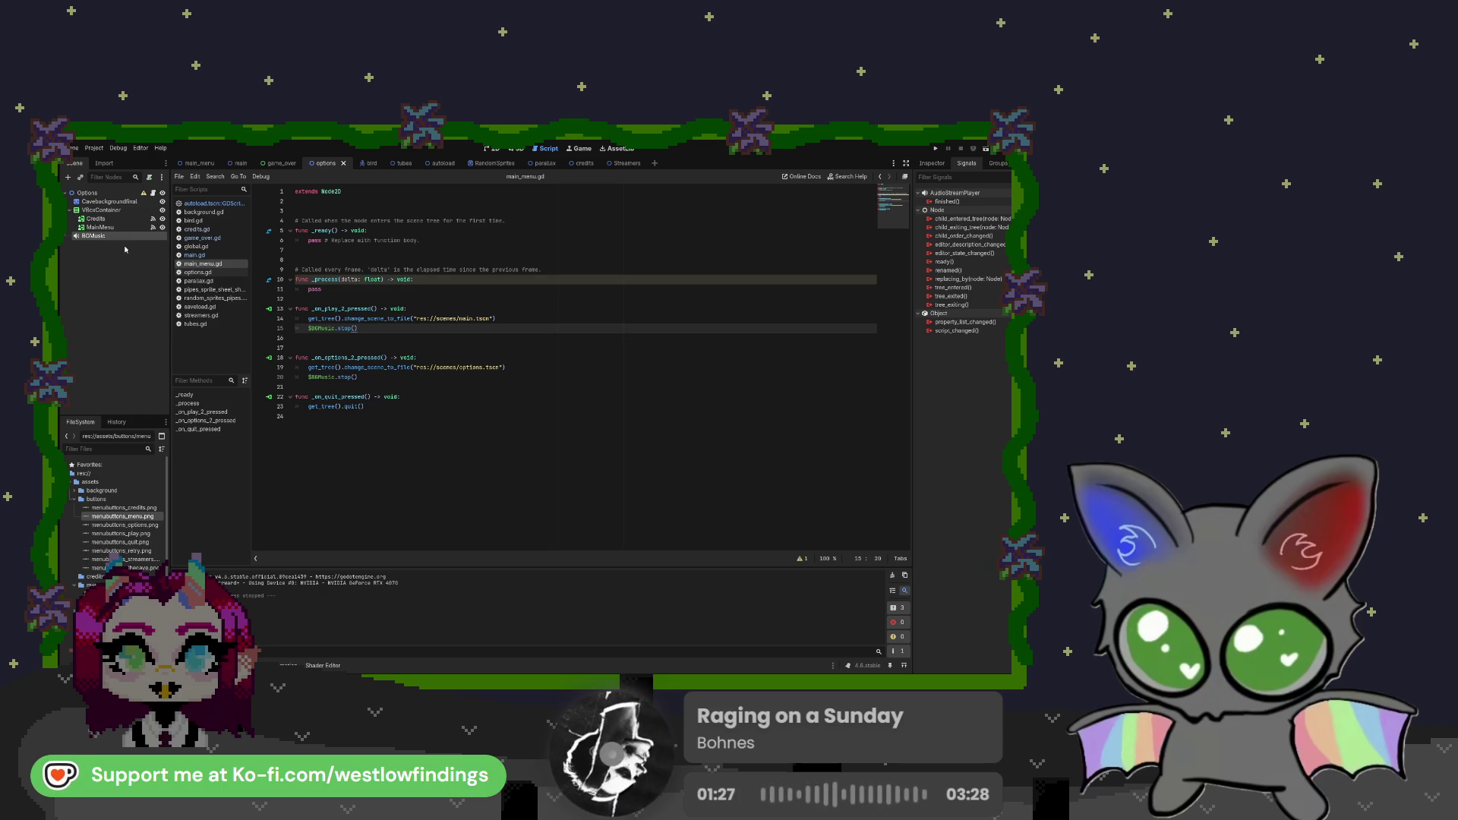
key(Delete)
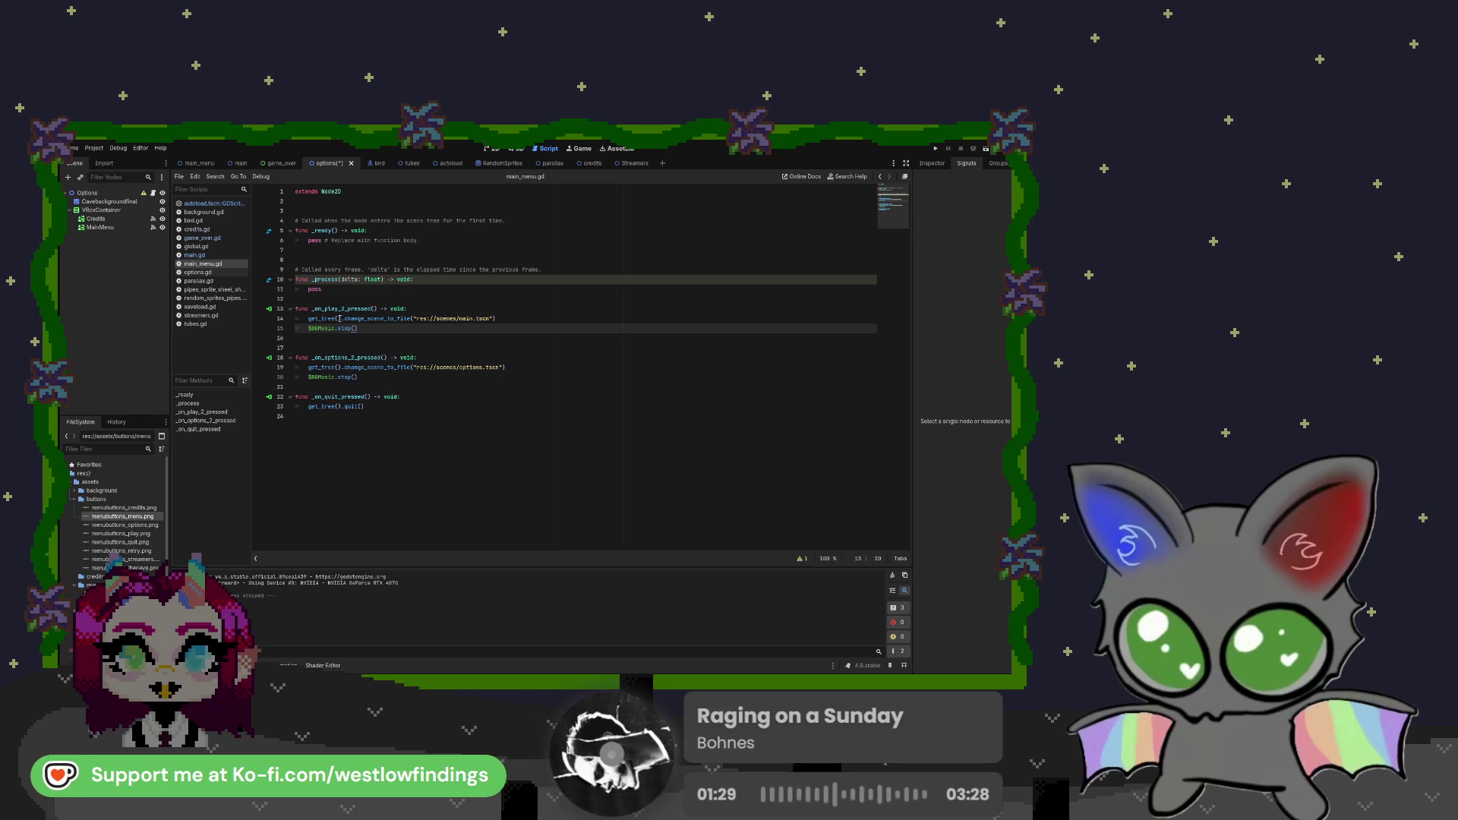
click(196, 162)
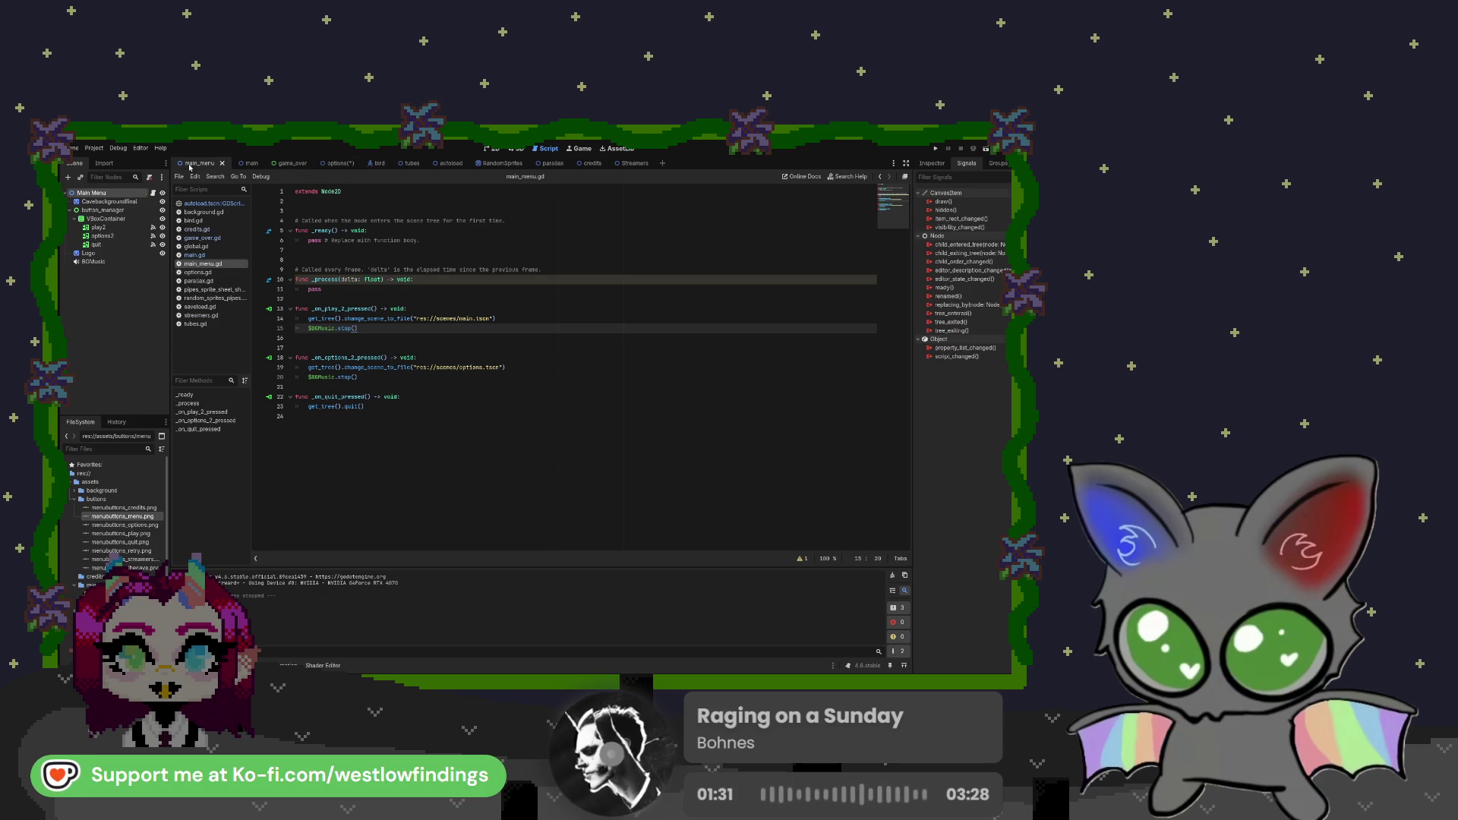
click(942, 149)
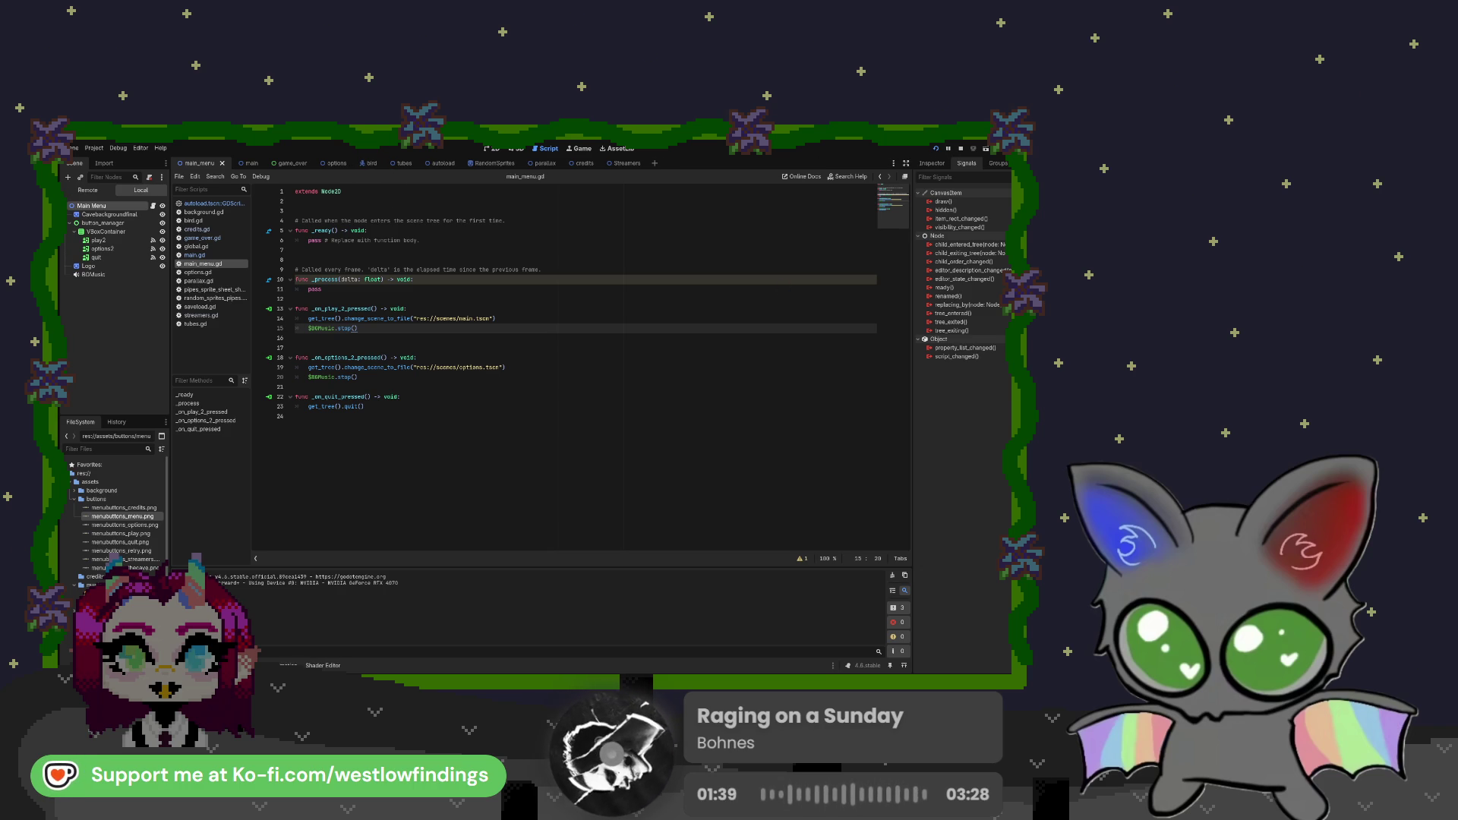
key(F8)
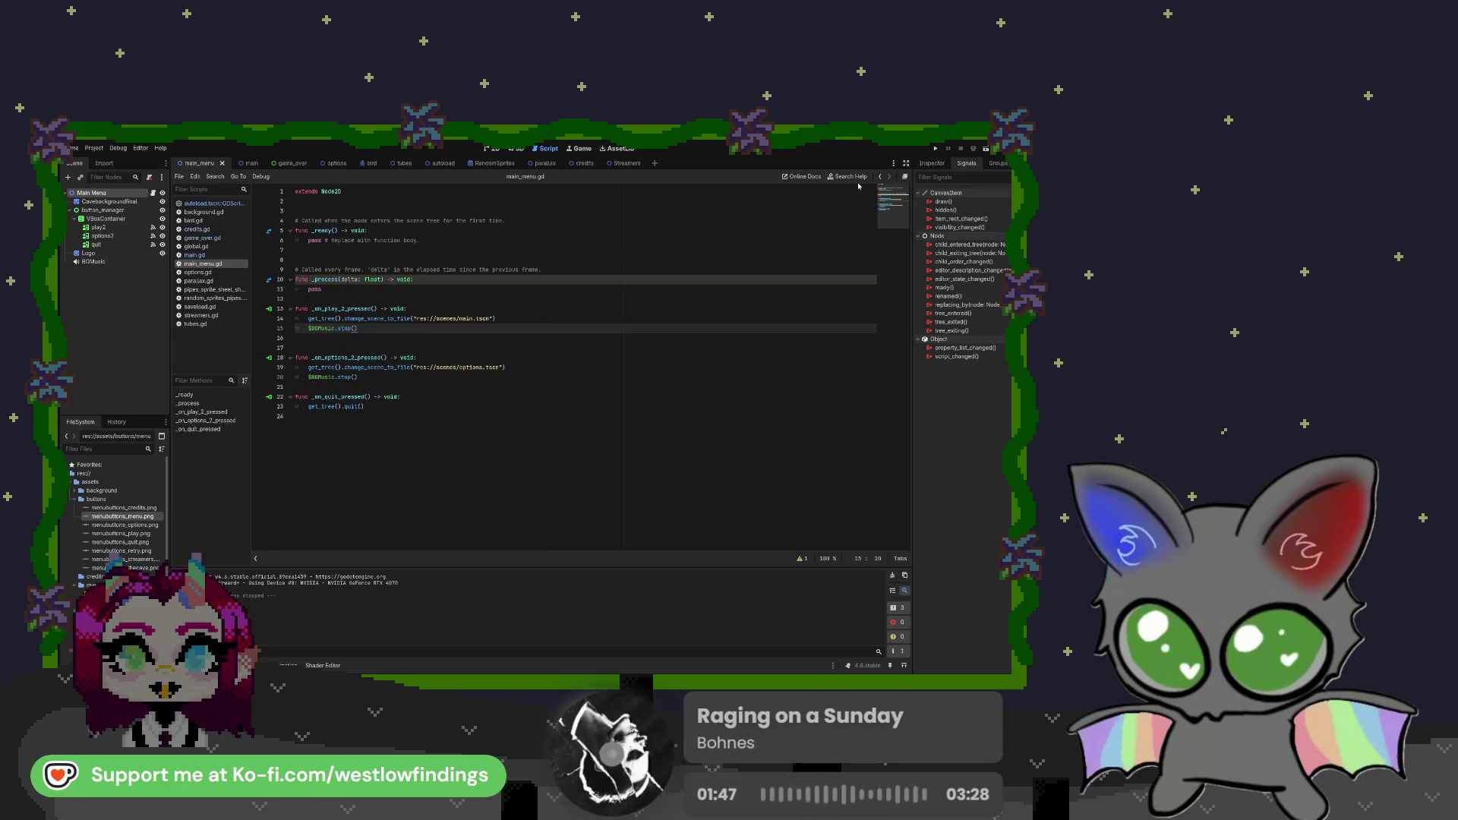
click(935, 148)
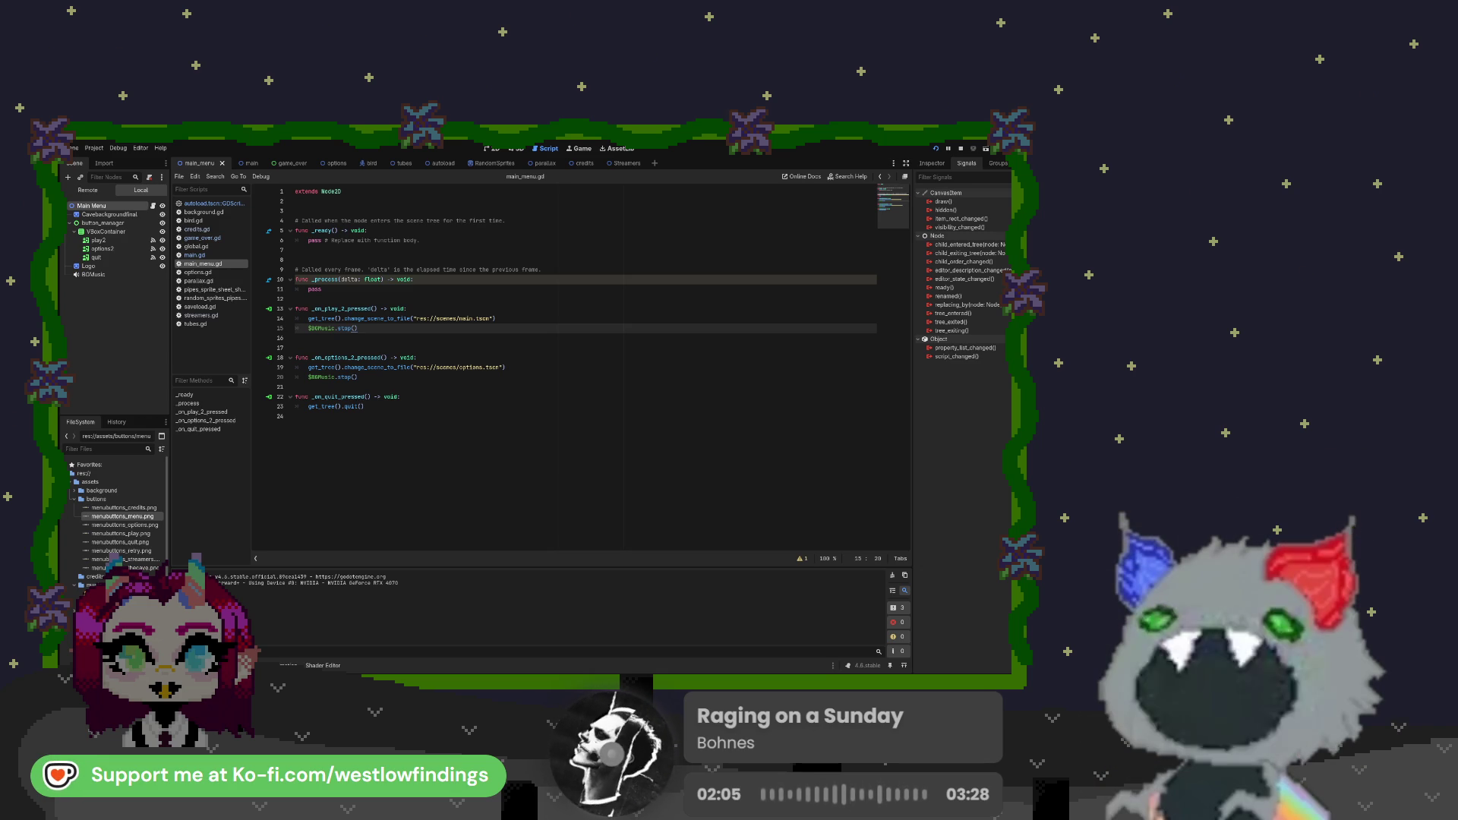
key(F8)
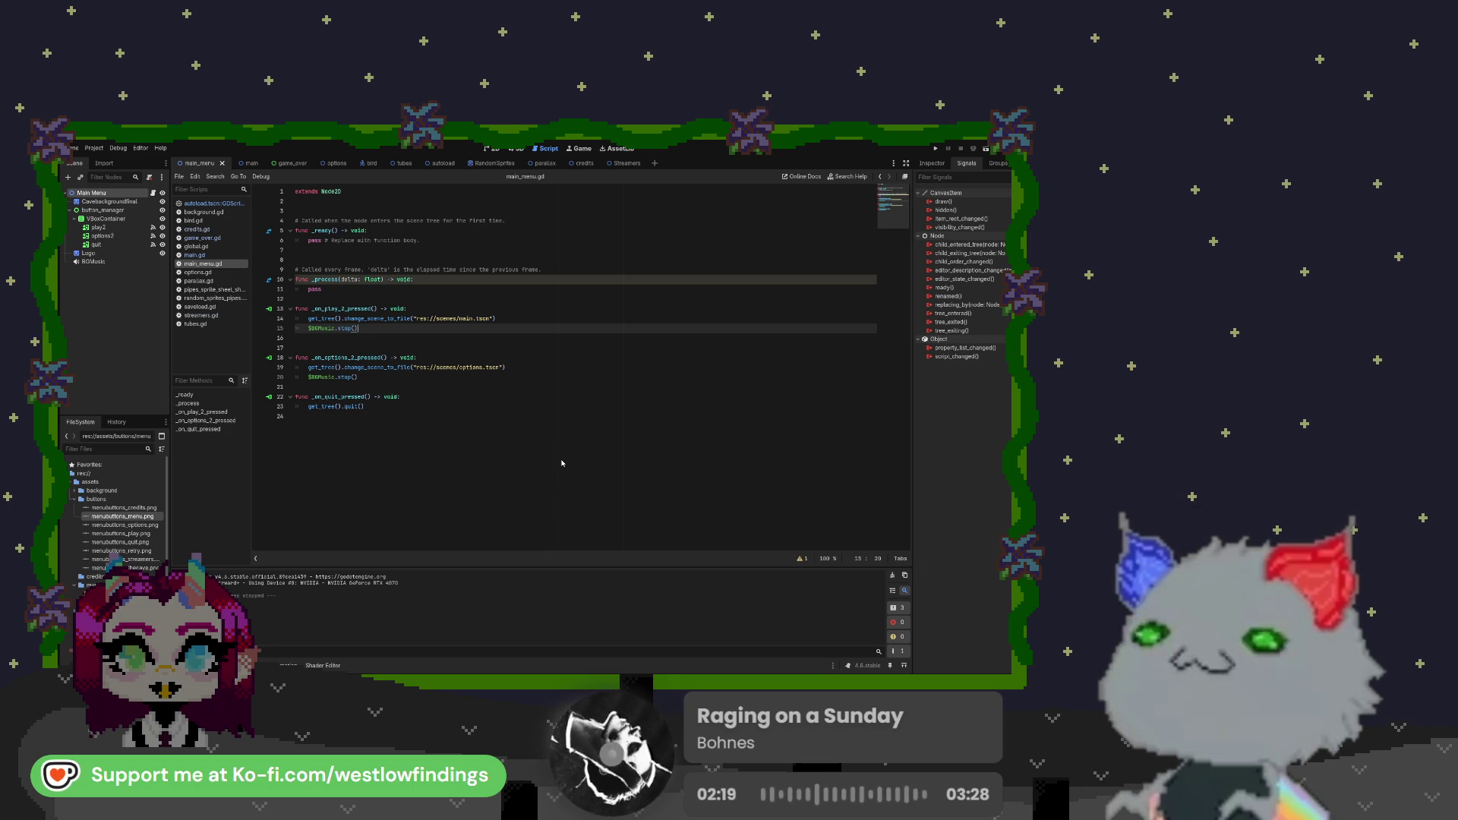
Switch to the main scene and select its AudioStreamPlayer node
click(364, 378)
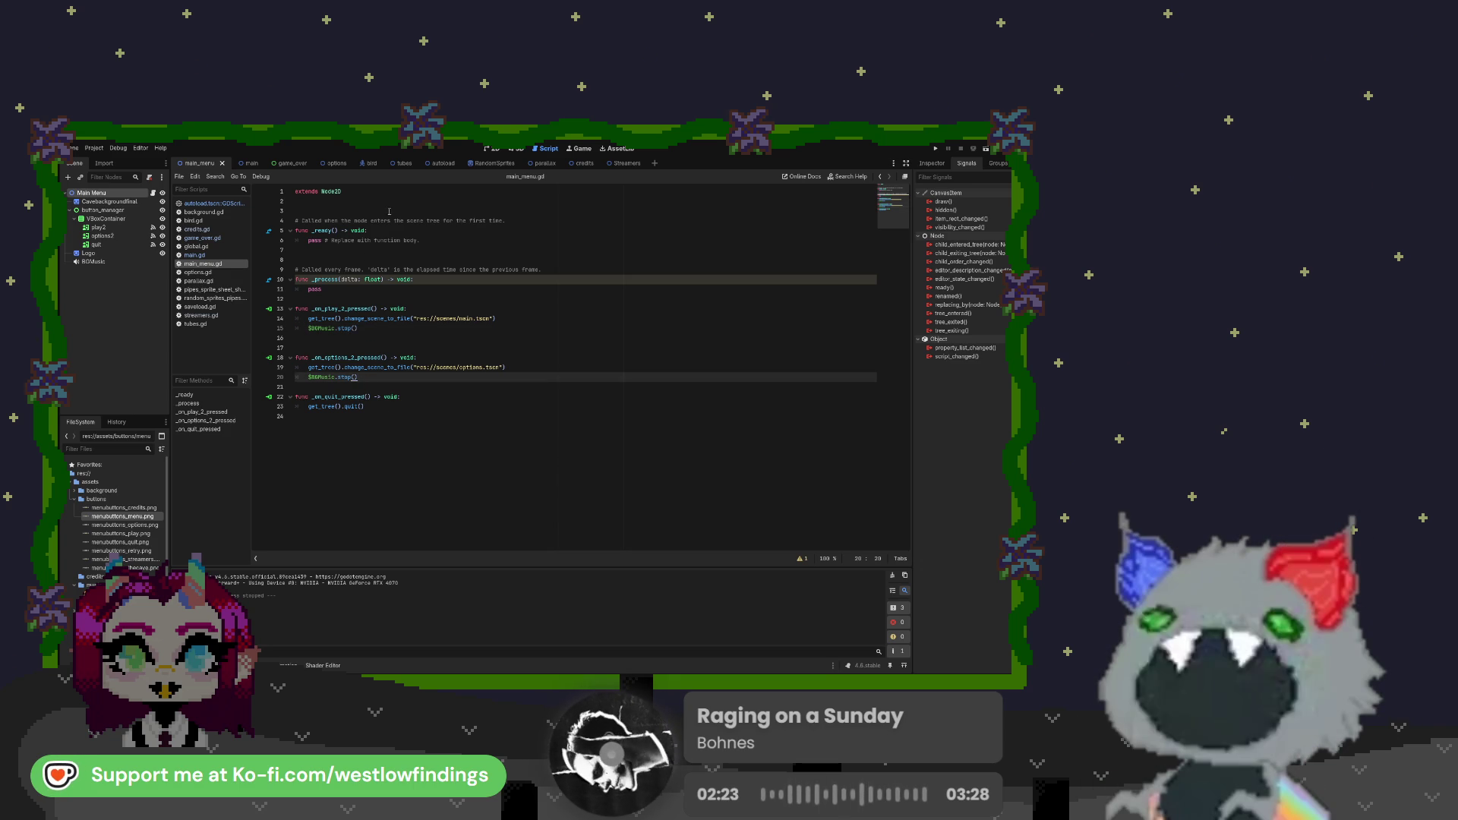
click(244, 164)
click(125, 262)
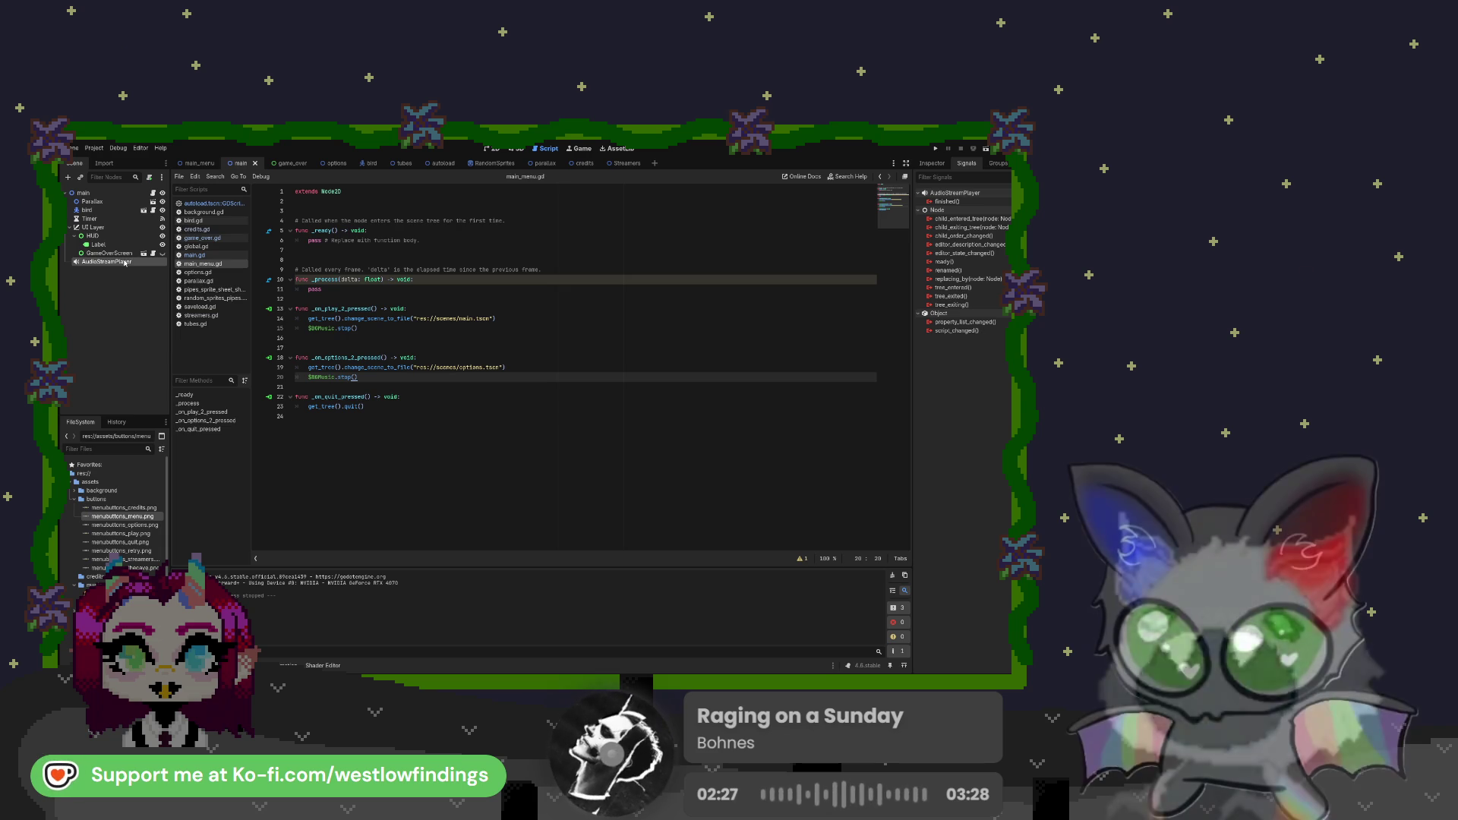
Expand the AudioStreamPlayer's Stream resource in the Inspector, then open main.gd
click(932, 163)
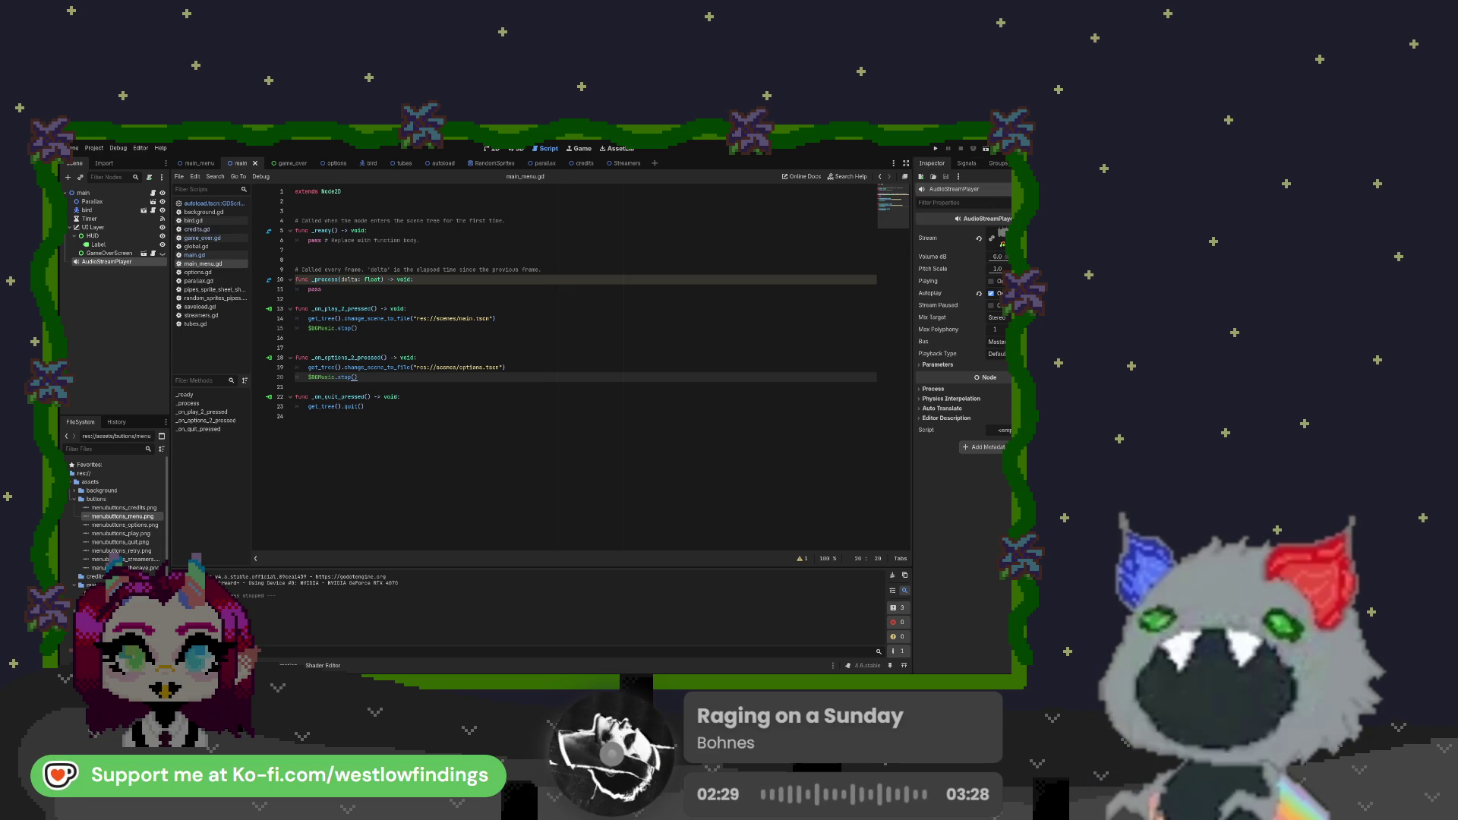
click(1000, 238)
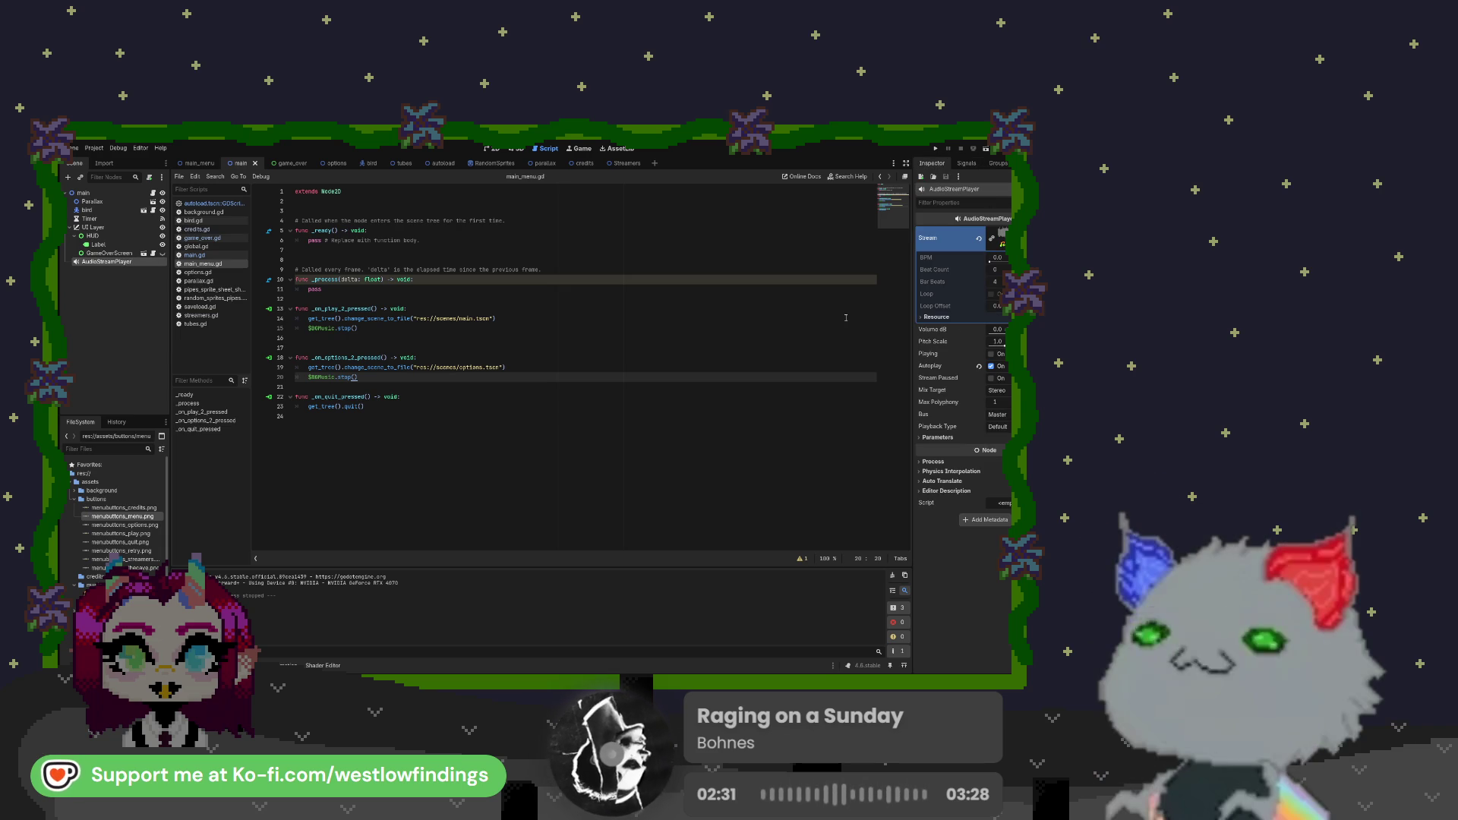
click(204, 256)
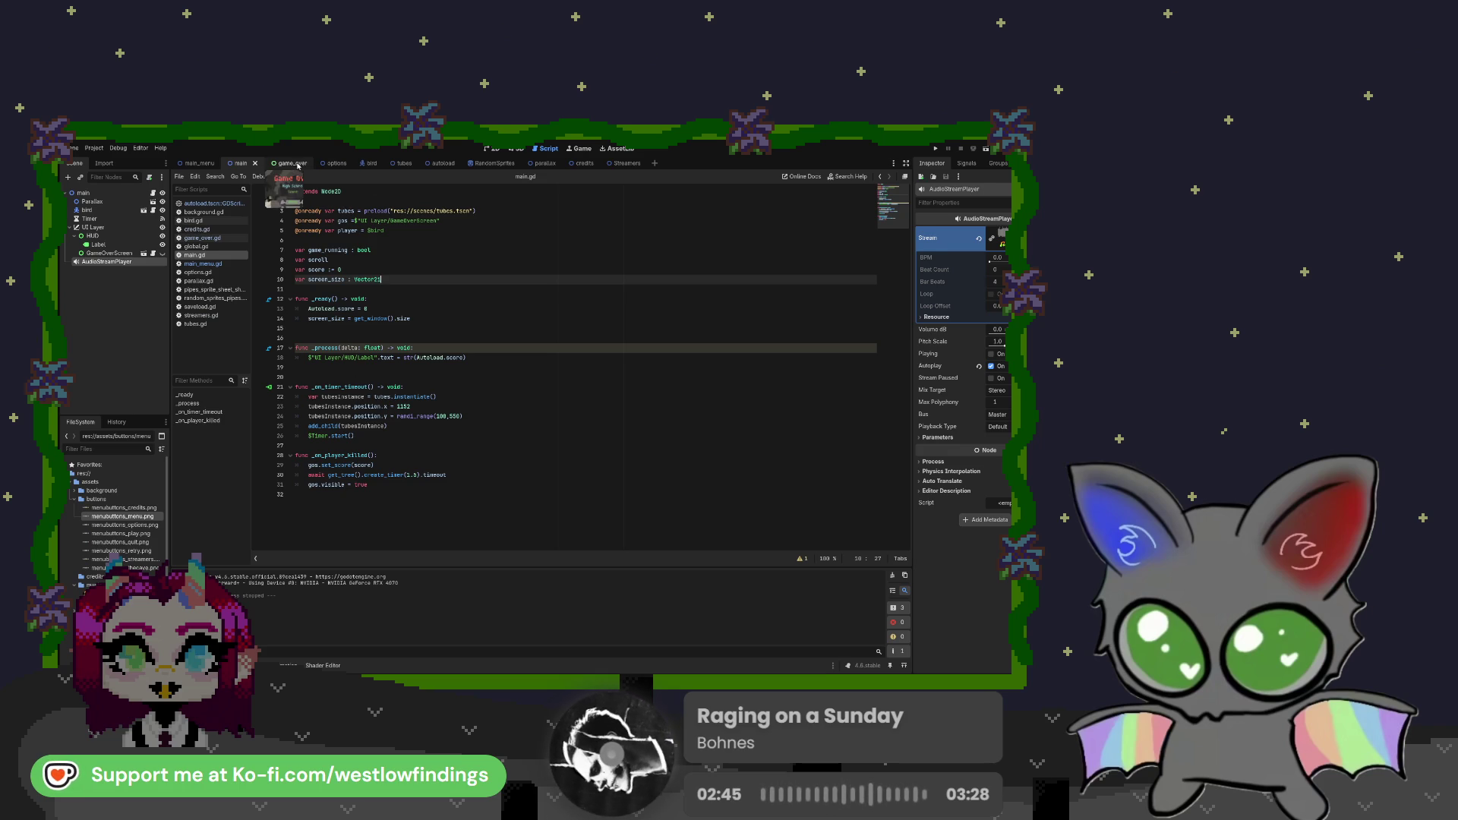
Delete the BGMusic node from the game_over scene and test-run the project
click(281, 163)
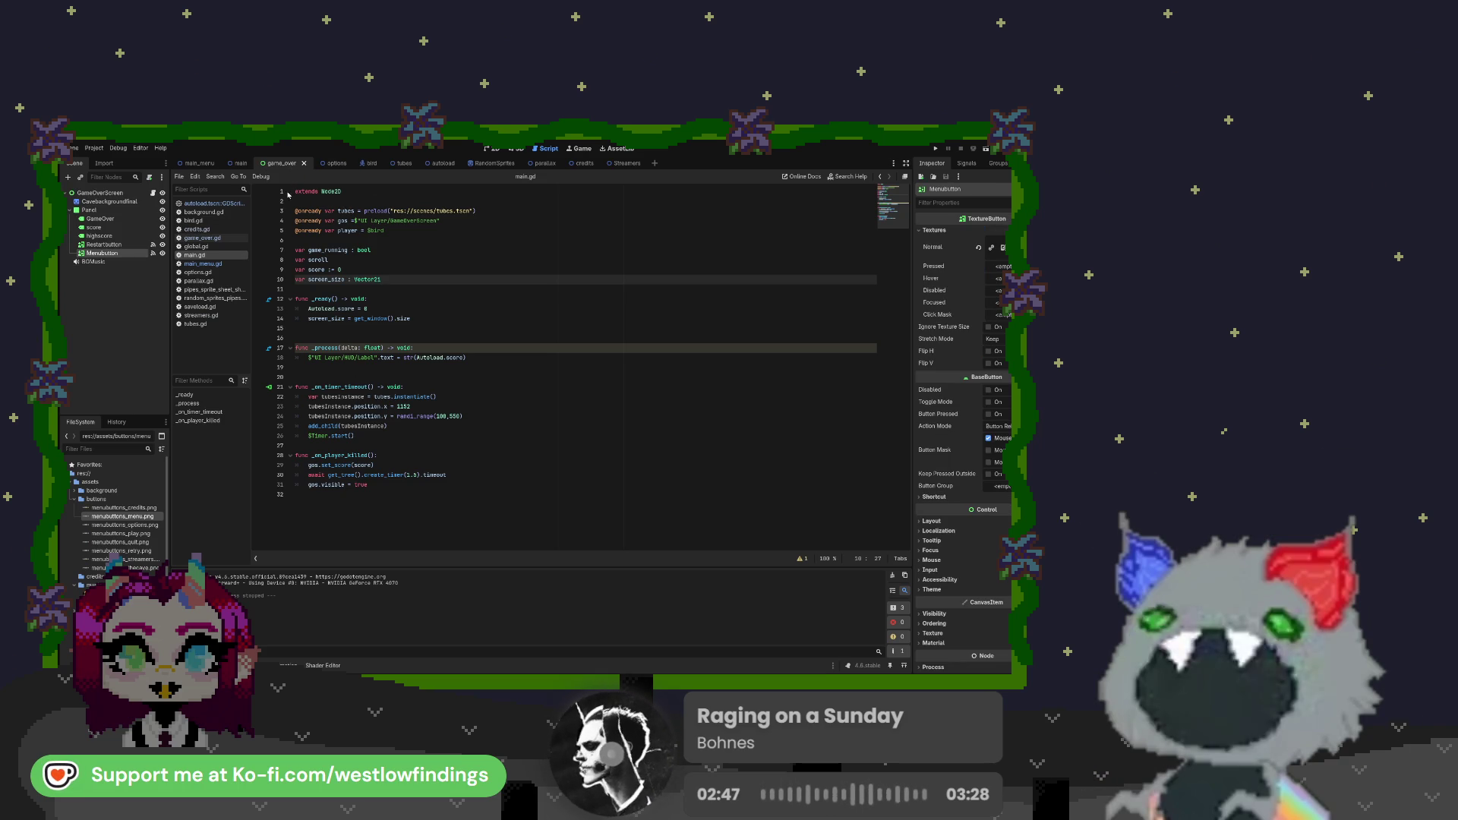
click(137, 262)
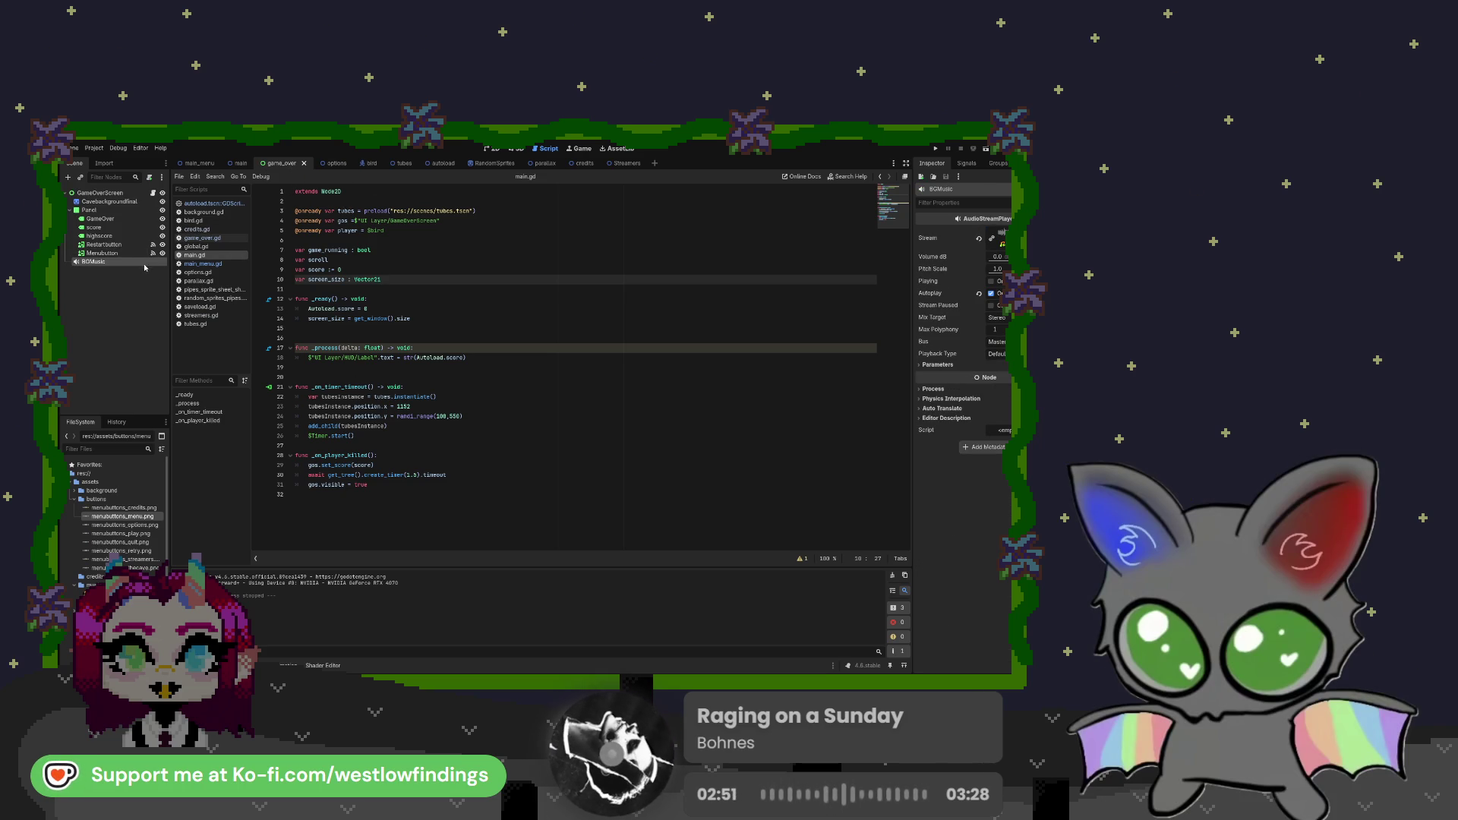
key(Delete)
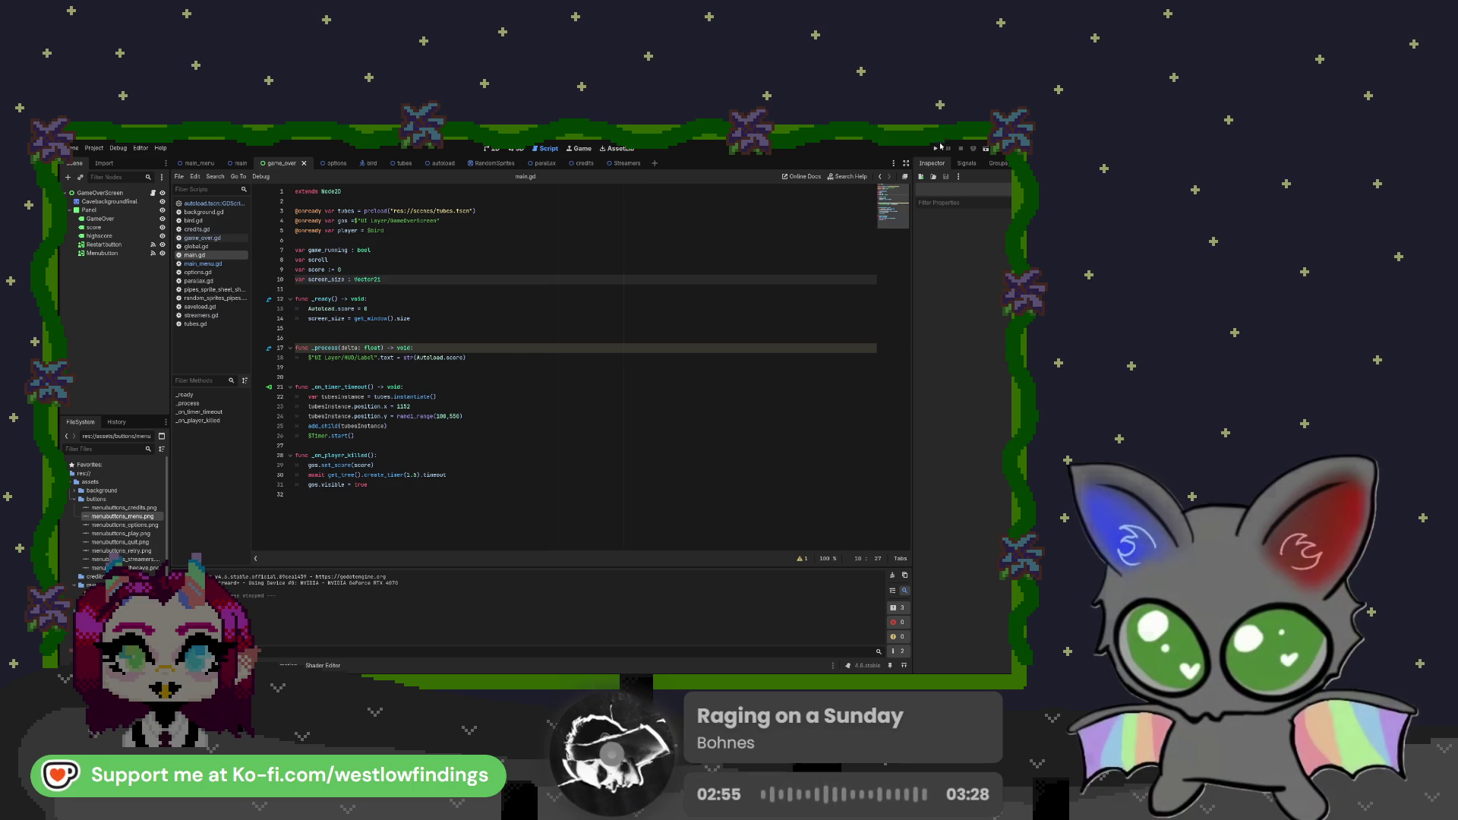
key(F5)
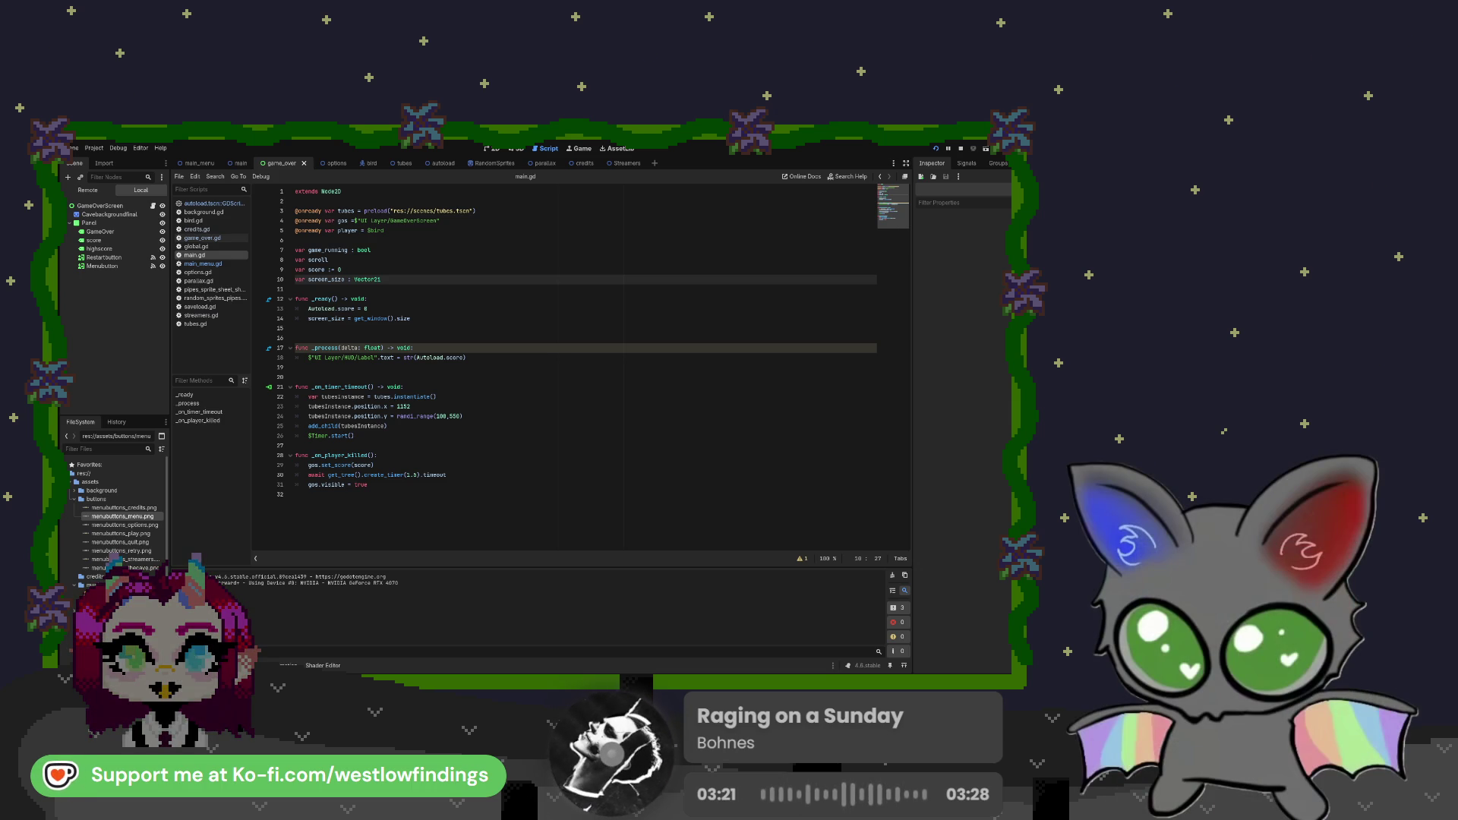
key(F8)
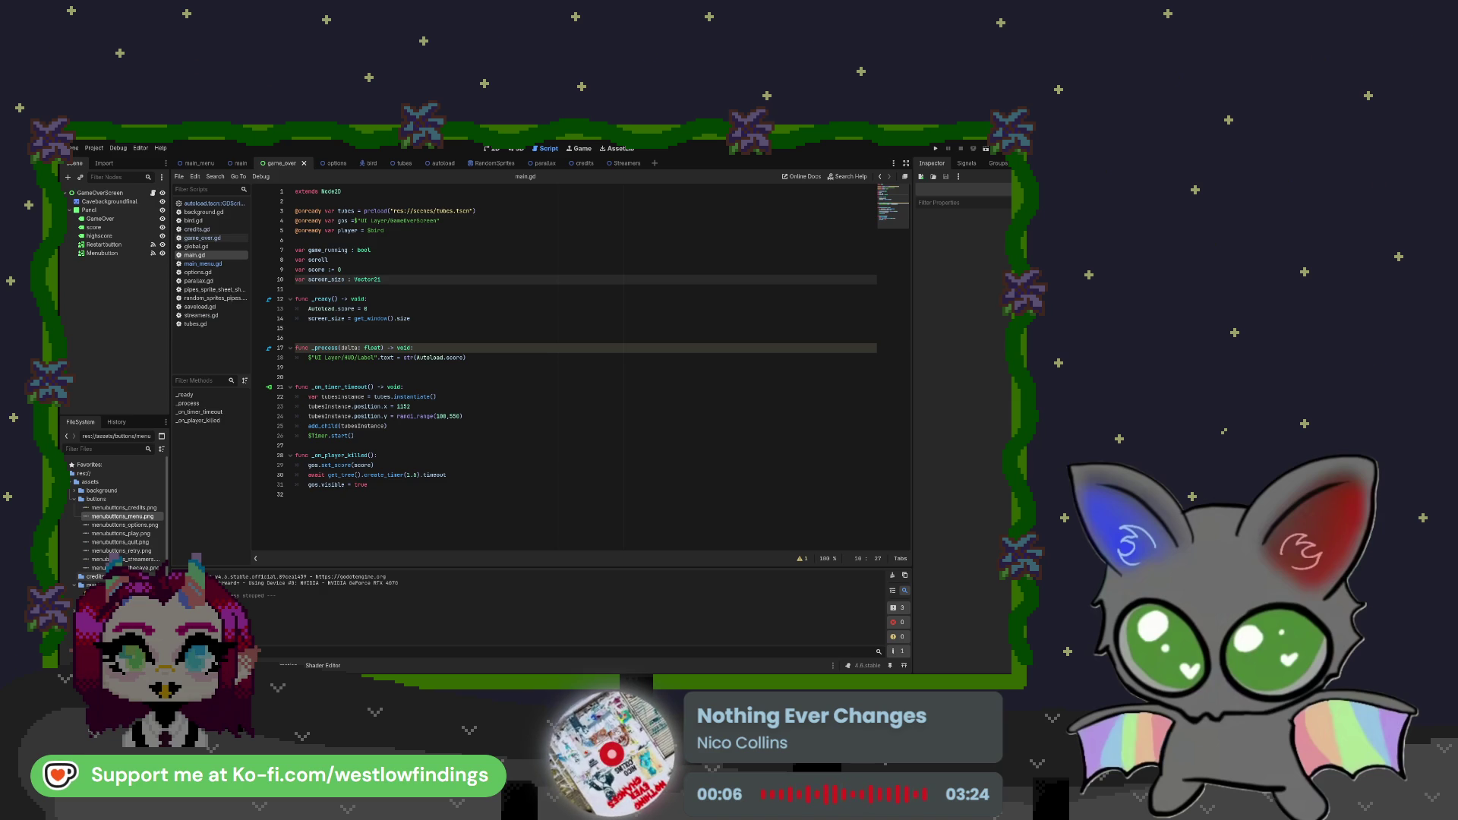
key(F5)
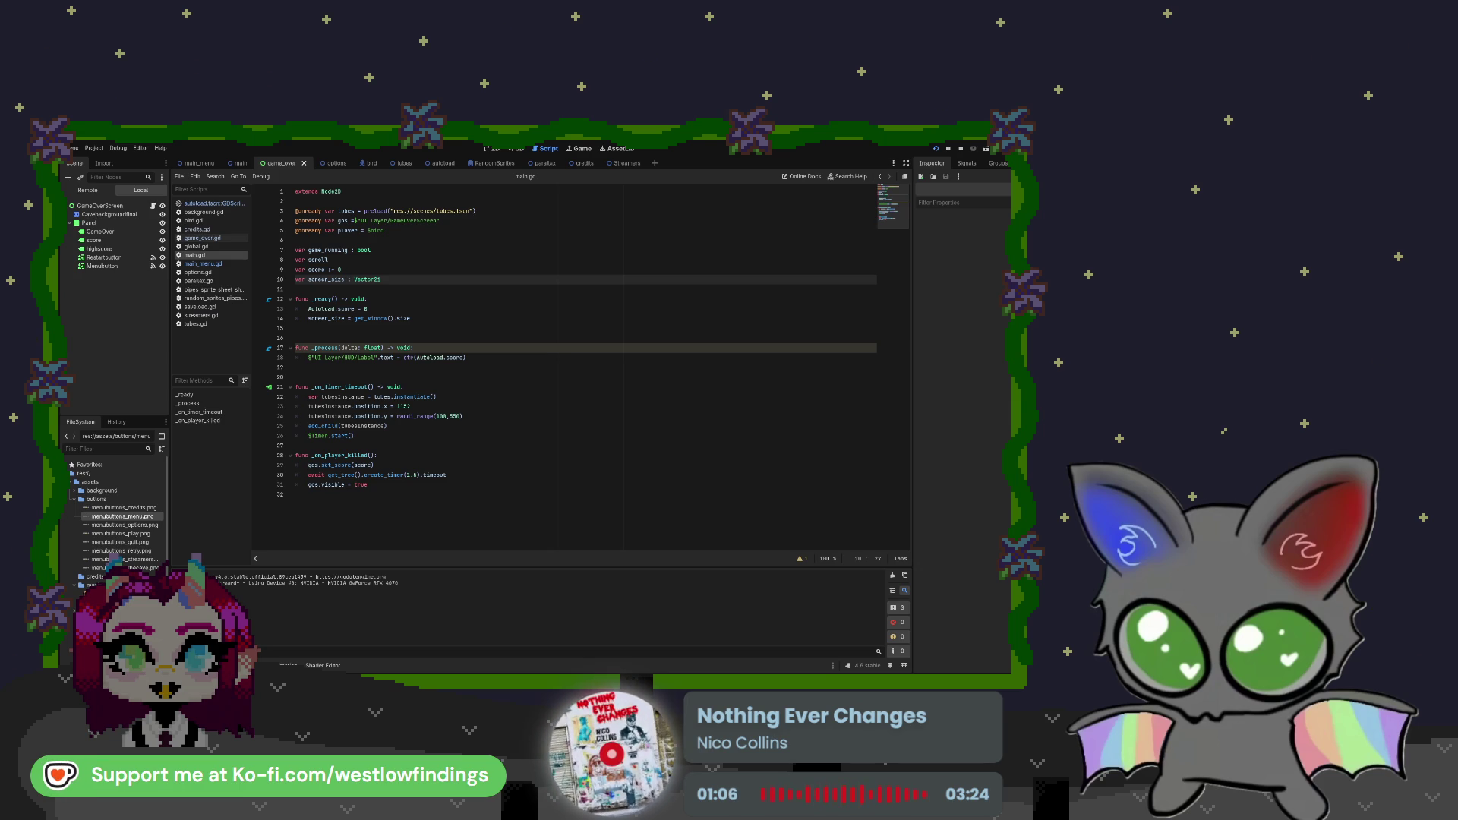
key(F8)
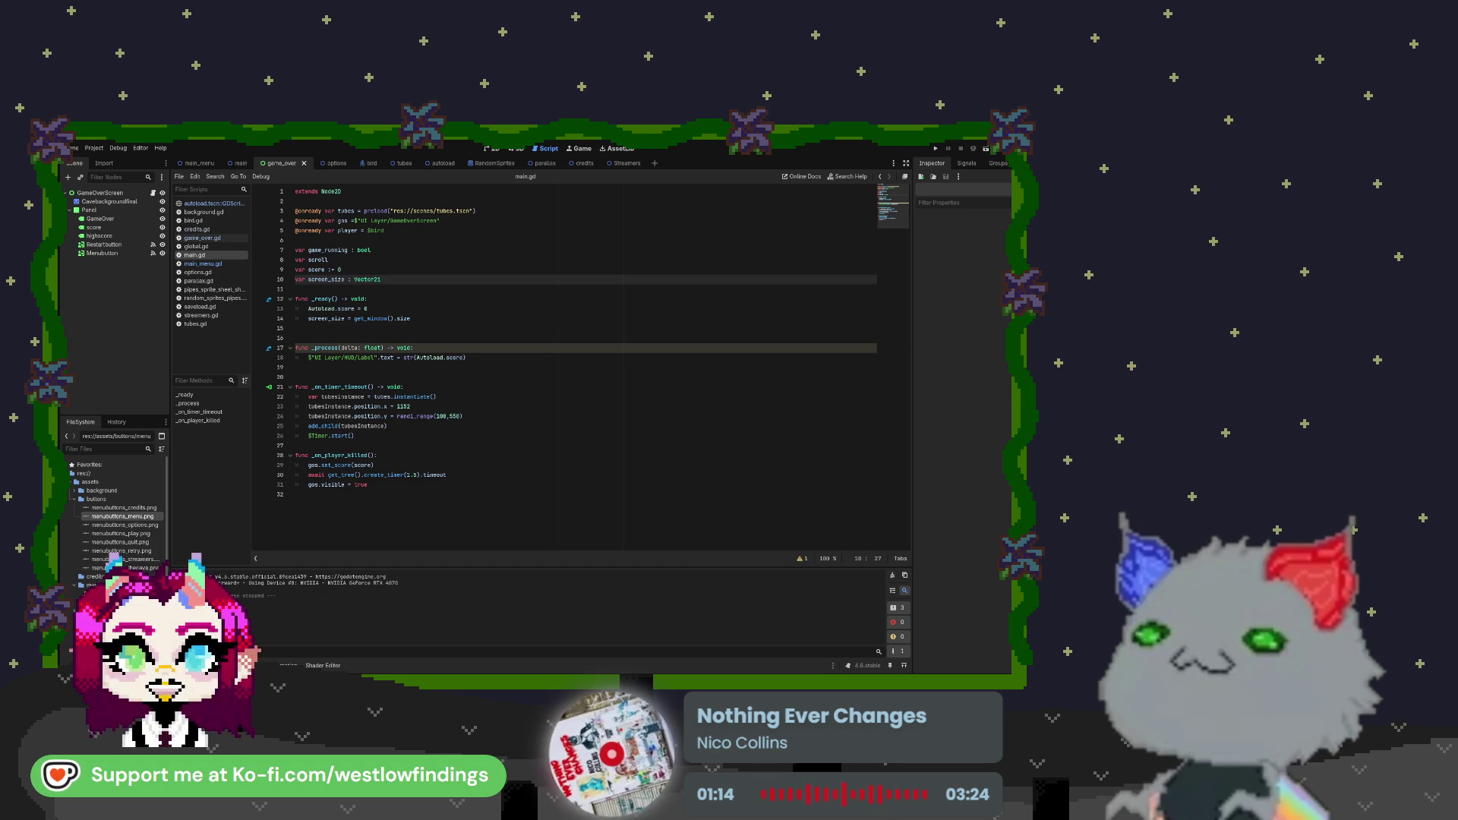
click(456, 220)
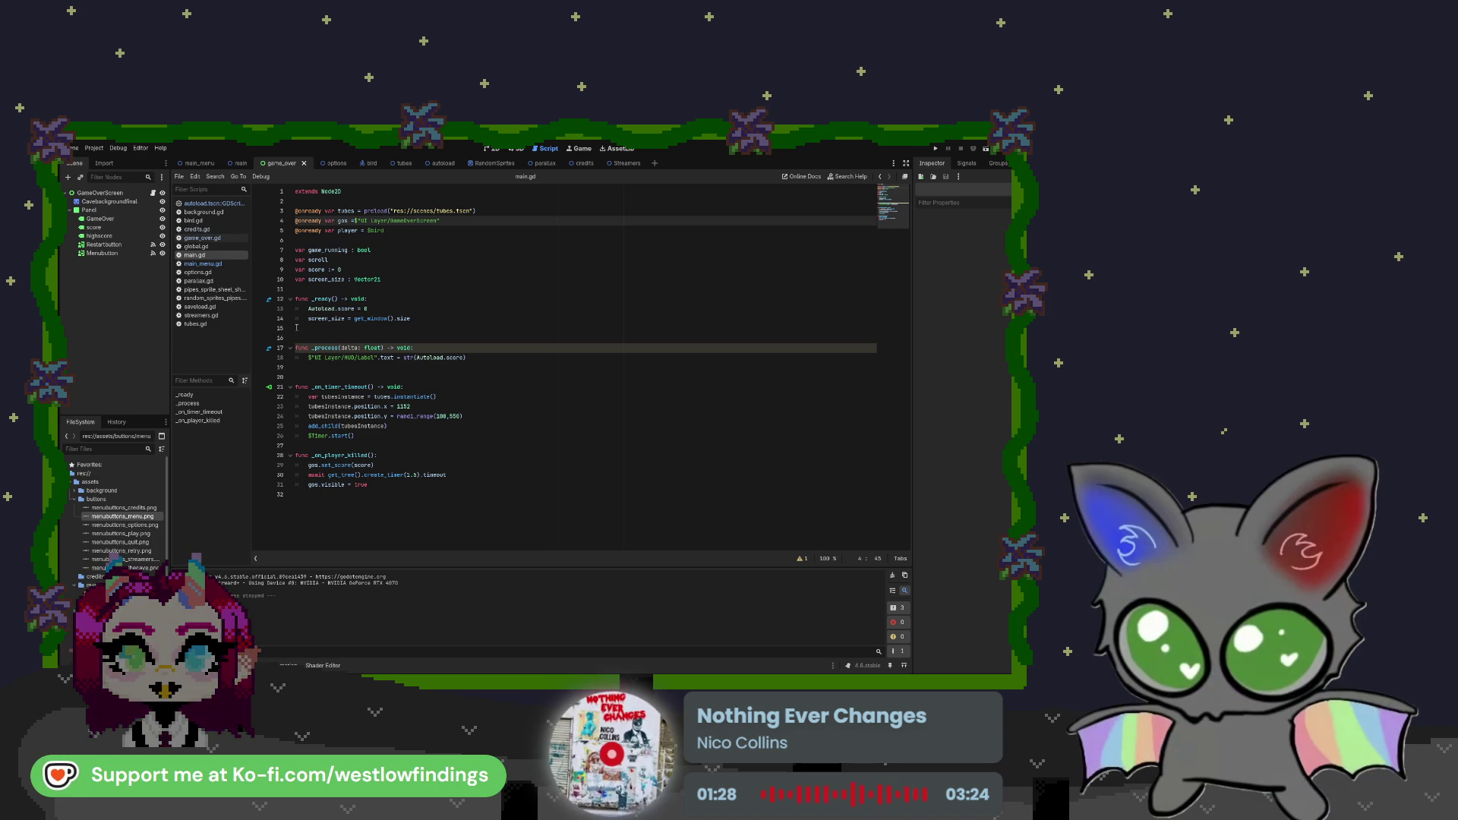
click(199, 163)
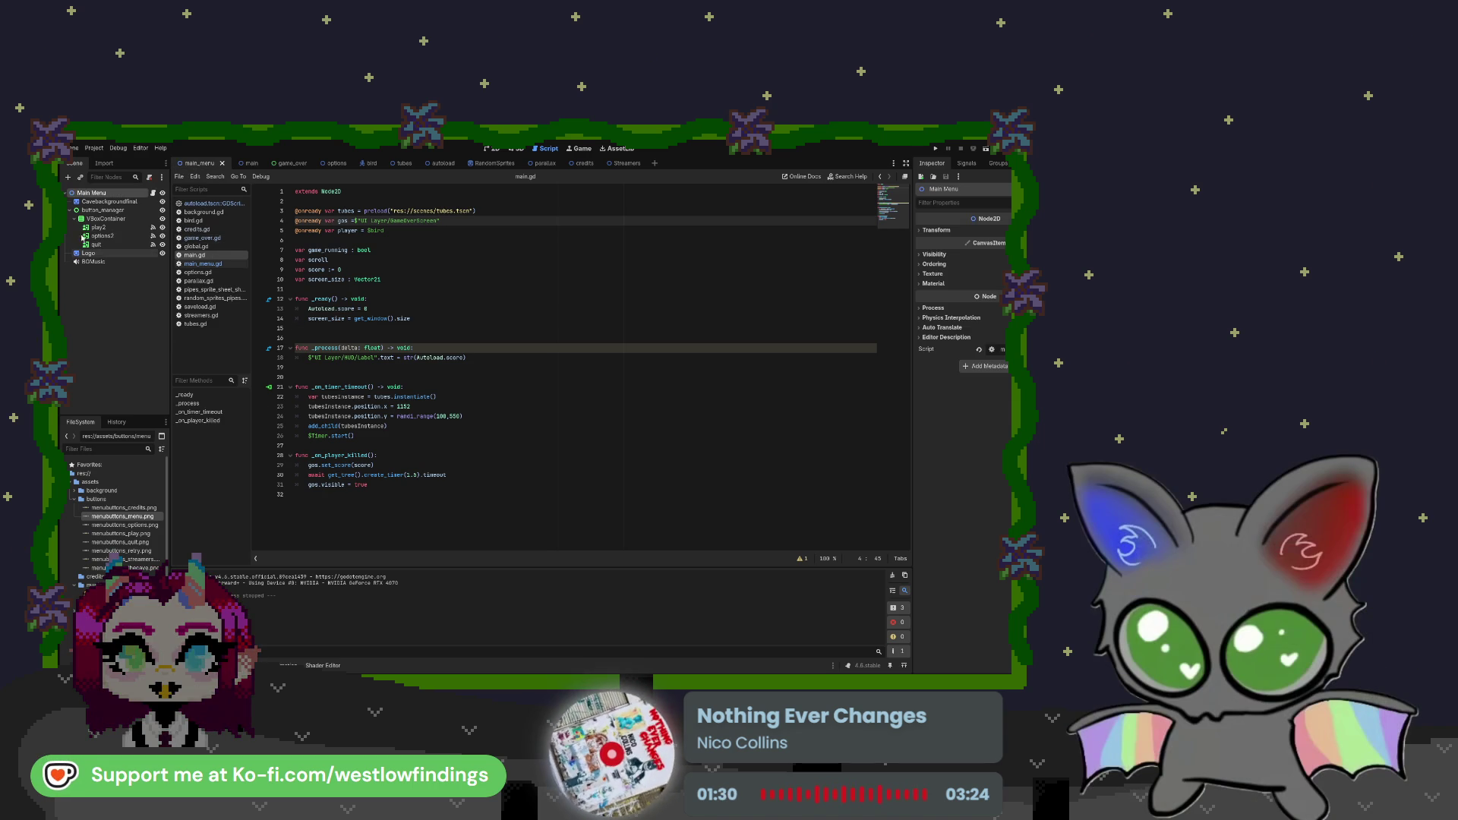
Inspect the menu's BGMusic player and its $BGMusic.stop() calls in main_menu.gd
click(112, 261)
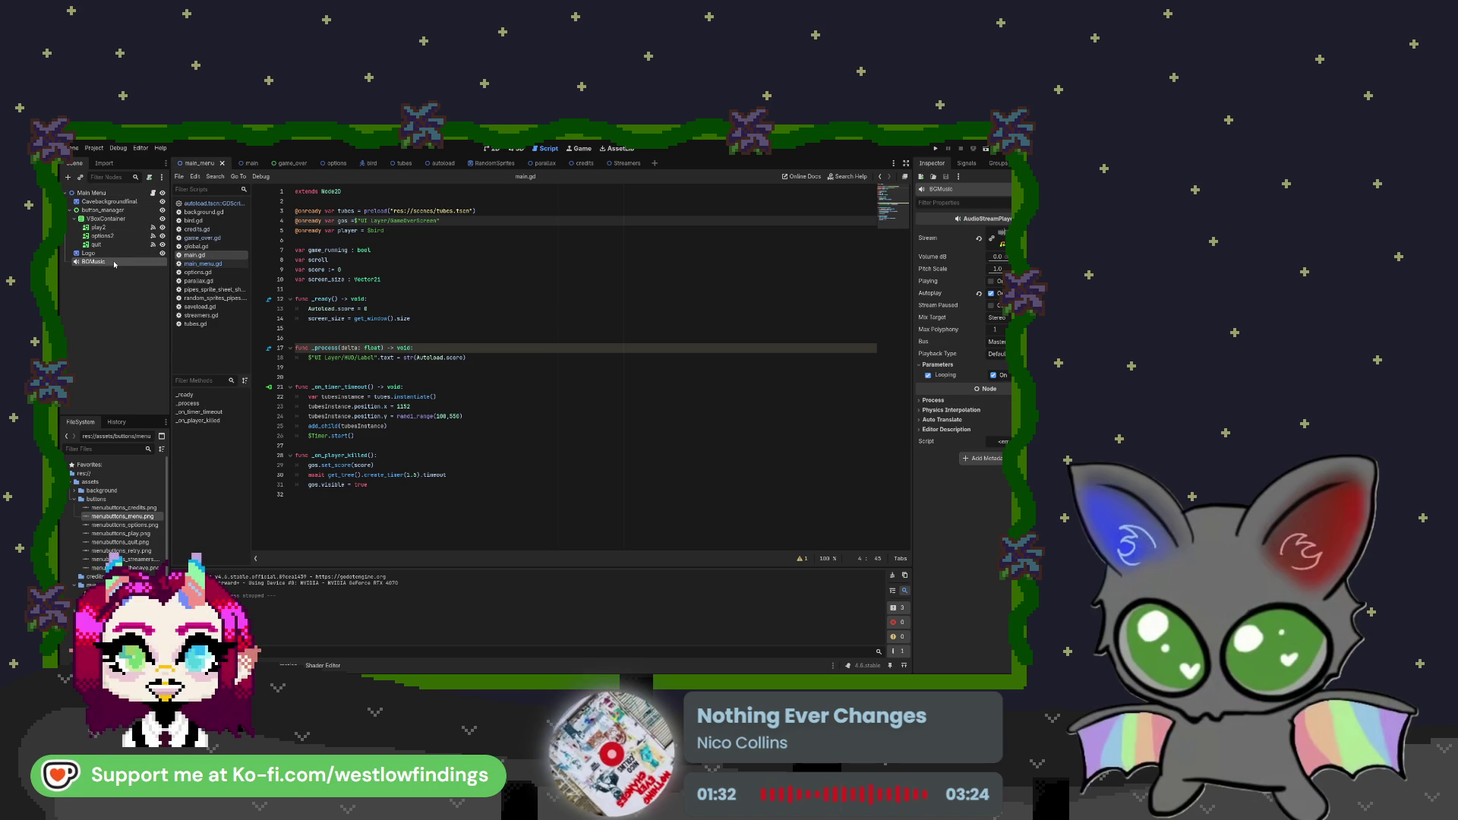
click(218, 264)
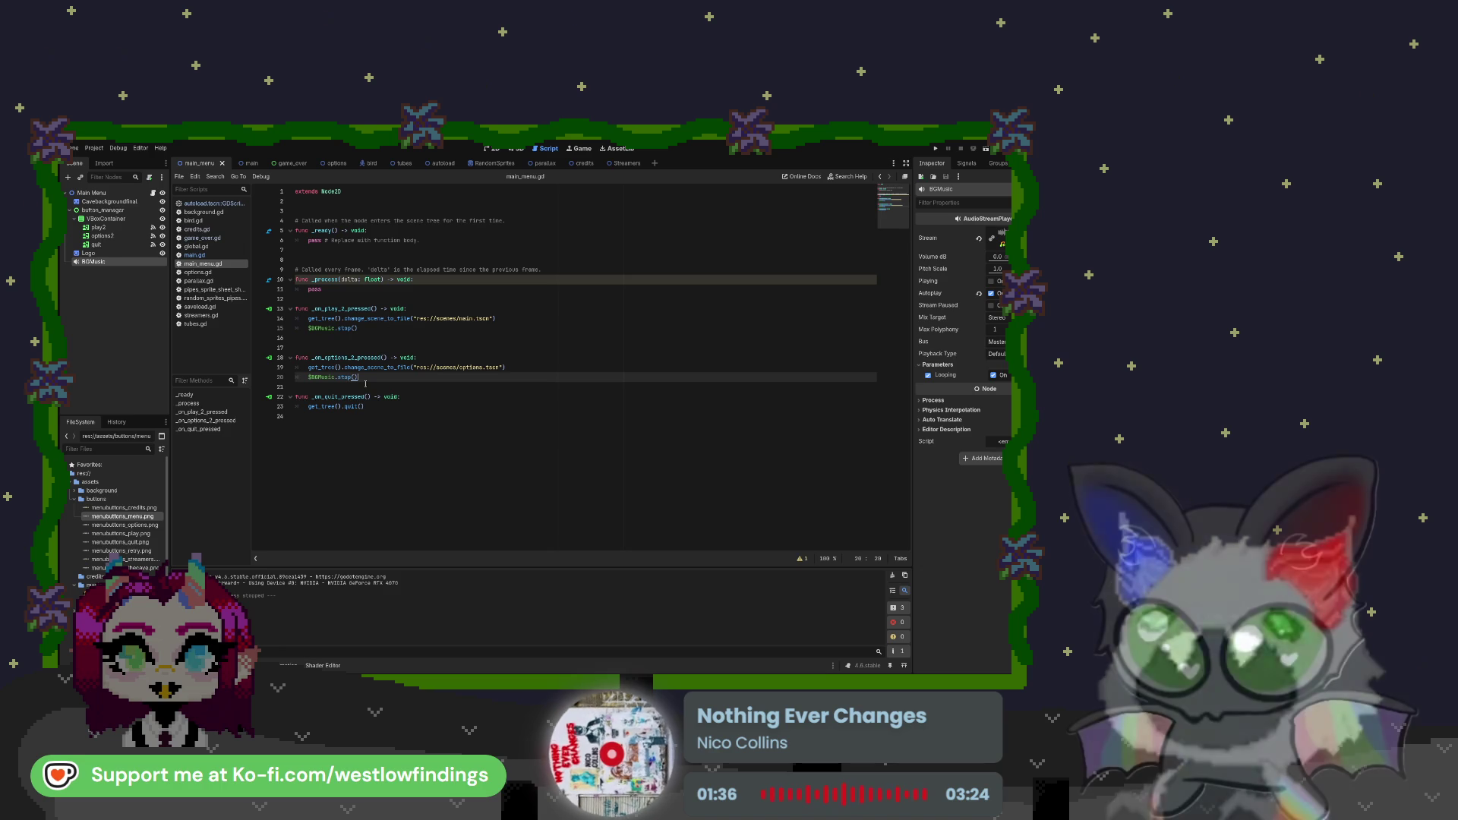
key(shift+Home)
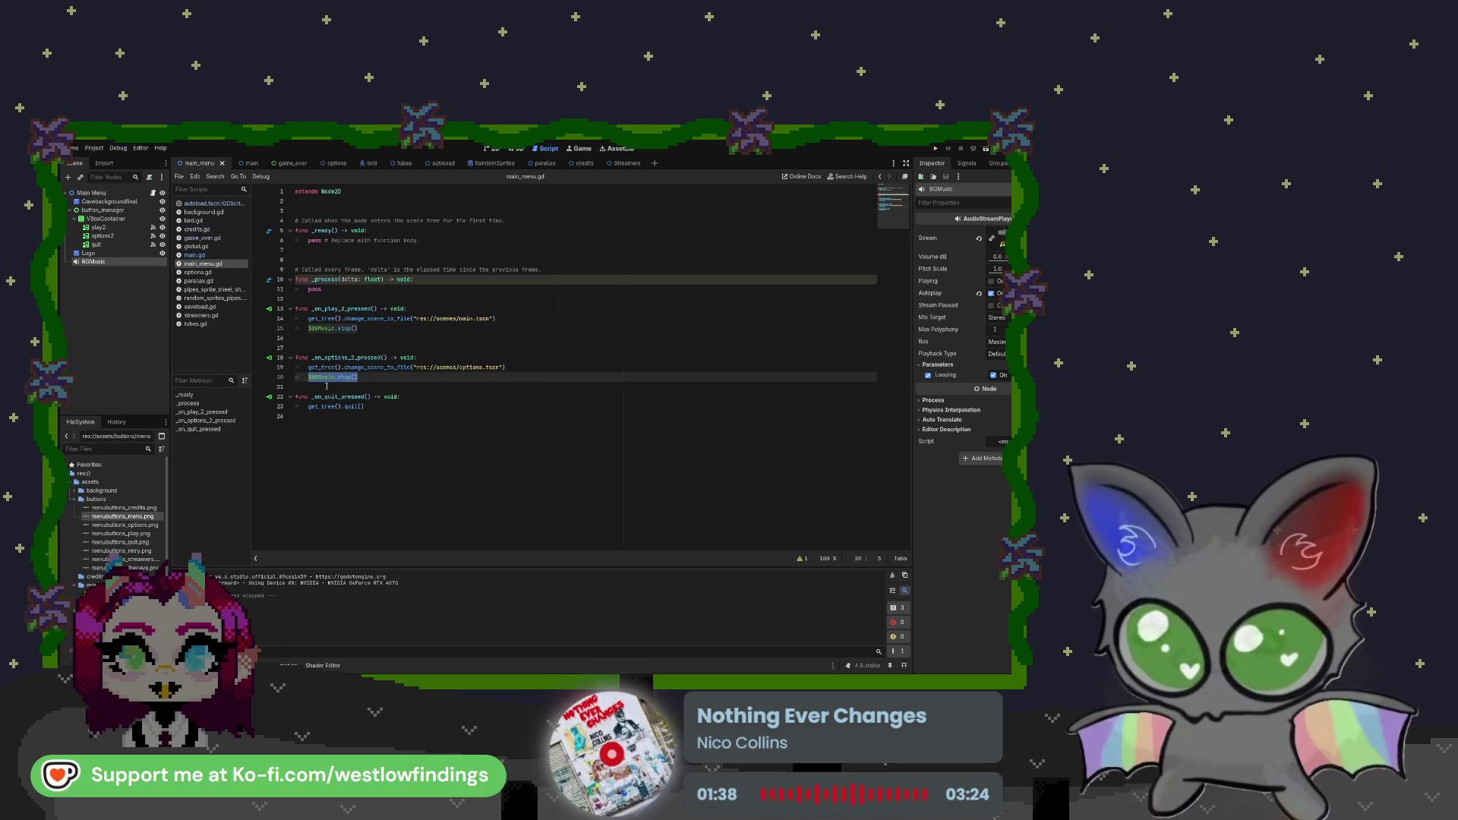
click(241, 162)
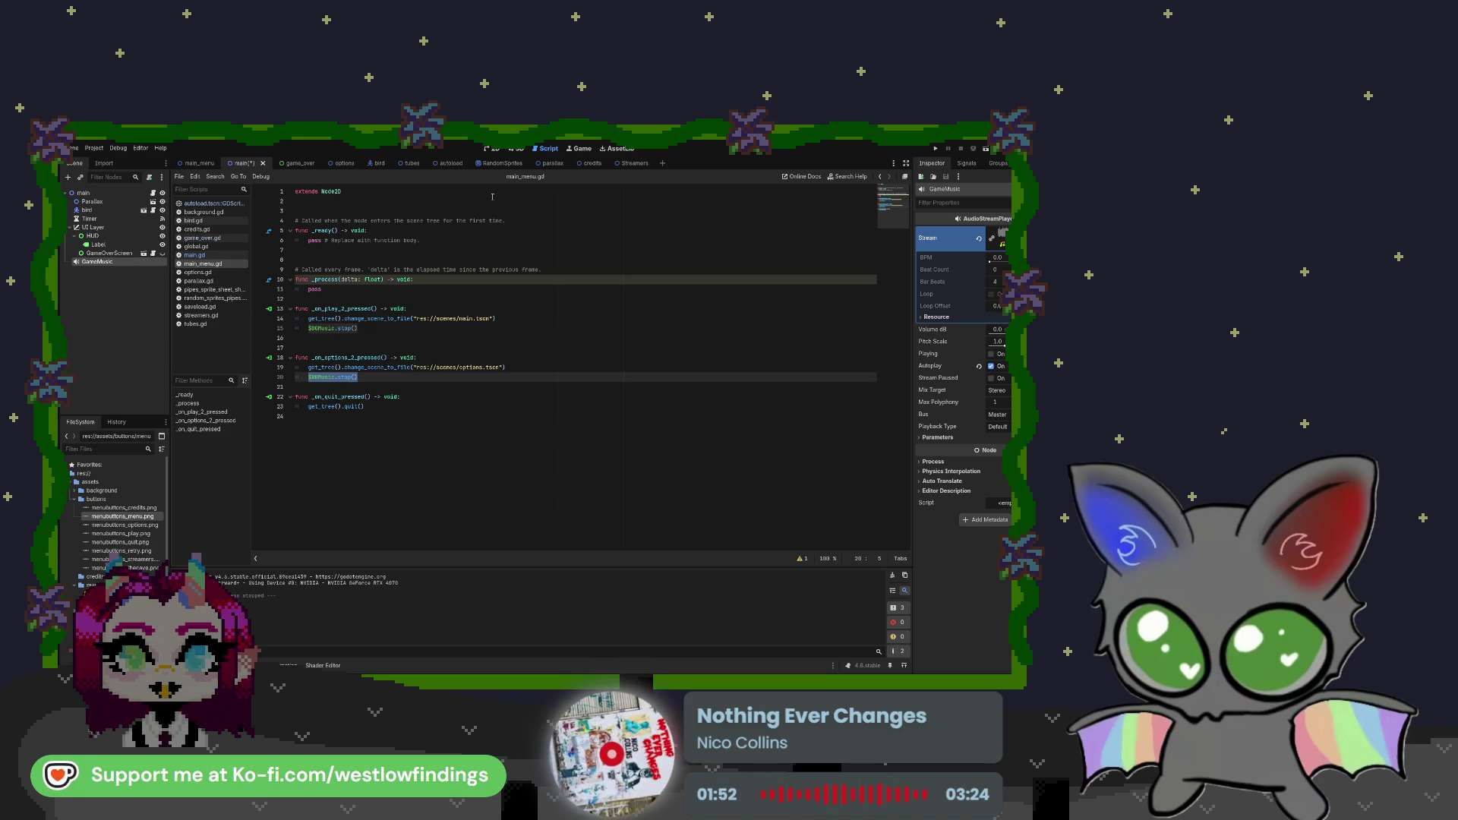
Open main.gd, compare the game_over and main scenes, then open the Options scene
click(238, 256)
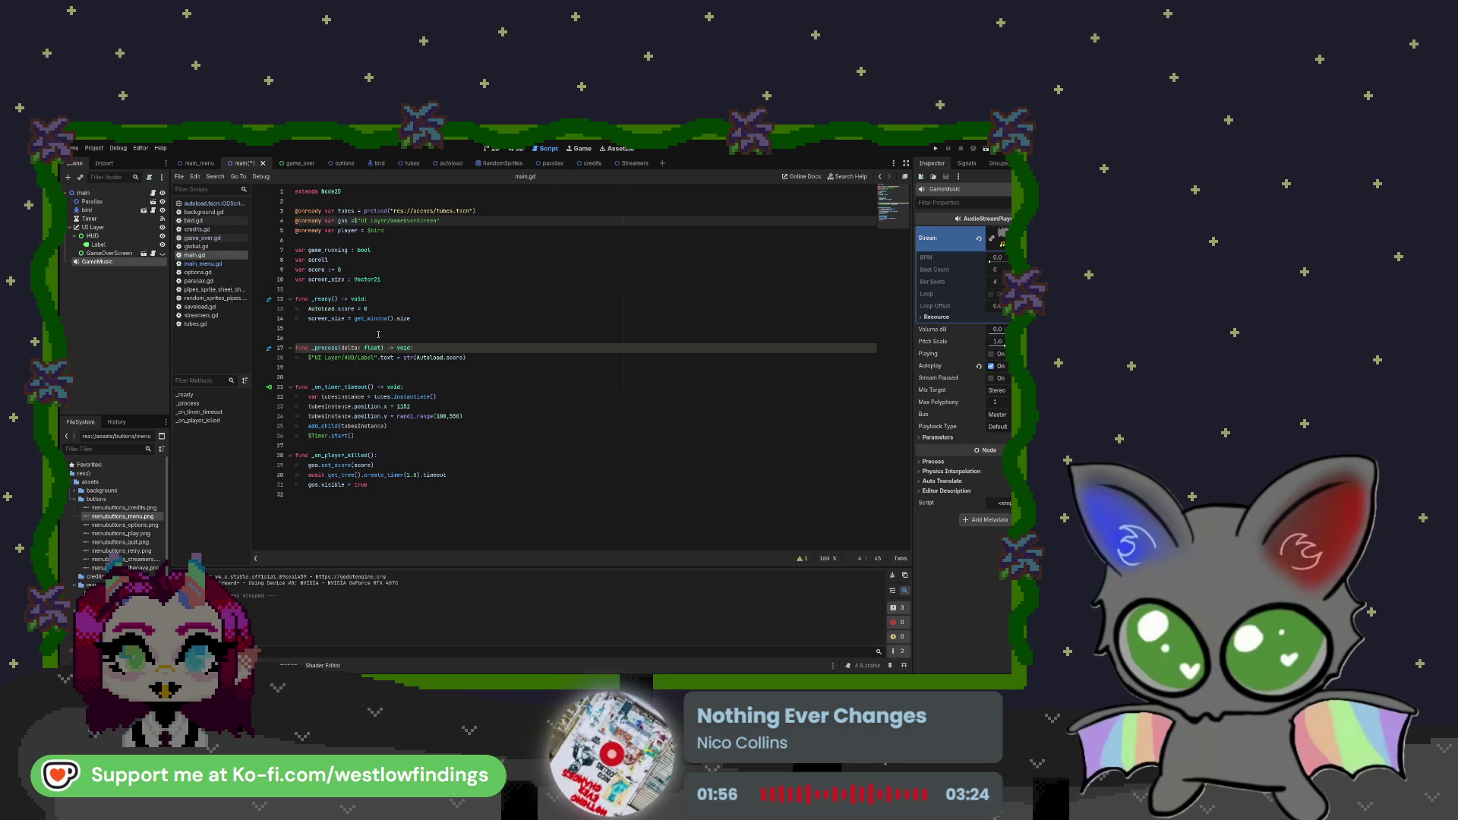
click(295, 163)
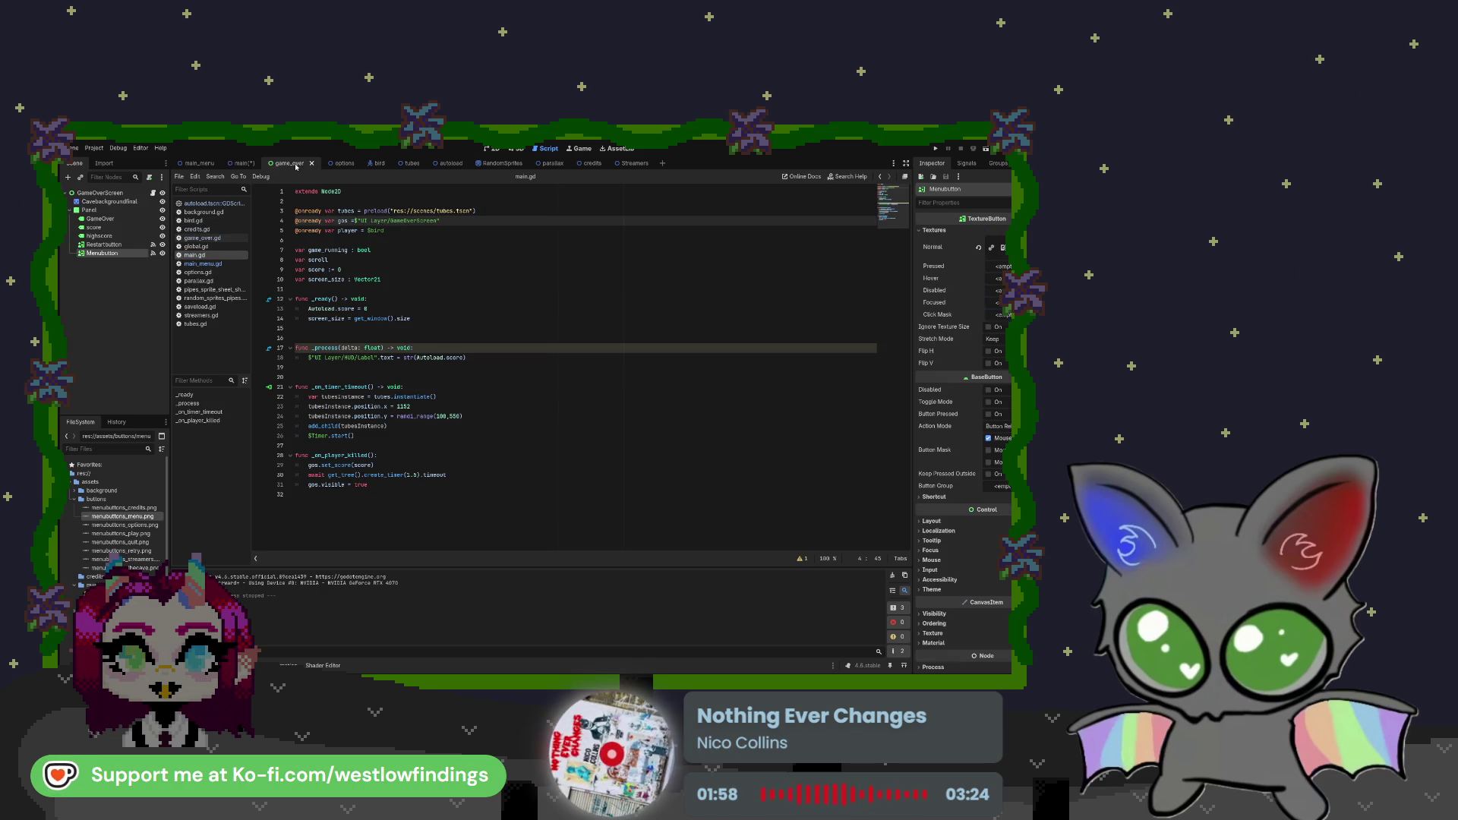
click(245, 164)
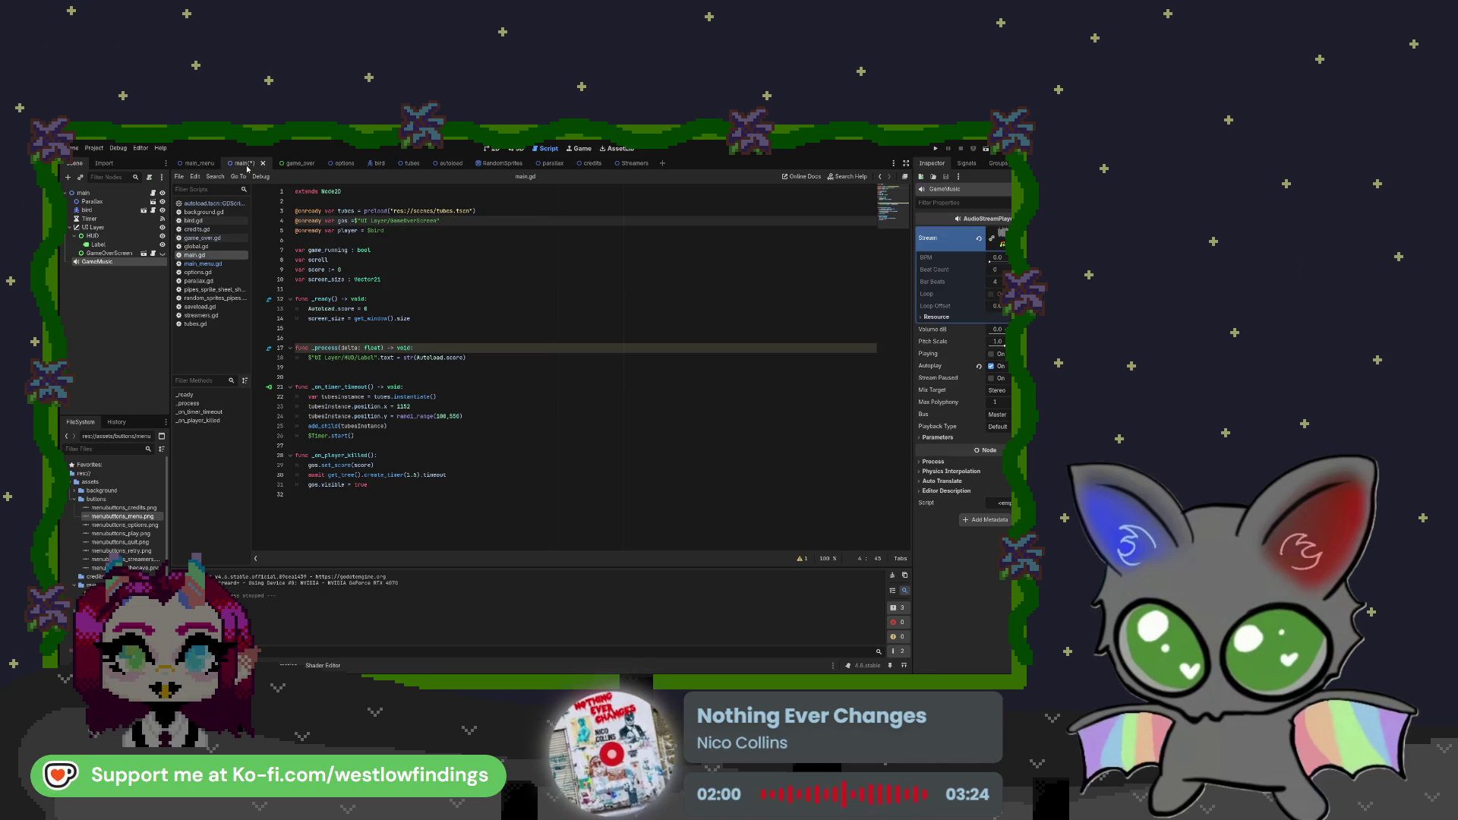
click(291, 163)
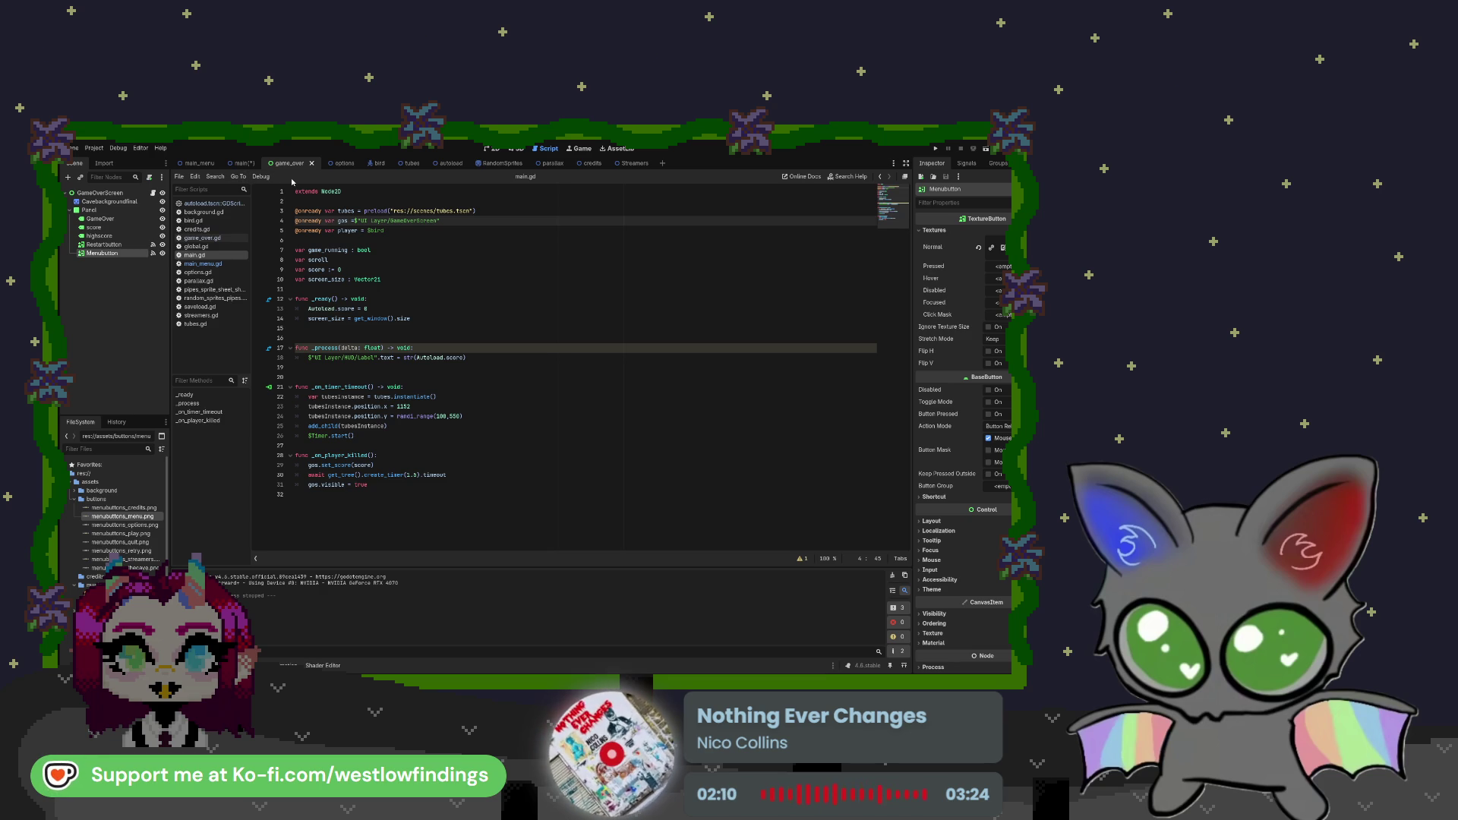
click(332, 163)
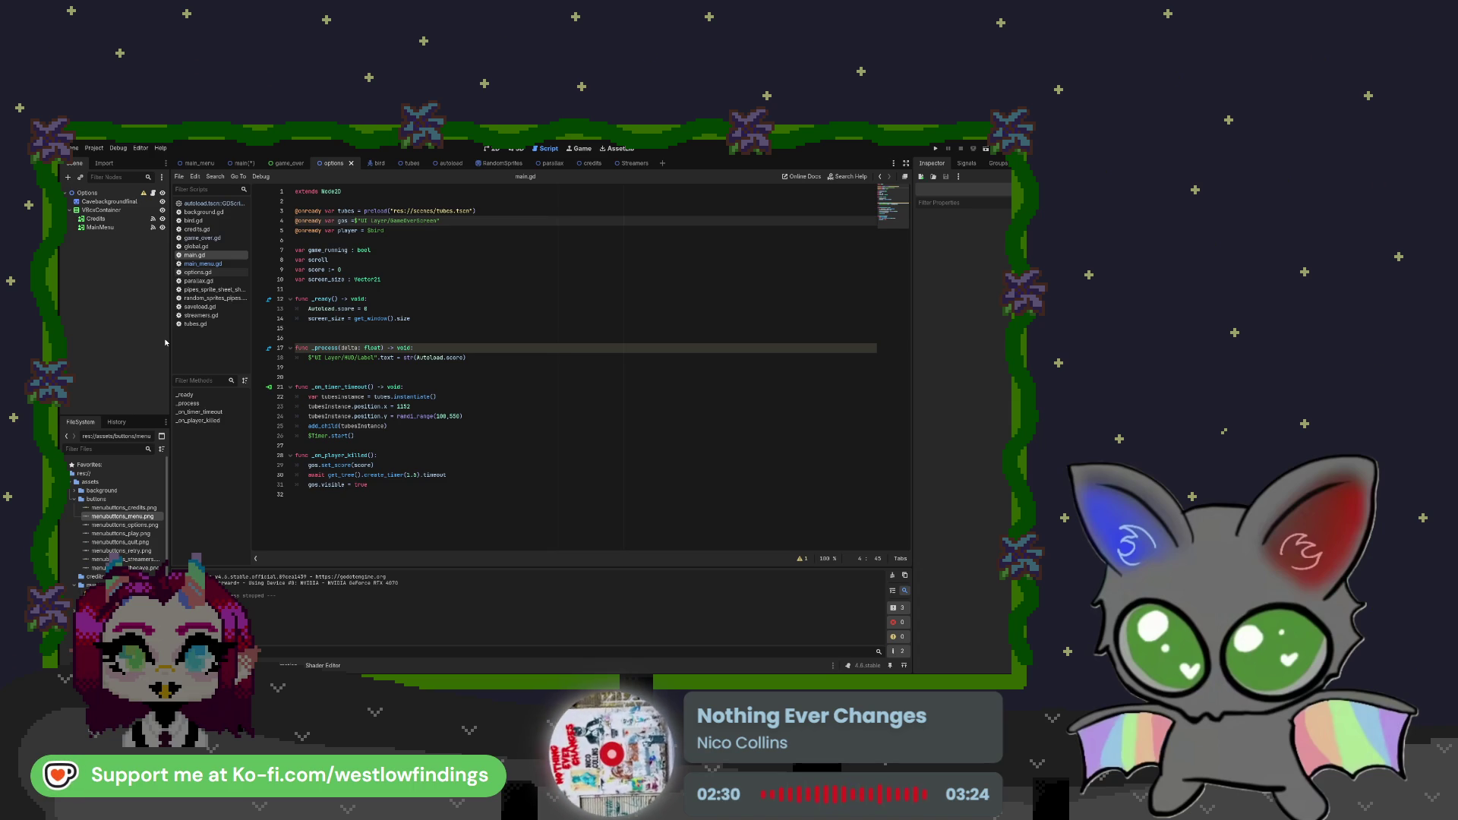
Paste an AudioStreamPlayer named BGMusic into Options, assign the music stream and enable Autoplay
key(ctrl+v)
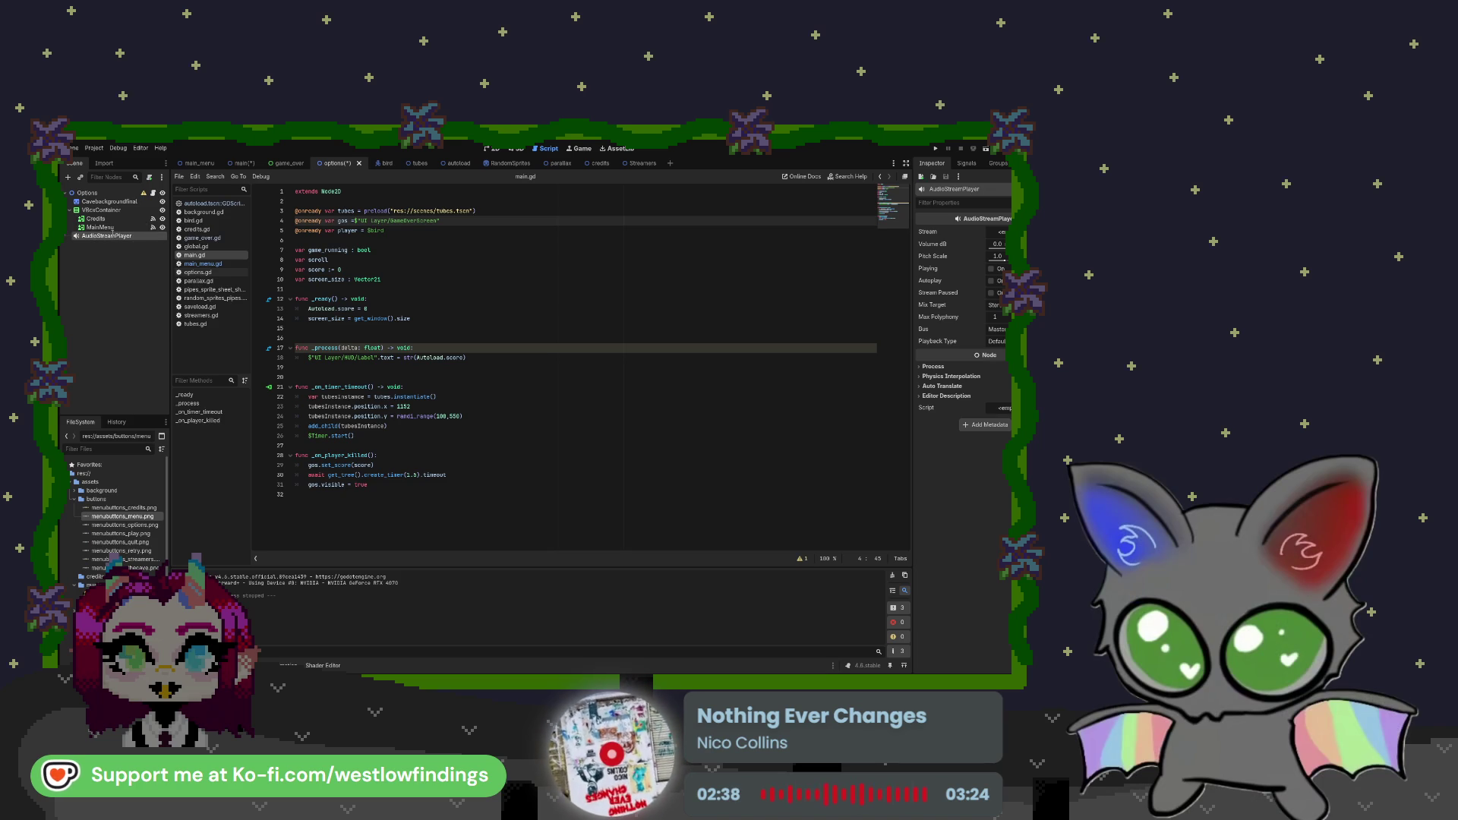
text(BGMusic)
key(Return)
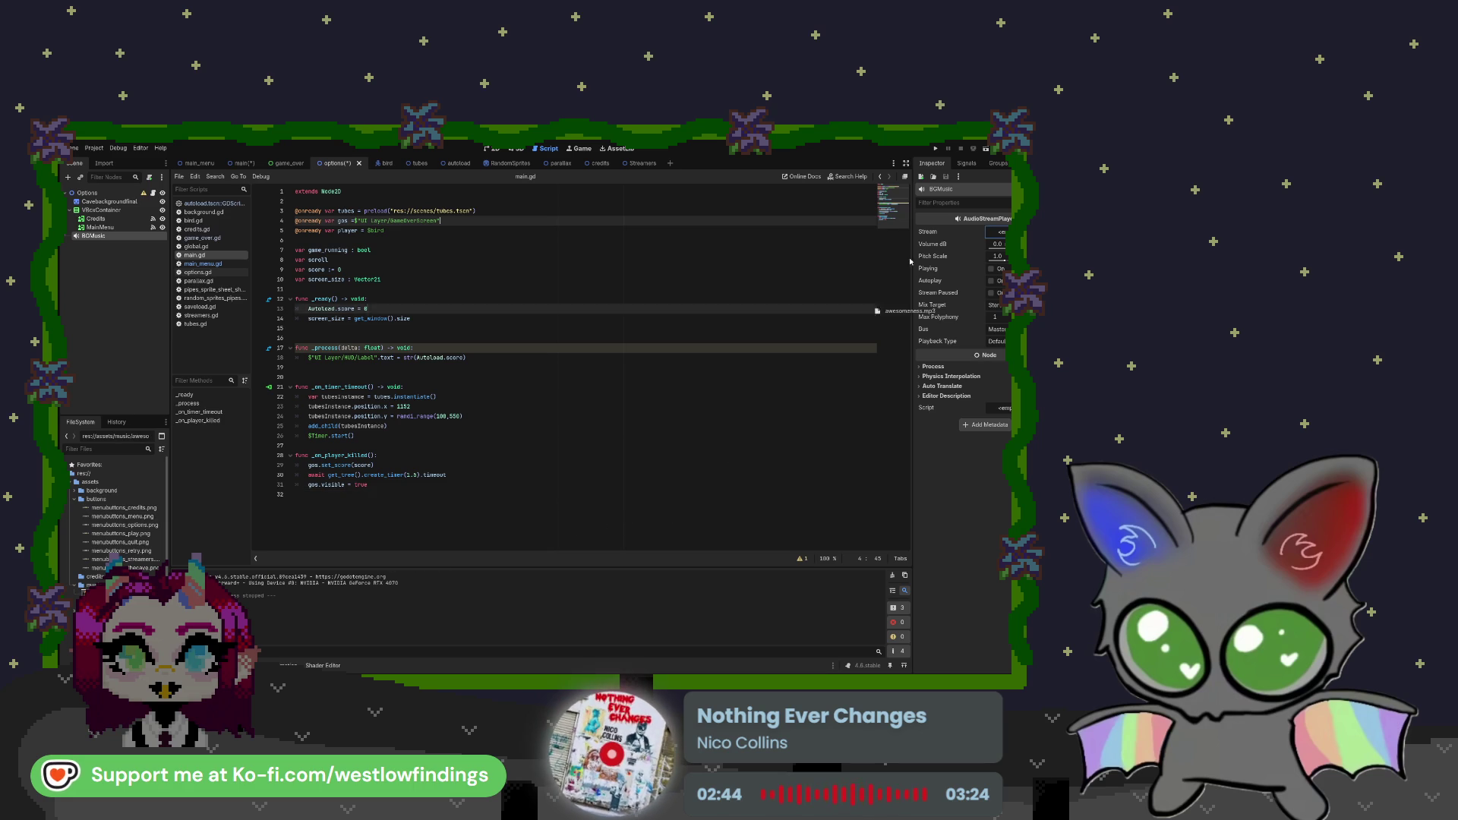
drag(1005, 230, 1004, 233)
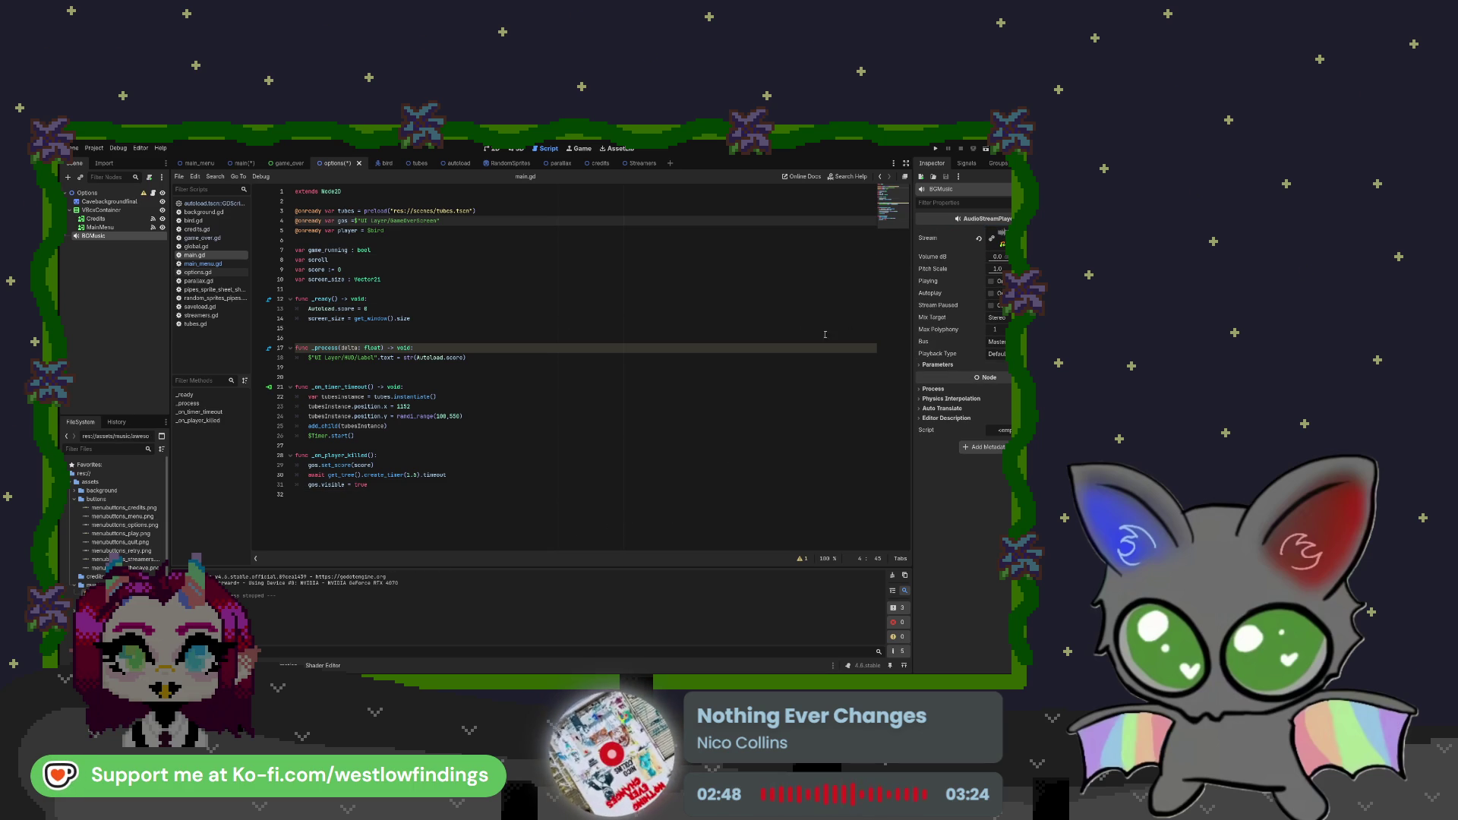
click(991, 296)
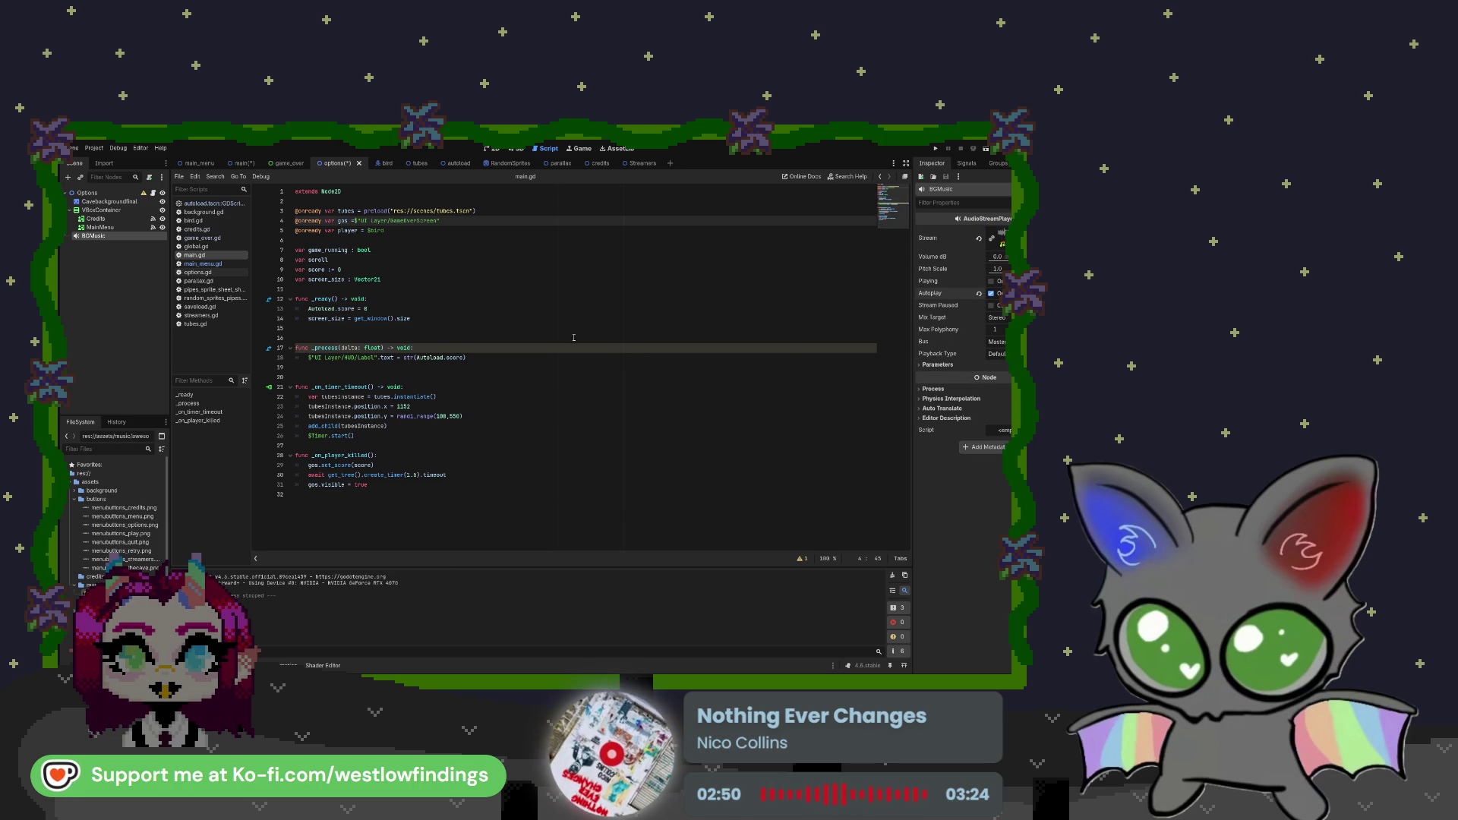
click(958, 366)
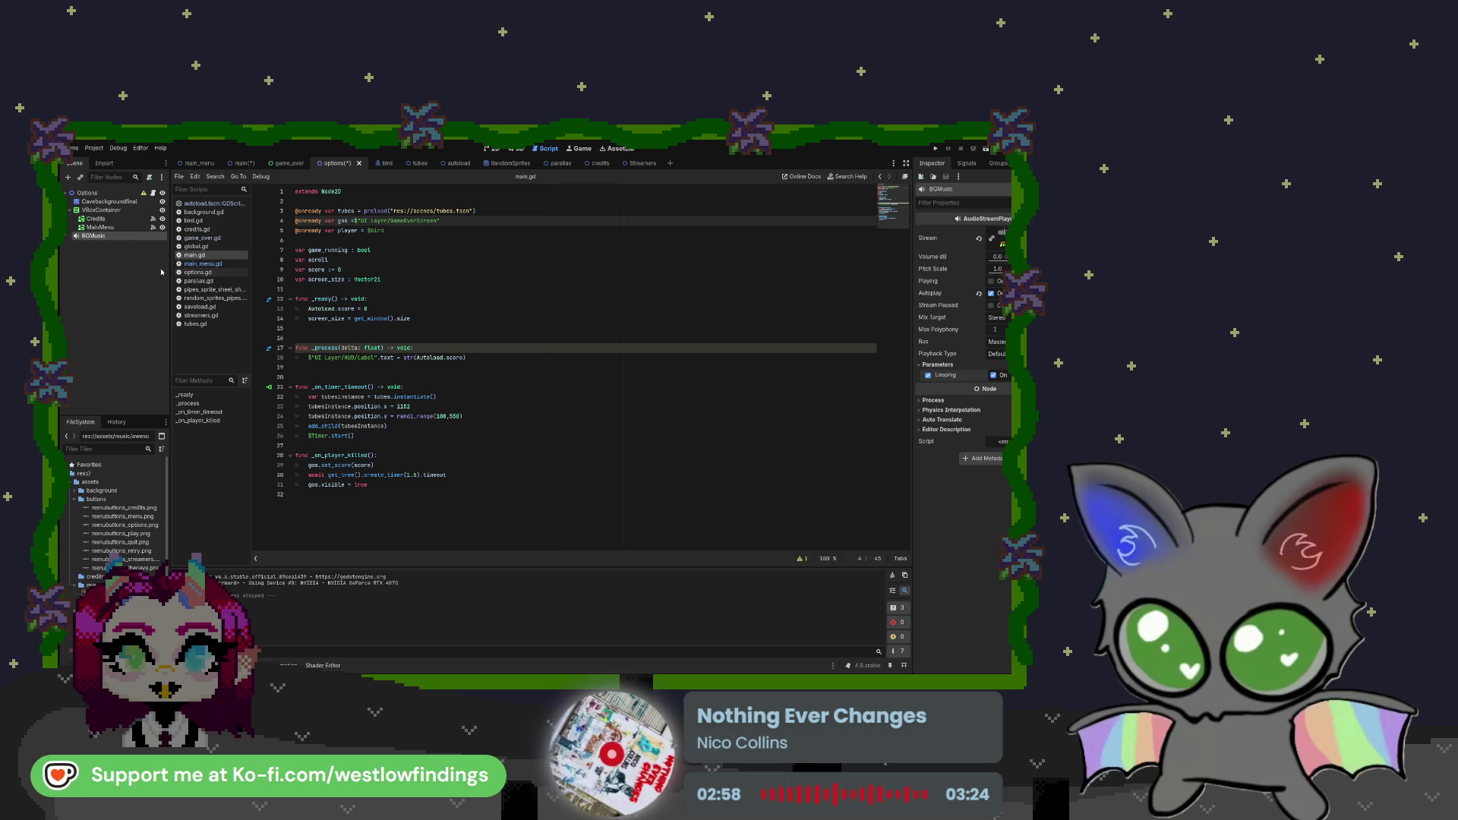
click(226, 275)
Insert a $BGMusic.stop() call on line 15 of options.gd
click(522, 325)
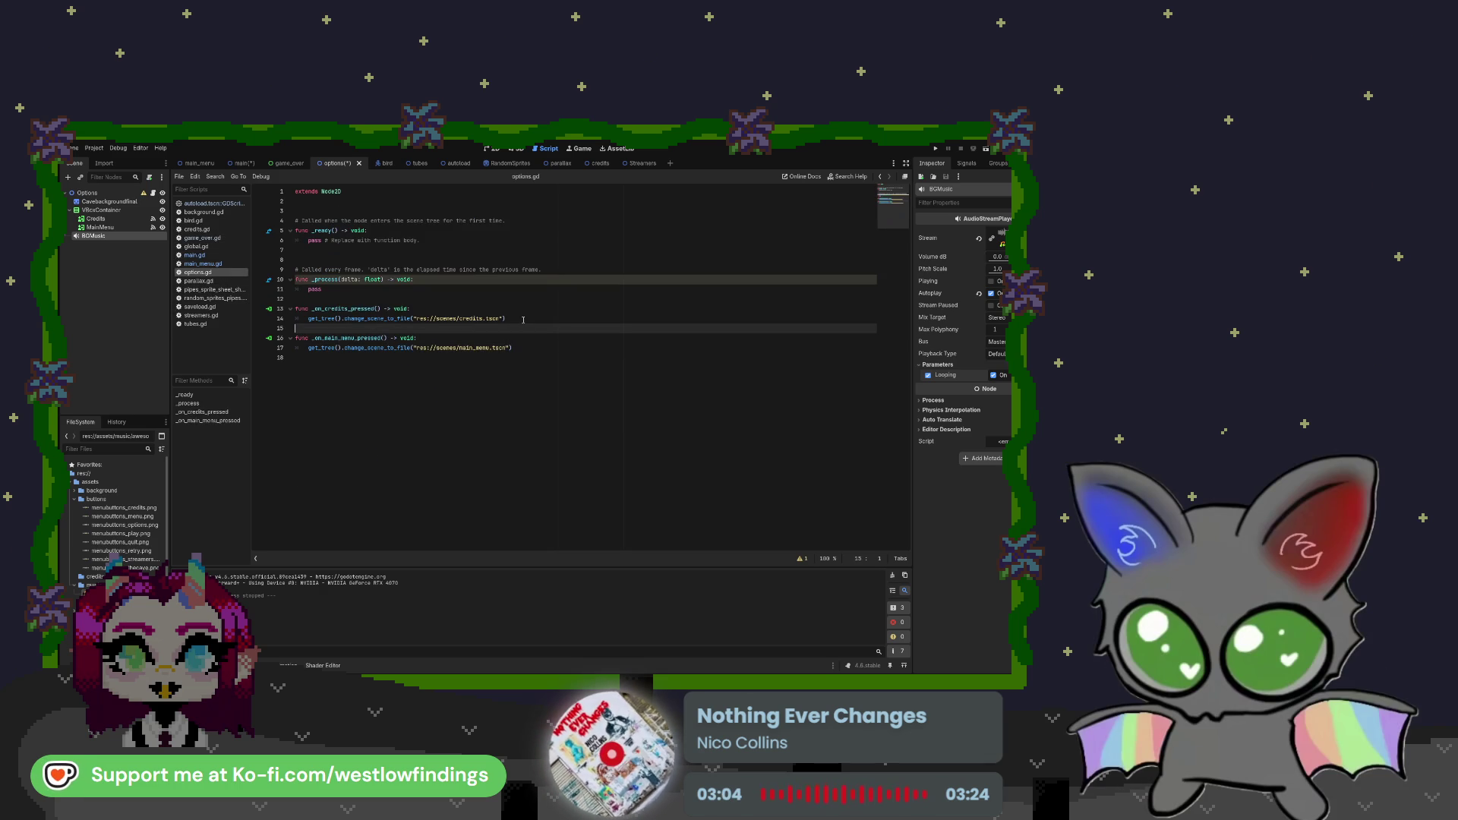
key(Tab)
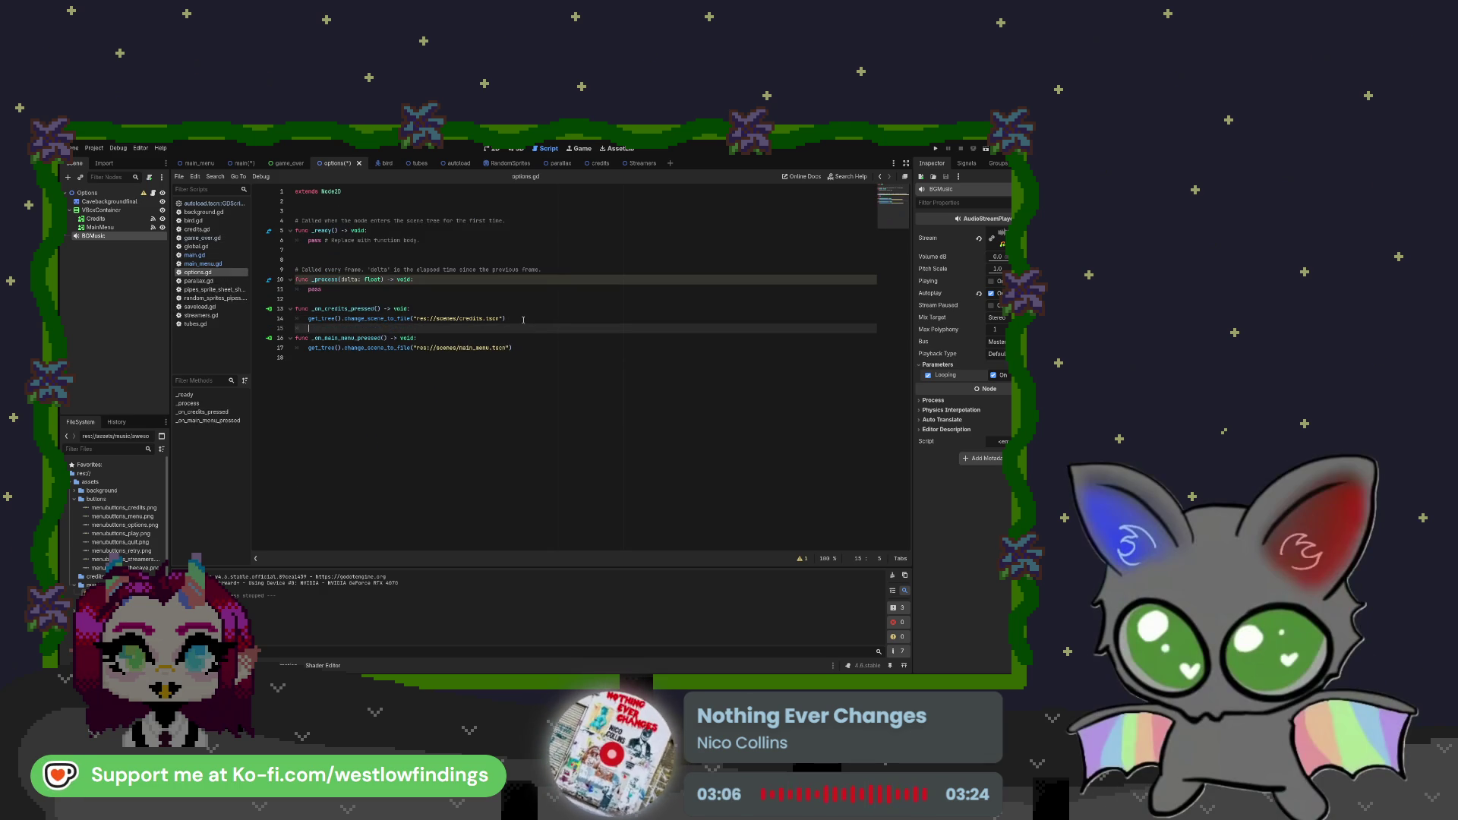
drag(94, 235, 325, 333)
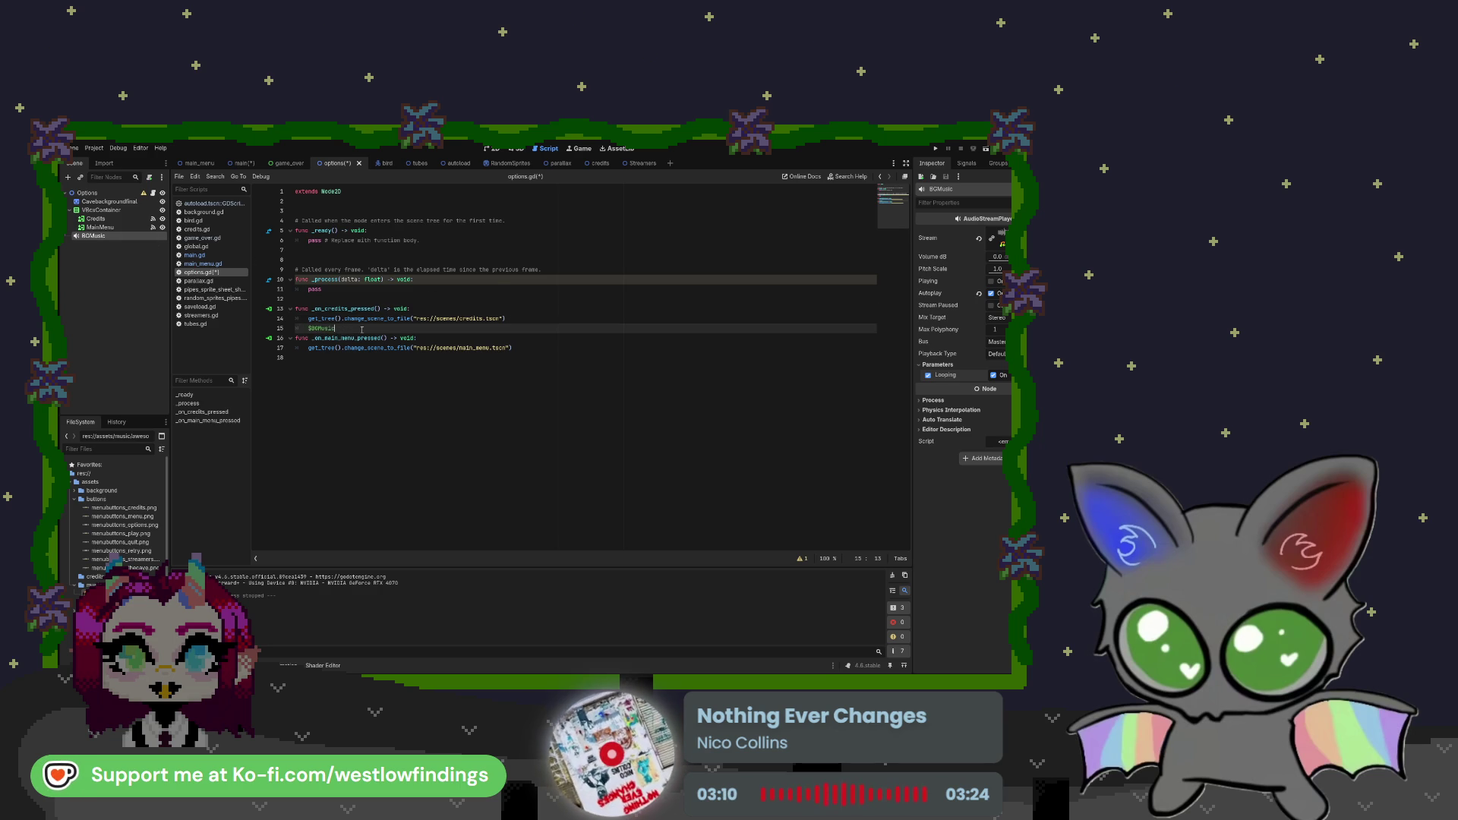
text(.stop)
key(Return)
key(Return)
click(523, 361)
key(Return)
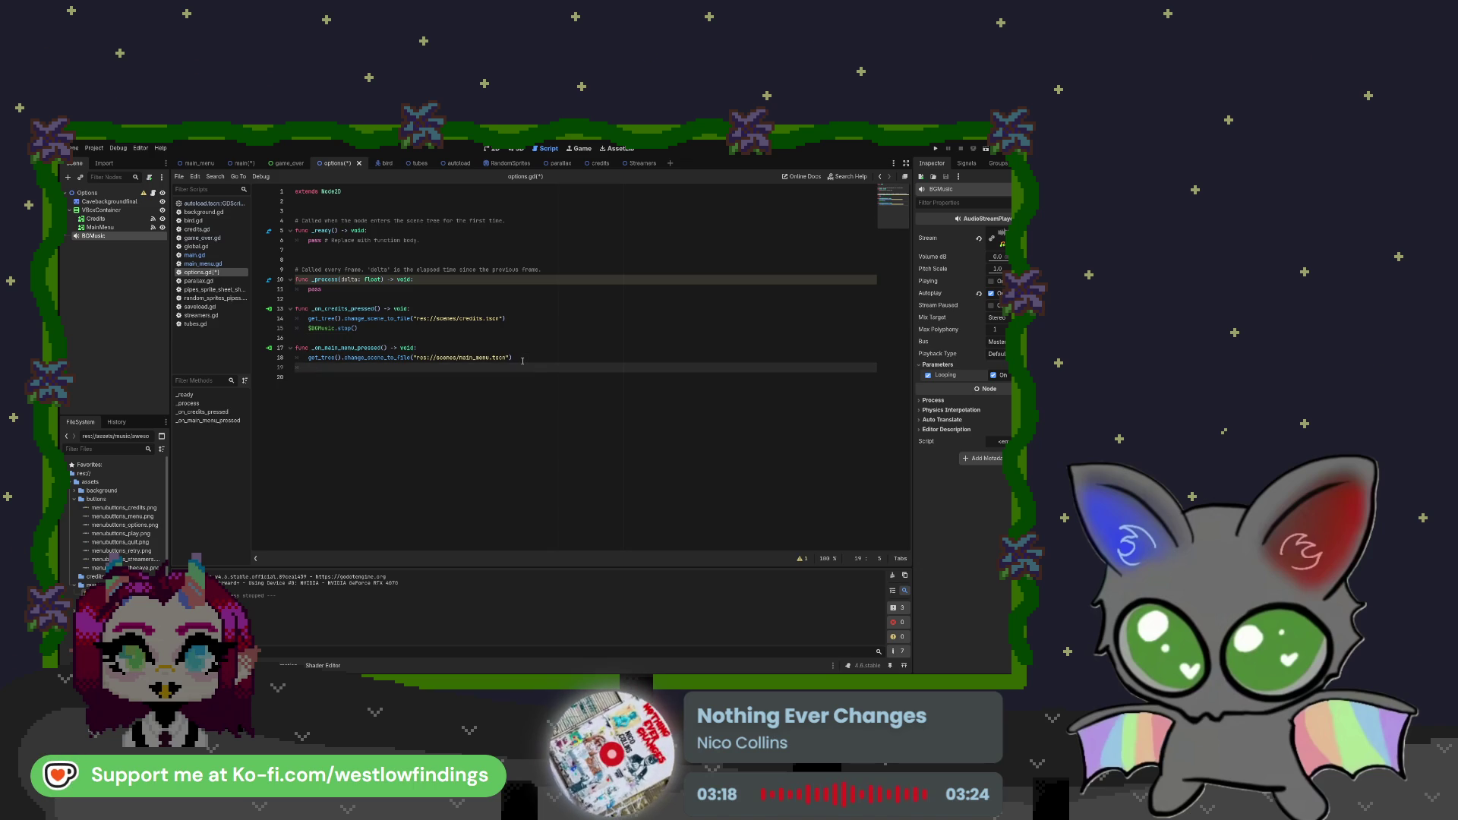
Copy $BGMusic.stop() into the main-menu handler and save options.gd
drag(358, 328, 308, 332)
key(ctrl+c)
click(398, 368)
key(ctrl+v)
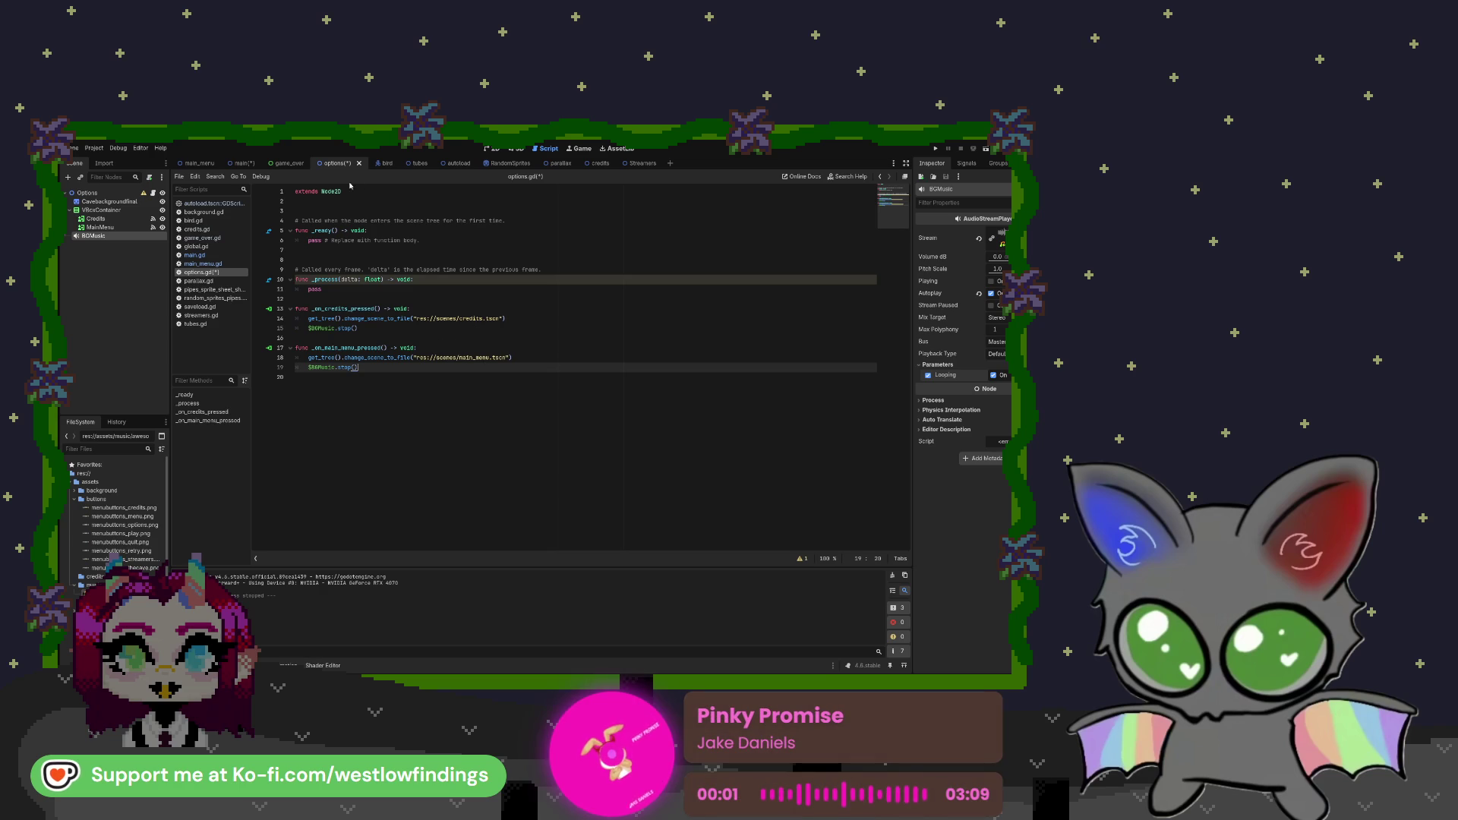
key(ctrl+s)
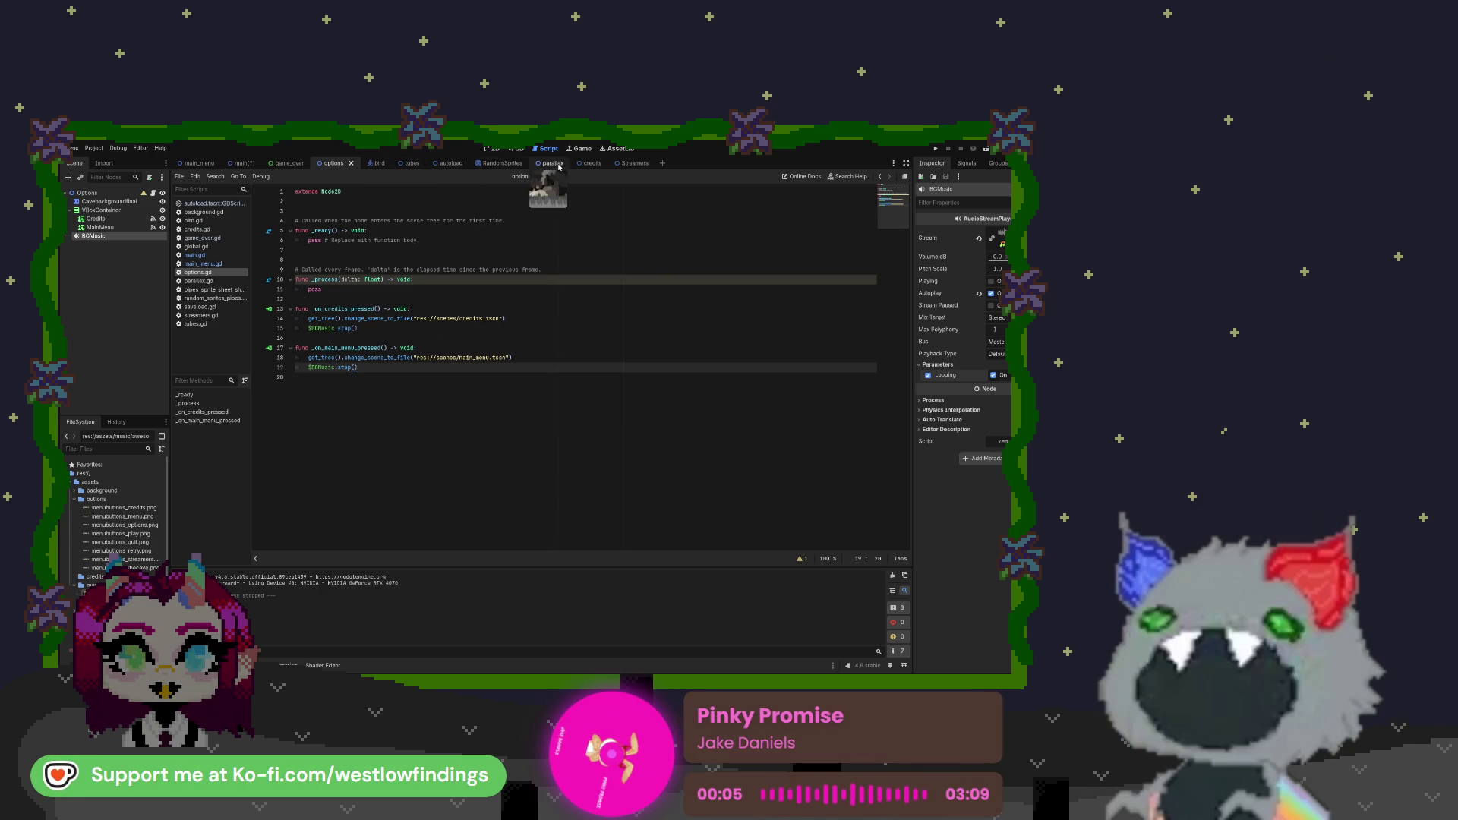
click(591, 162)
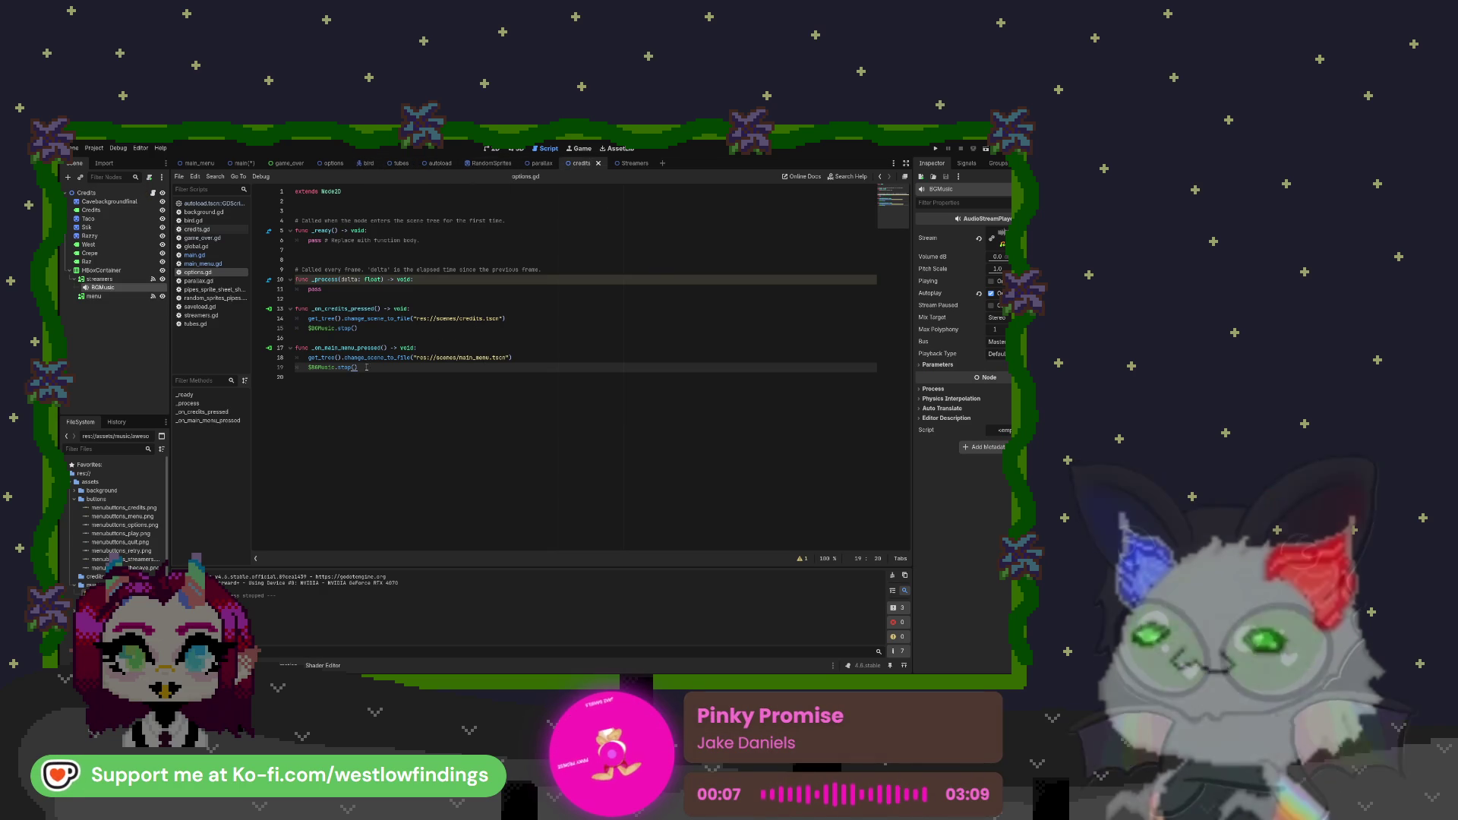
Move BGMusic to the top of the Credits tree and add $BGMusic.stop() to the menu handler
click(196, 229)
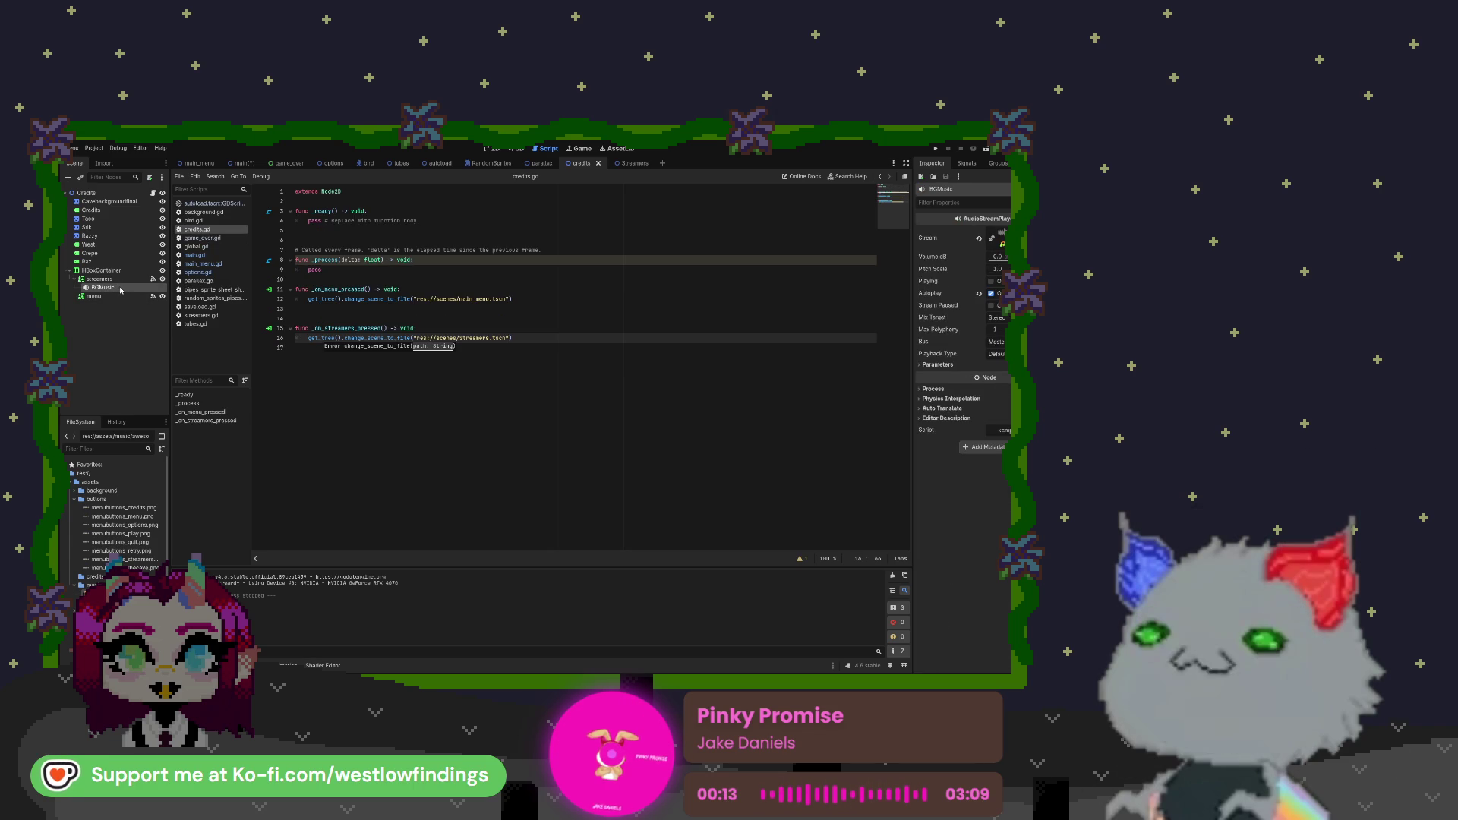
drag(119, 290, 110, 197)
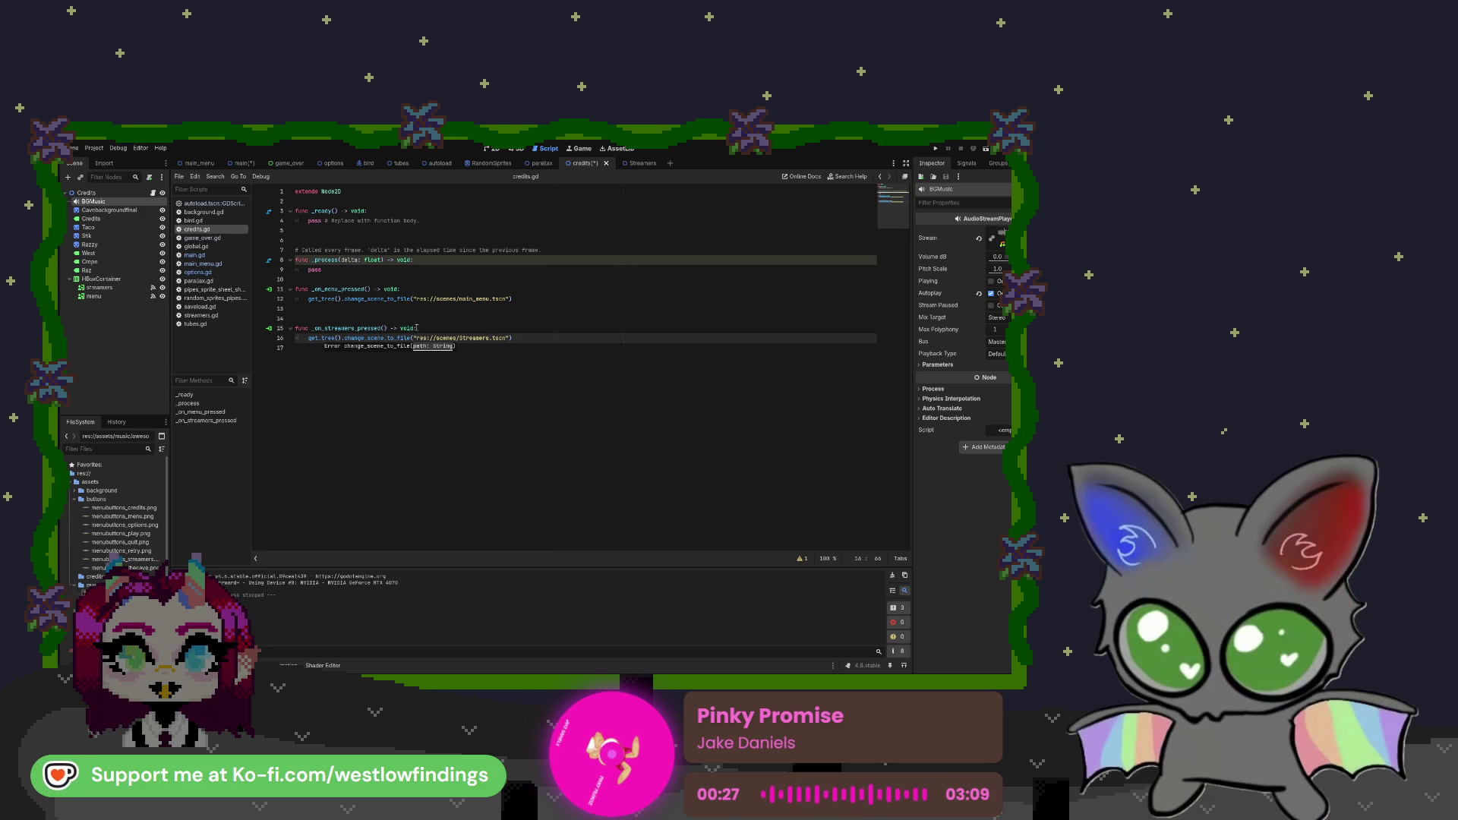
click(521, 300)
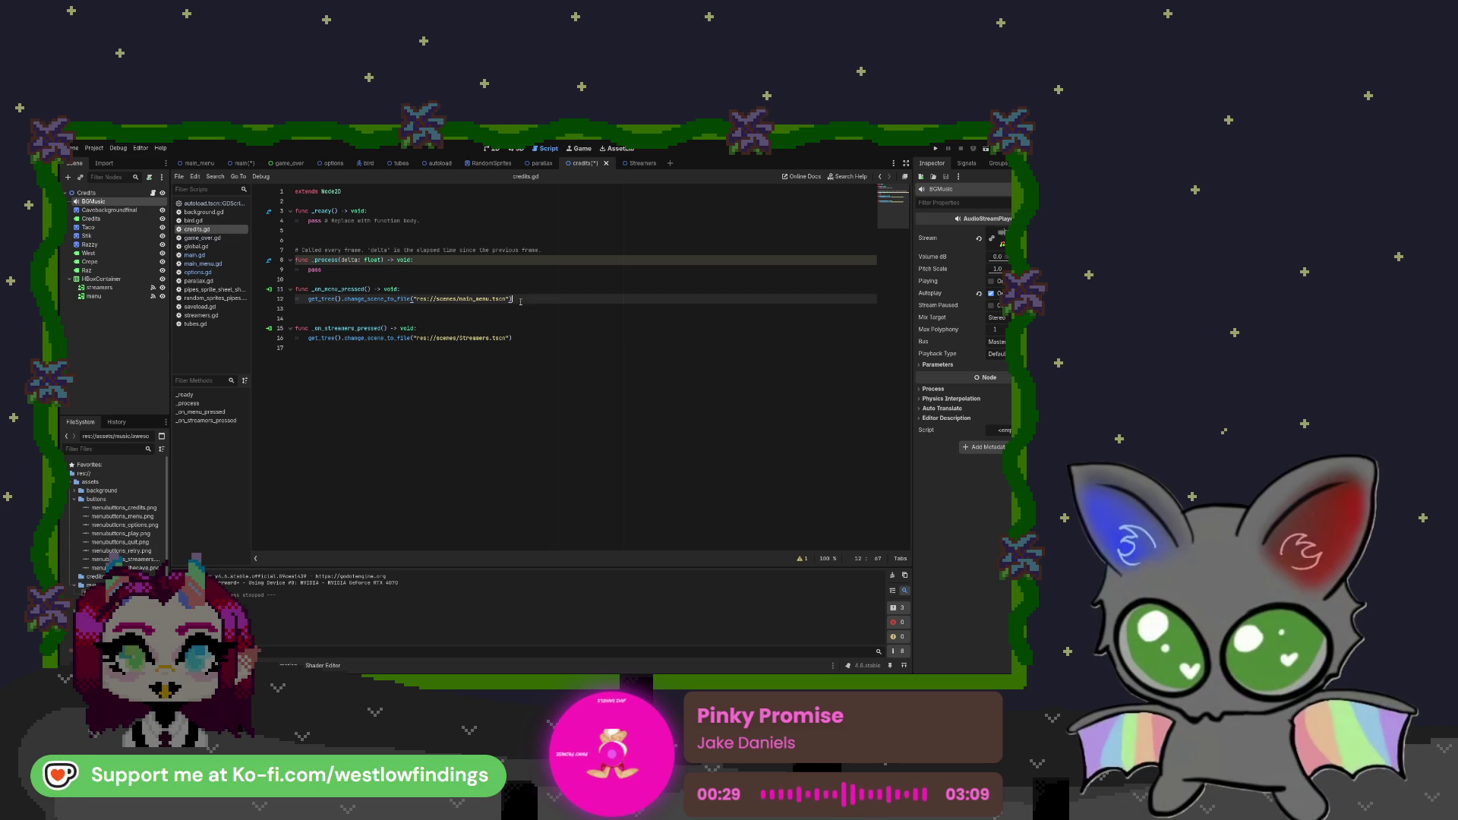
key(Return)
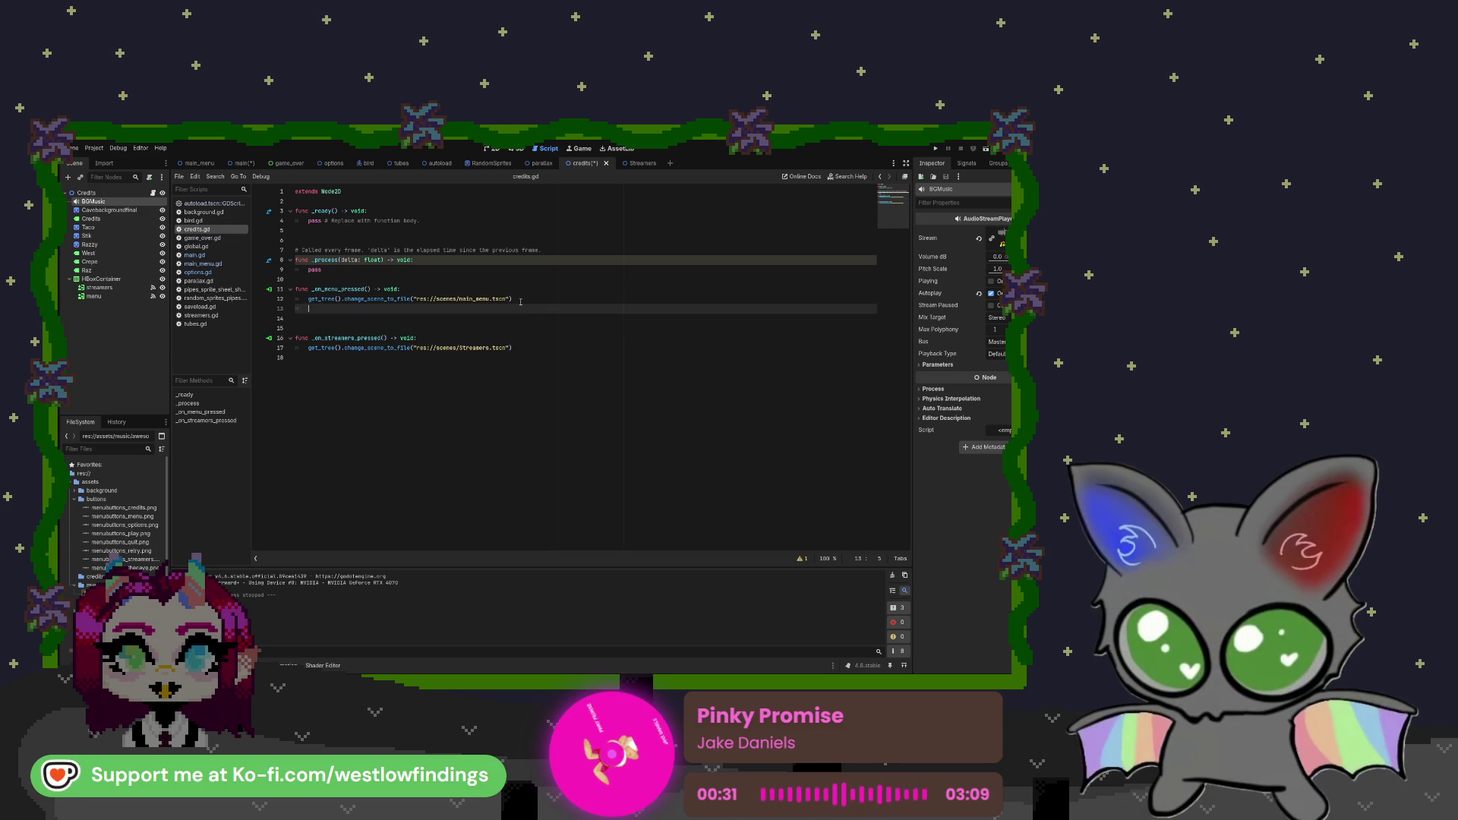
mouse_move(126, 202)
mouse_down()
mouse_move(319, 316)
mouse_move(339, 307)
mouse_up()
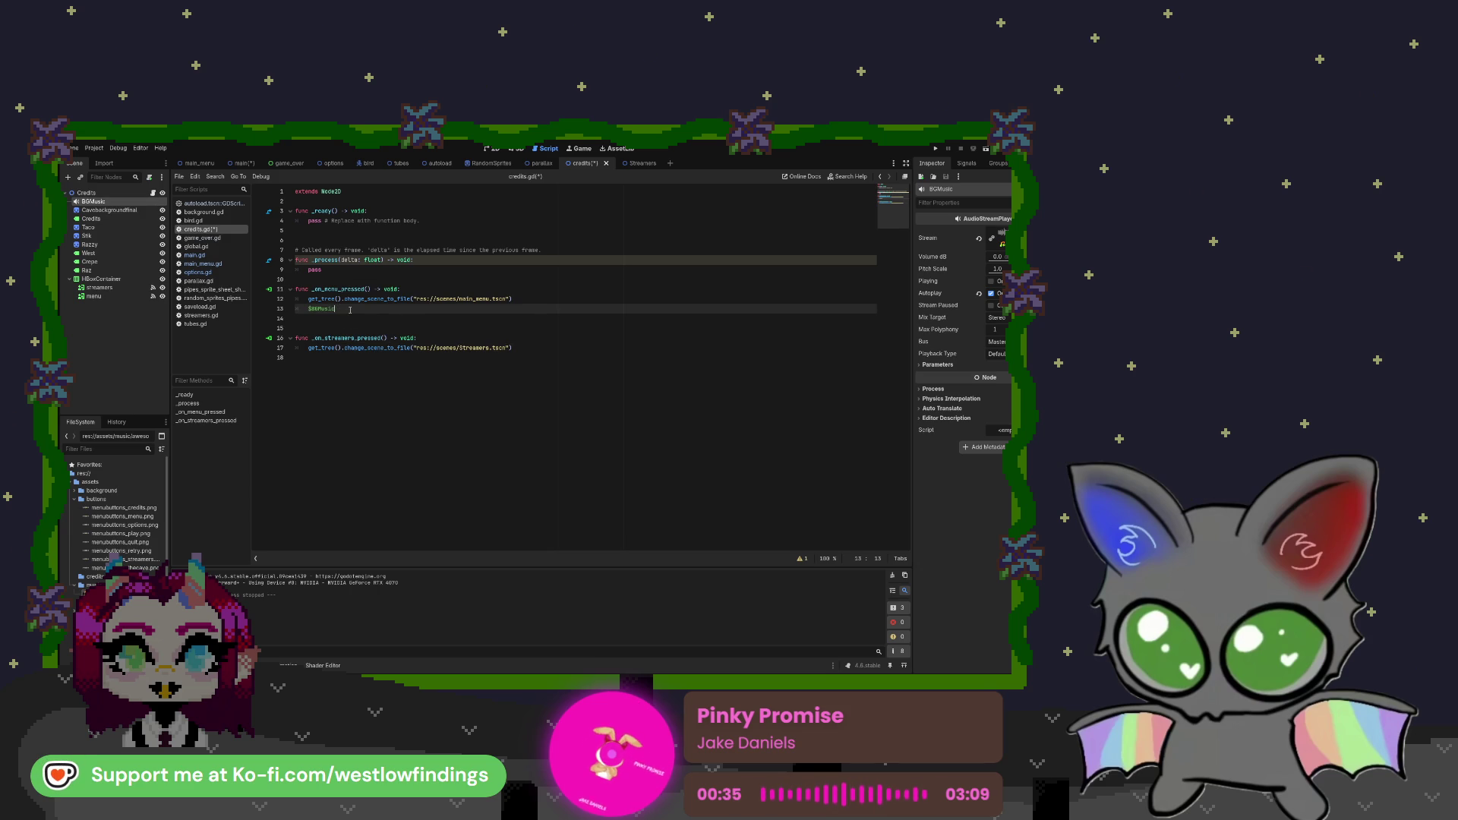
text(.stop())
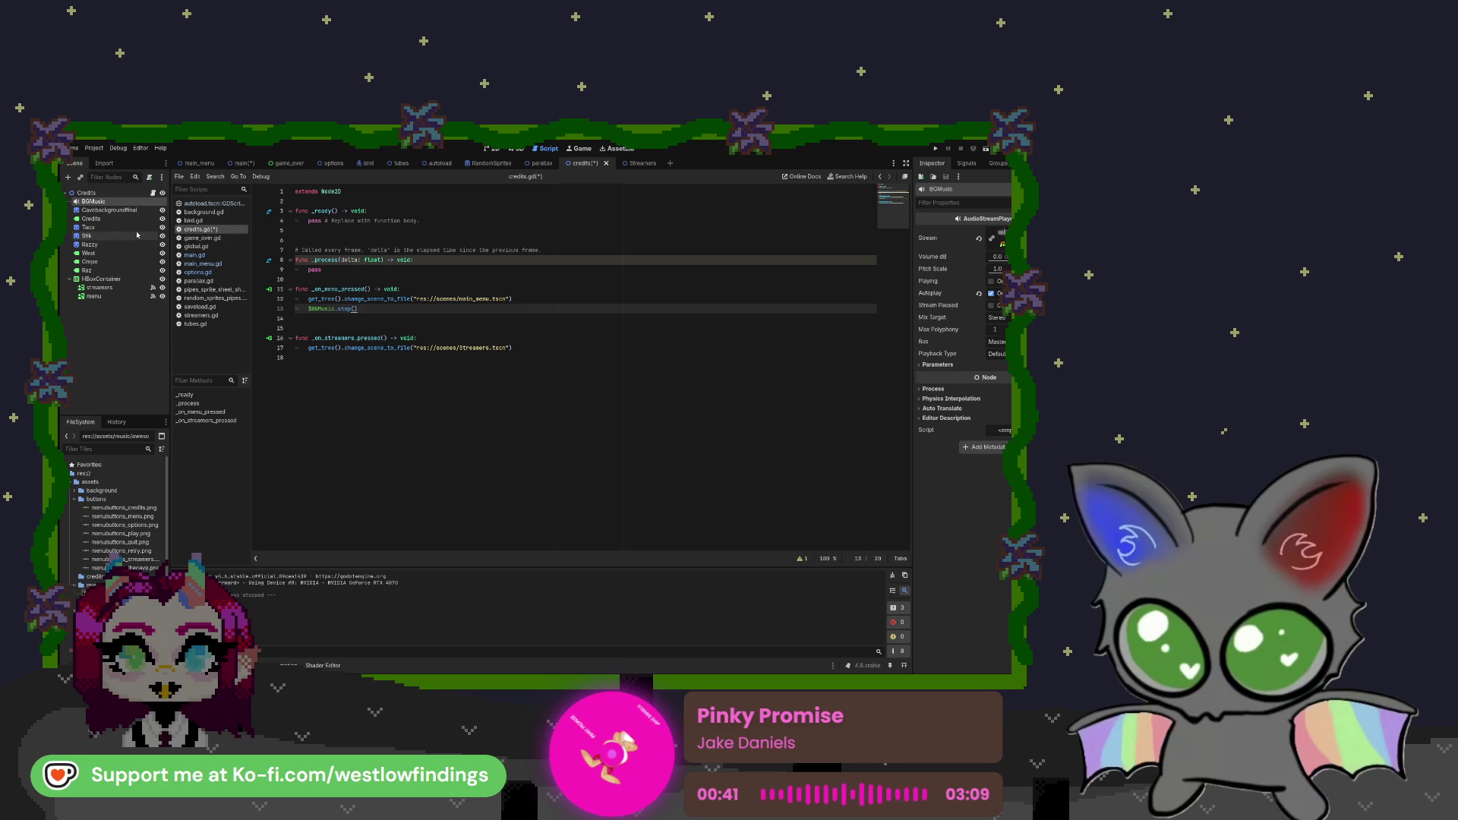
Add $BGMusic.stop() to the streamers handler and save credits.gd
click(526, 347)
key(Return)
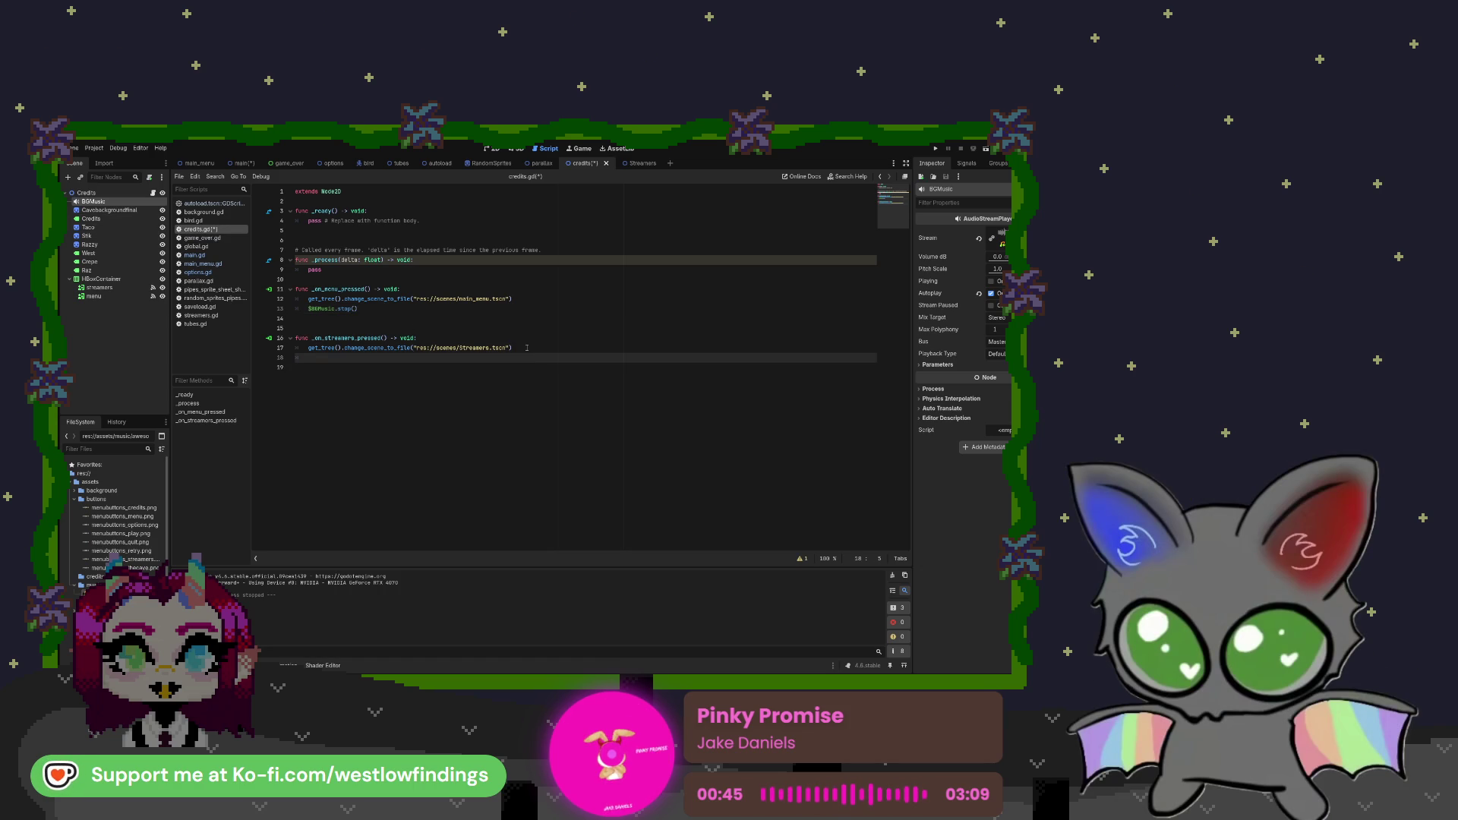
mouse_move(94, 201)
mouse_down()
mouse_move(152, 224)
mouse_move(324, 360)
mouse_up()
text(.stop)
key(Return)
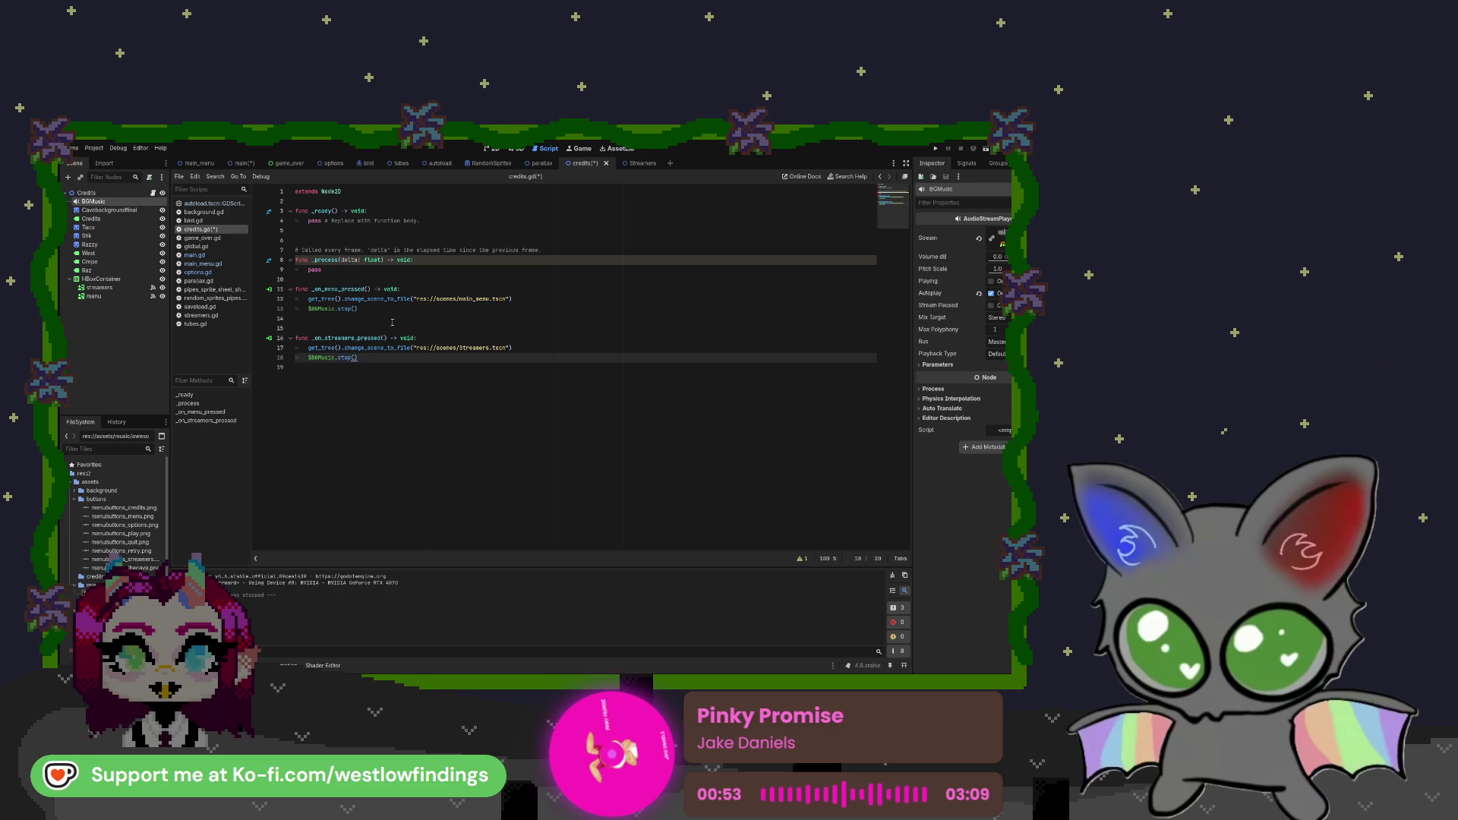
key(ctrl+s)
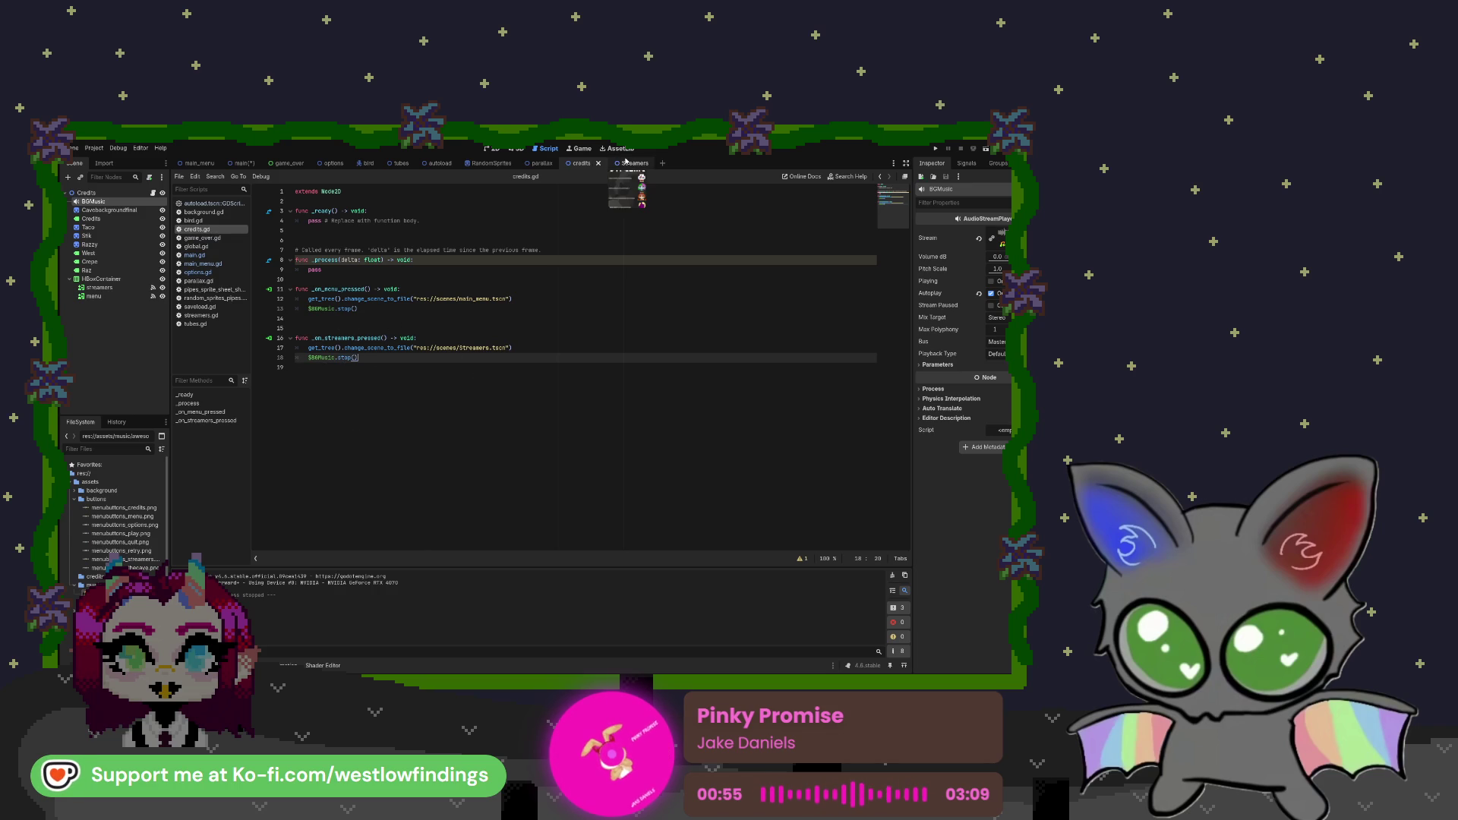
click(625, 164)
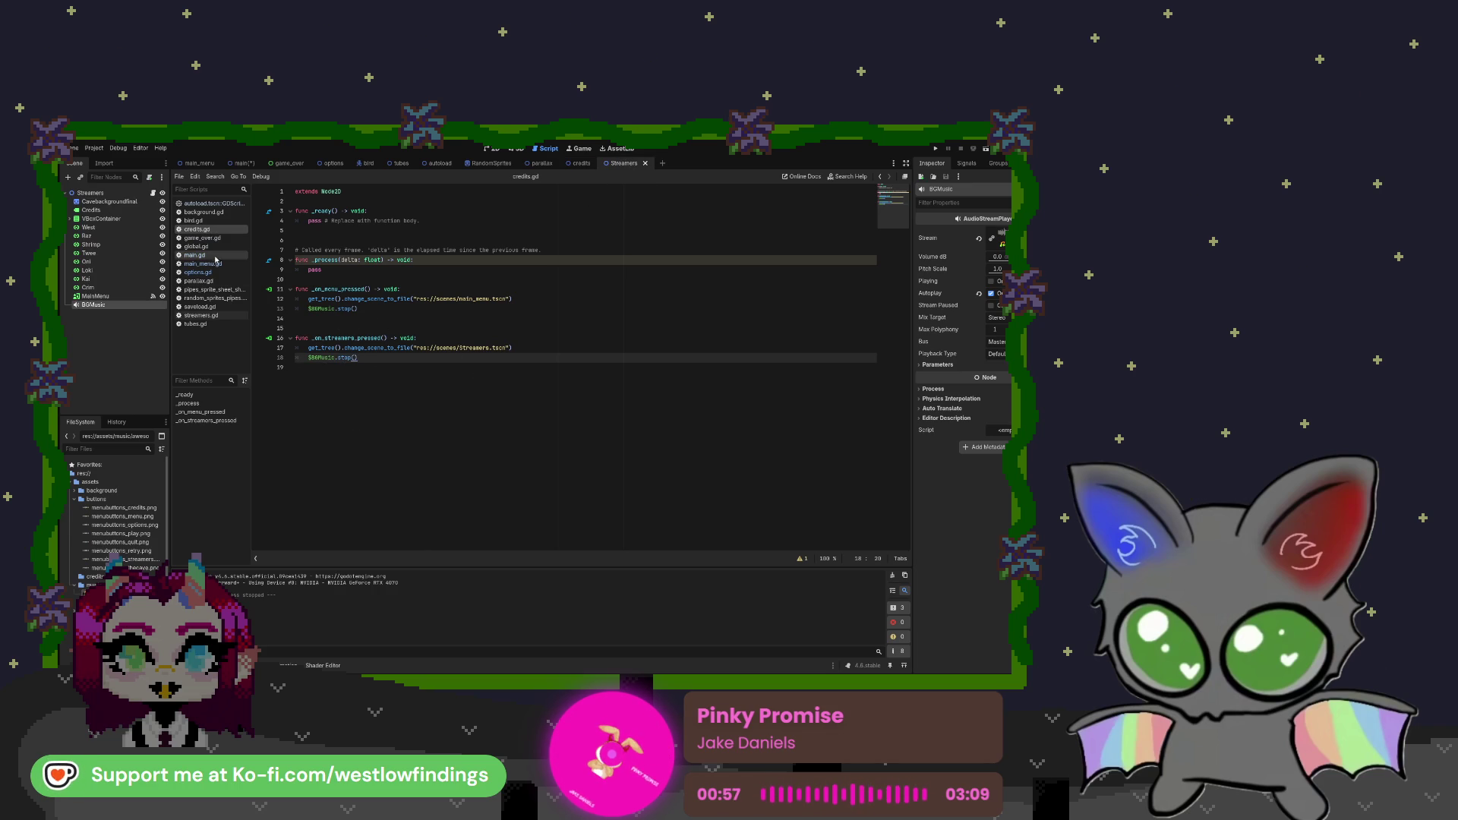
Add $BGMusic.stop() below the main-menu scene change in streamers.gd
click(229, 317)
click(527, 305)
key(Return)
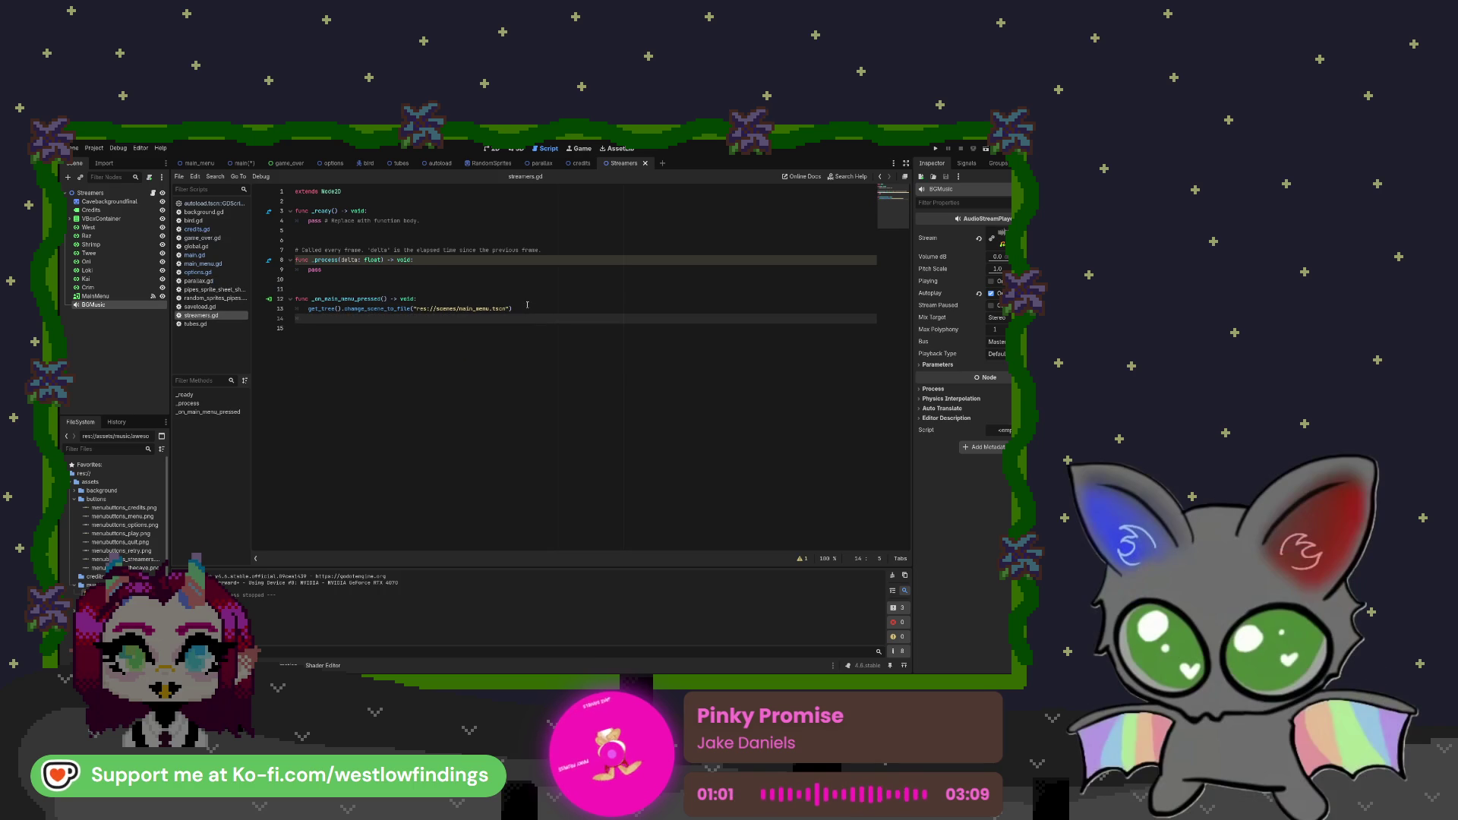
drag(95, 304, 343, 321)
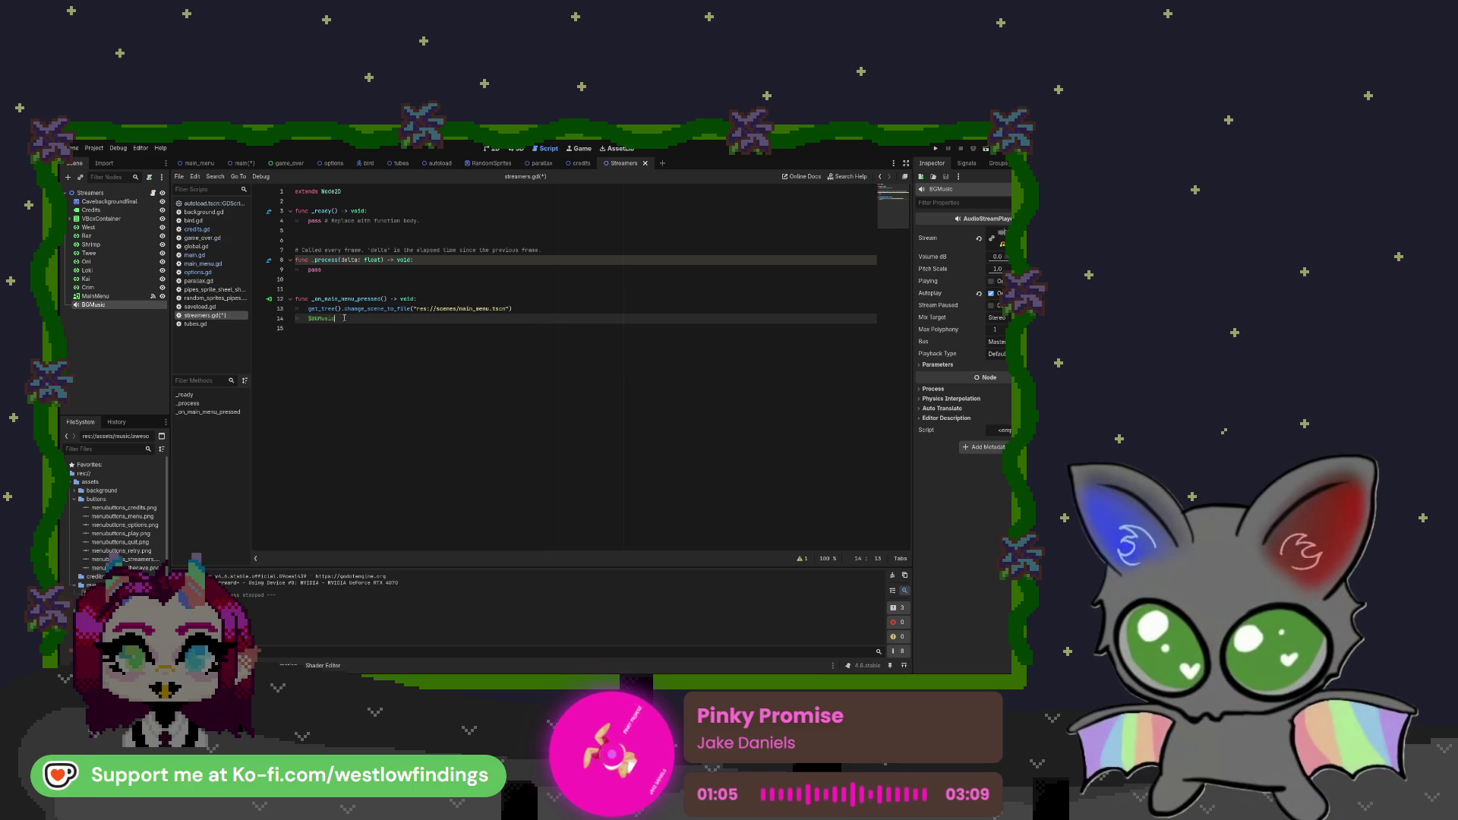
text(.stop)
key(Return)
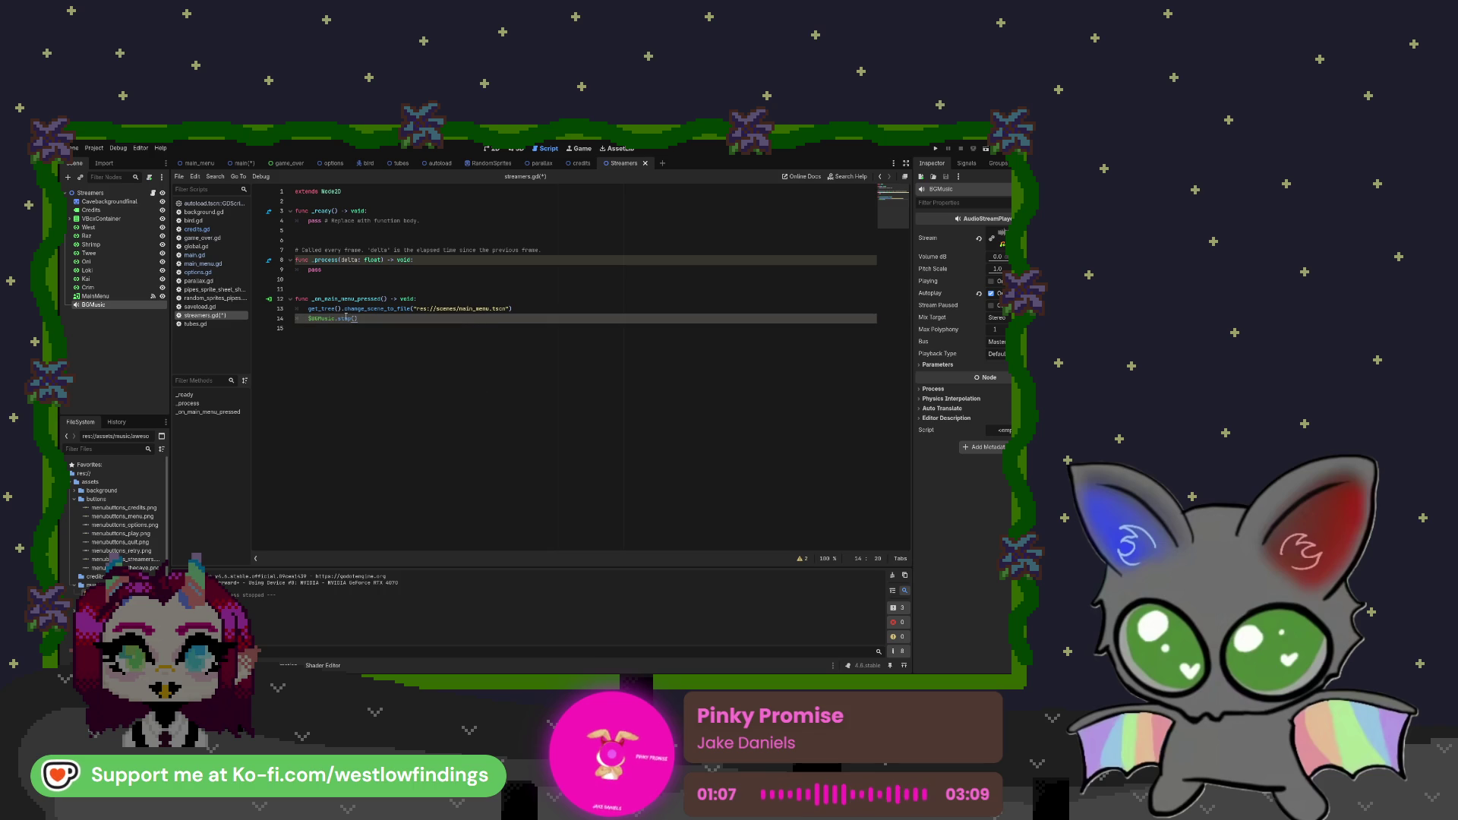
Test-run the game, stop it, and switch to the game_over scene
click(935, 149)
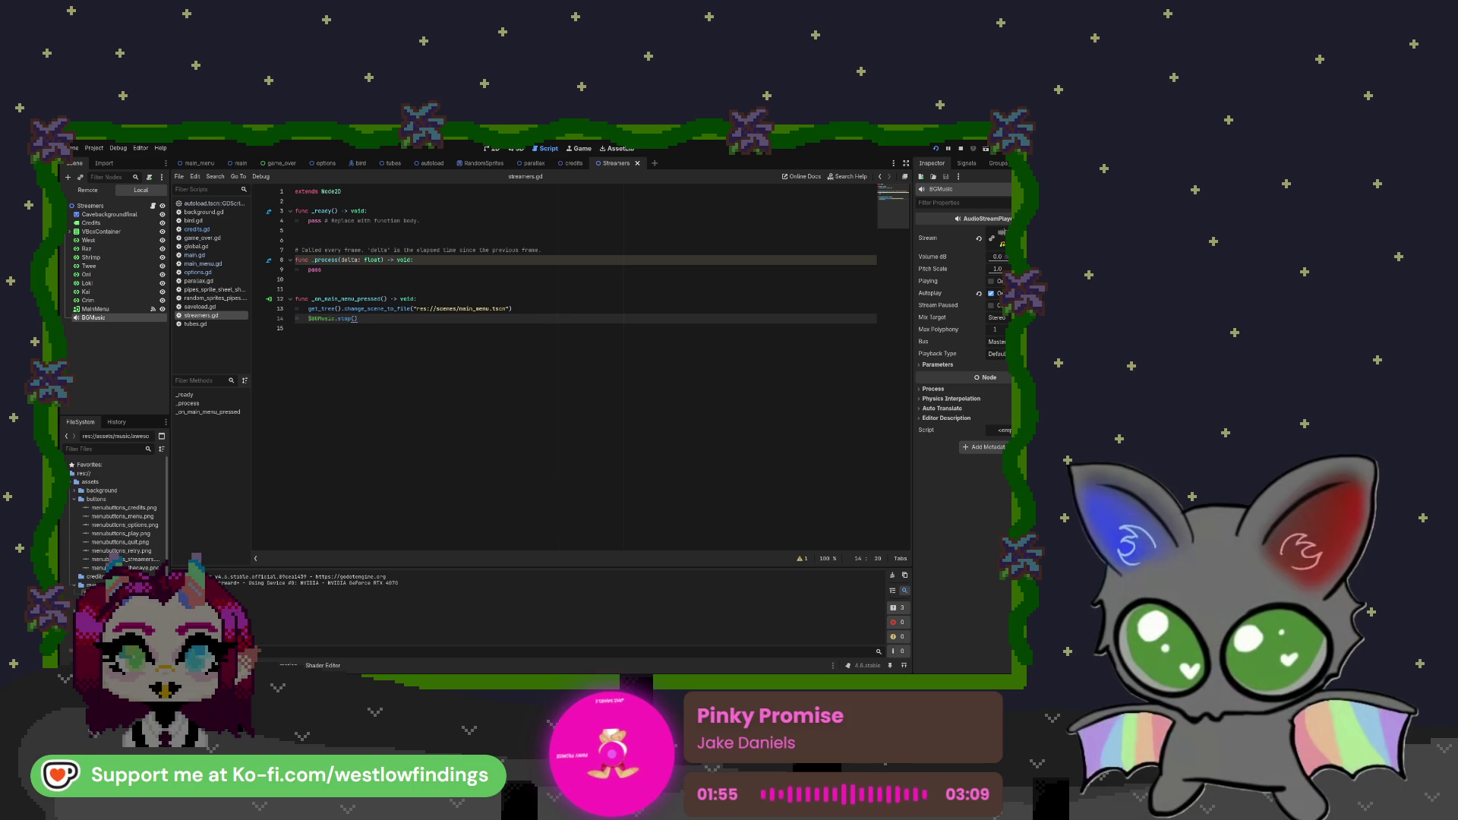
key(F8)
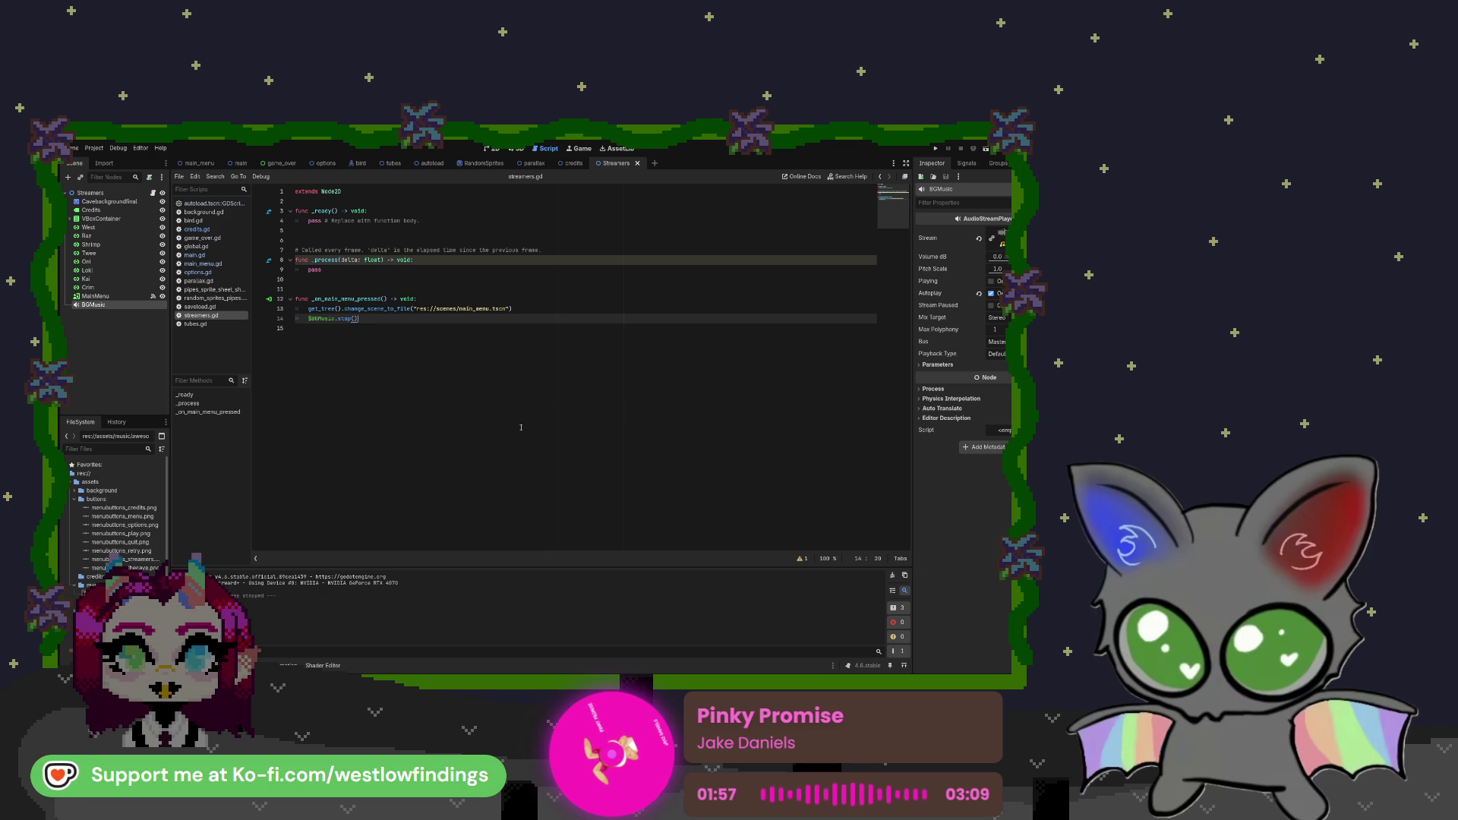
click(282, 162)
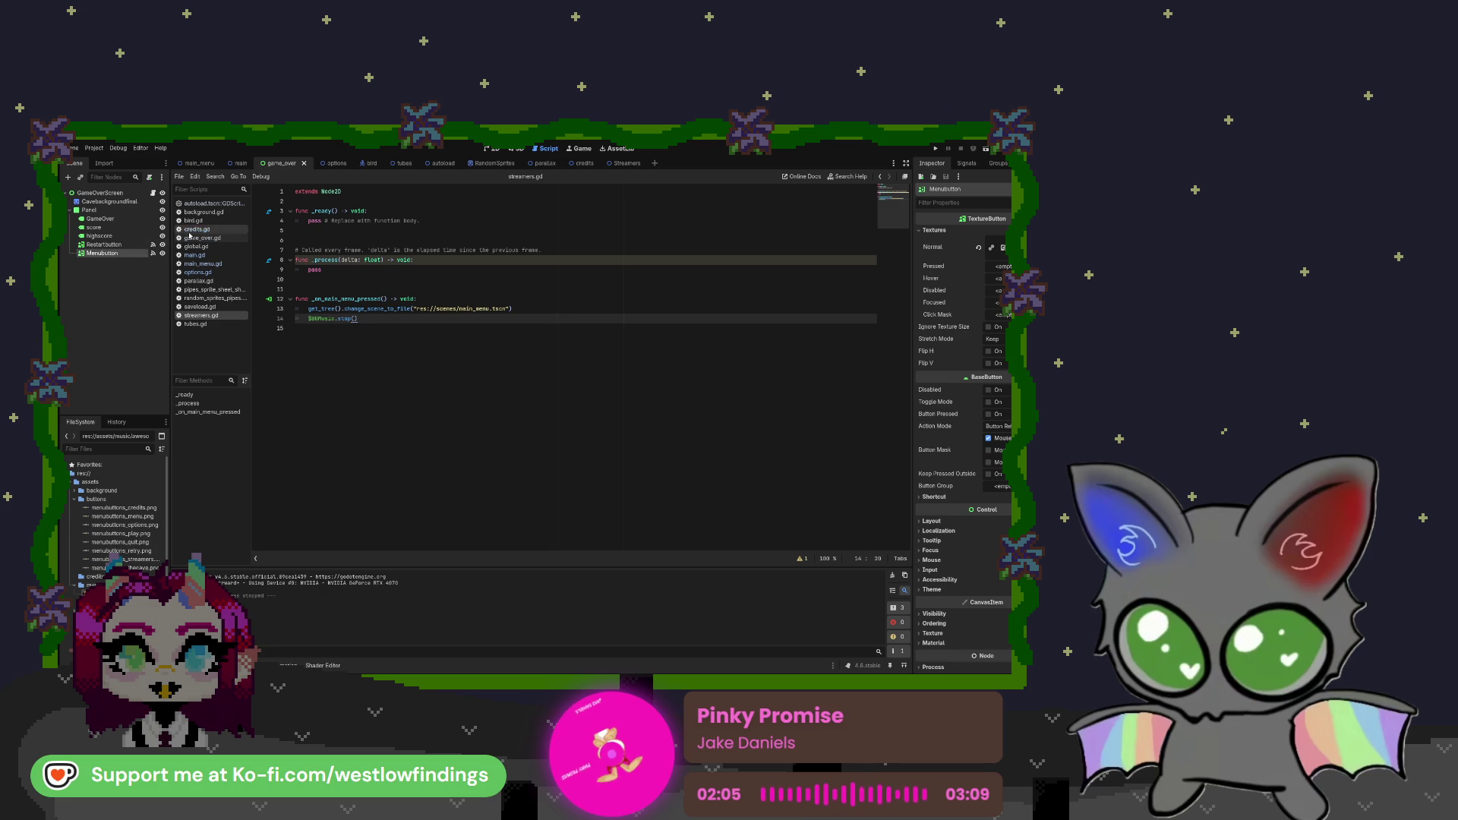
Open game_over.gd to review its restart and menu handlers, then show the debugger panel
click(201, 238)
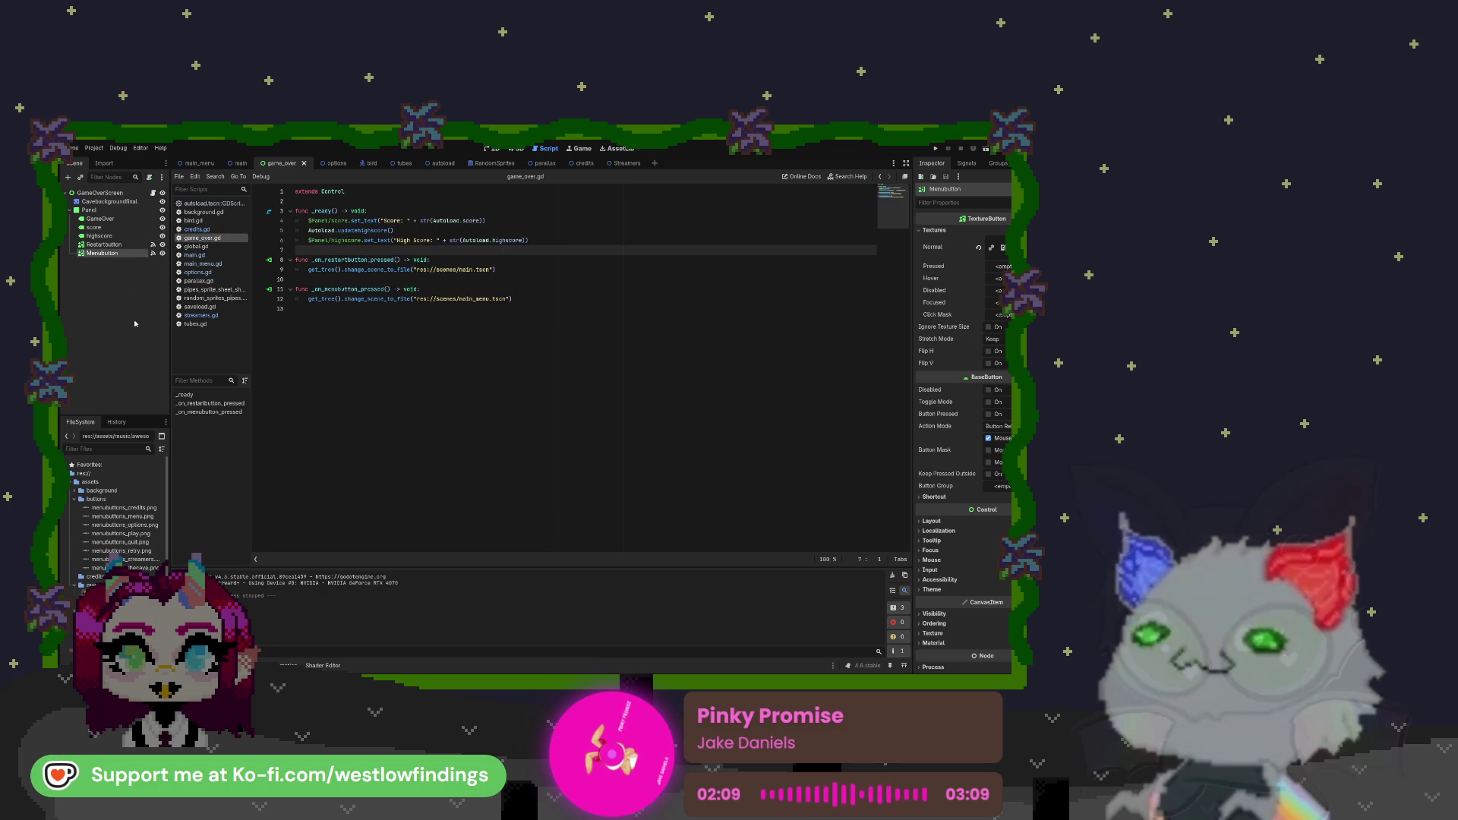
key(ctrl+a)
click(395, 327)
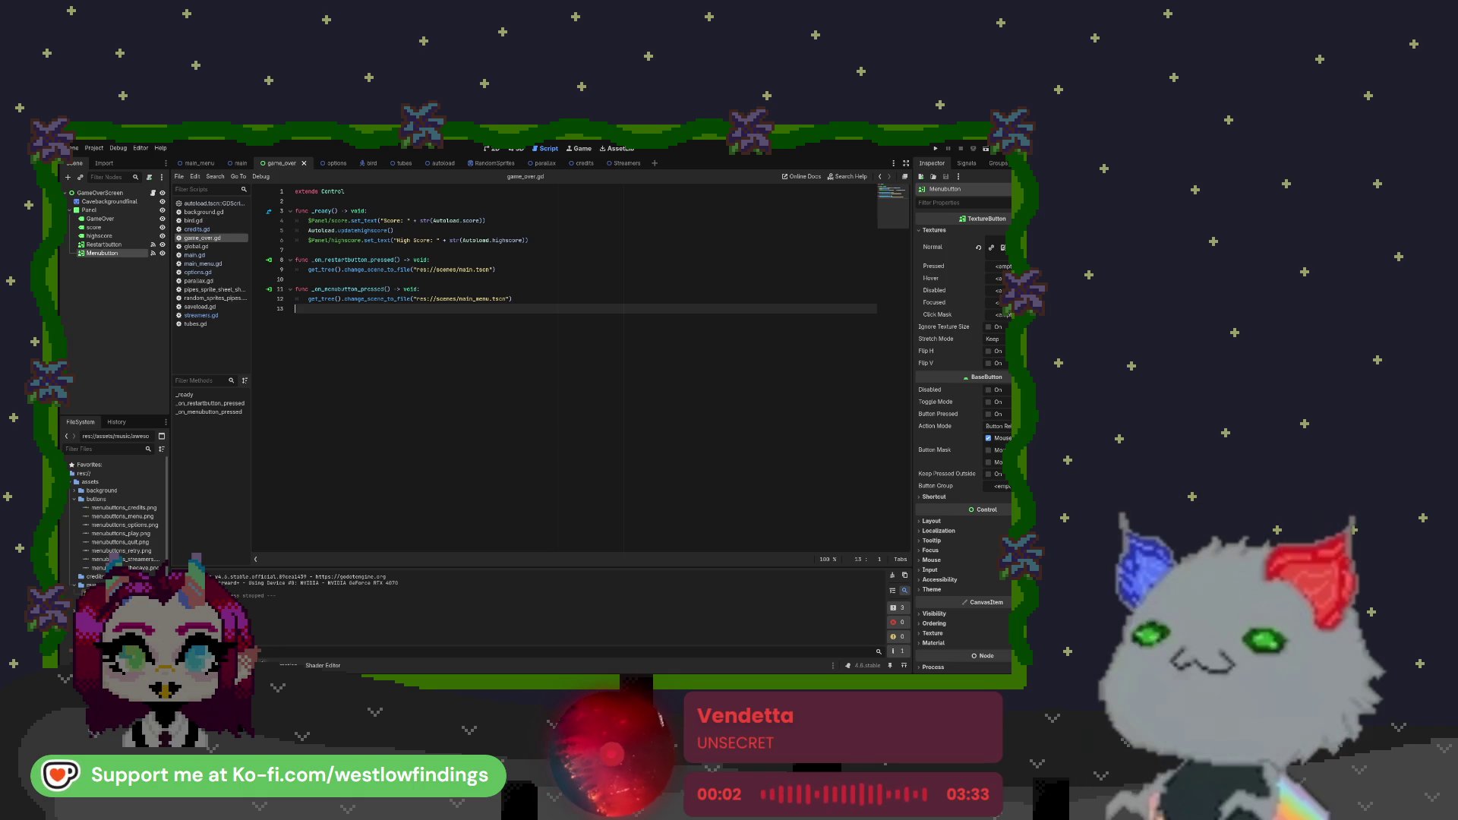
key(alt+d)
View the nine debugger warnings and clear the list
click(233, 568)
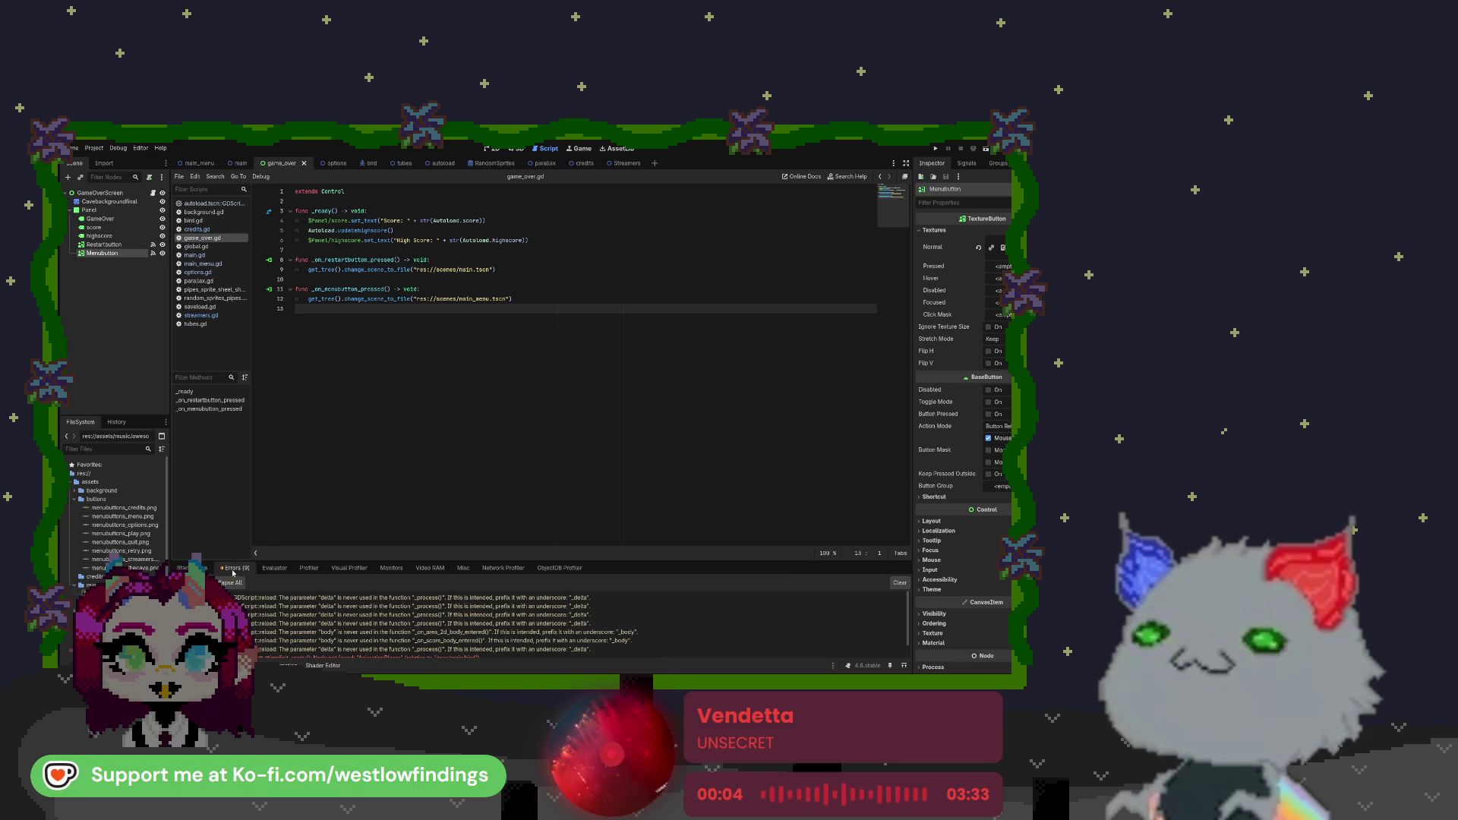
click(901, 582)
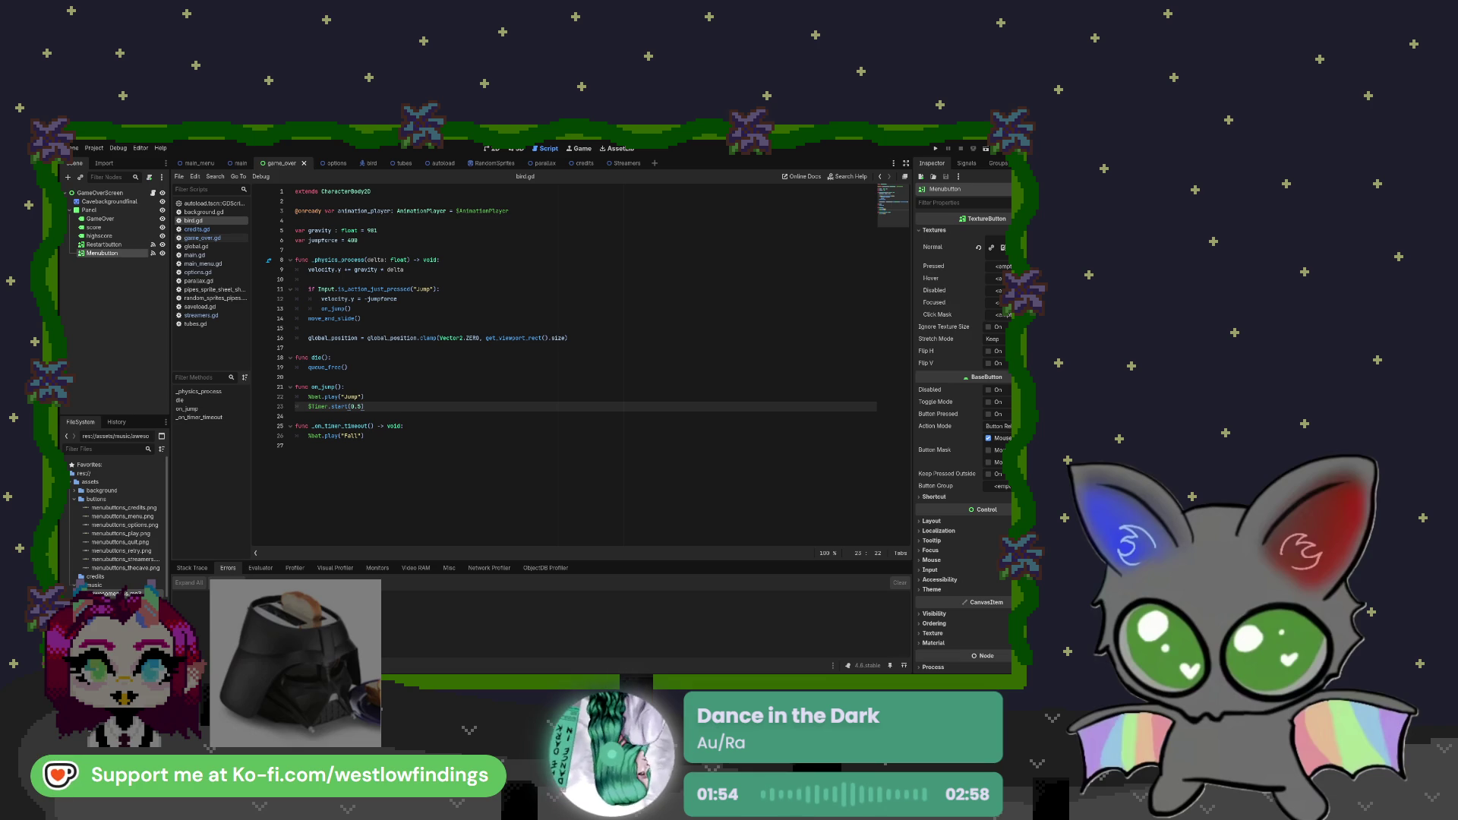
click(465, 210)
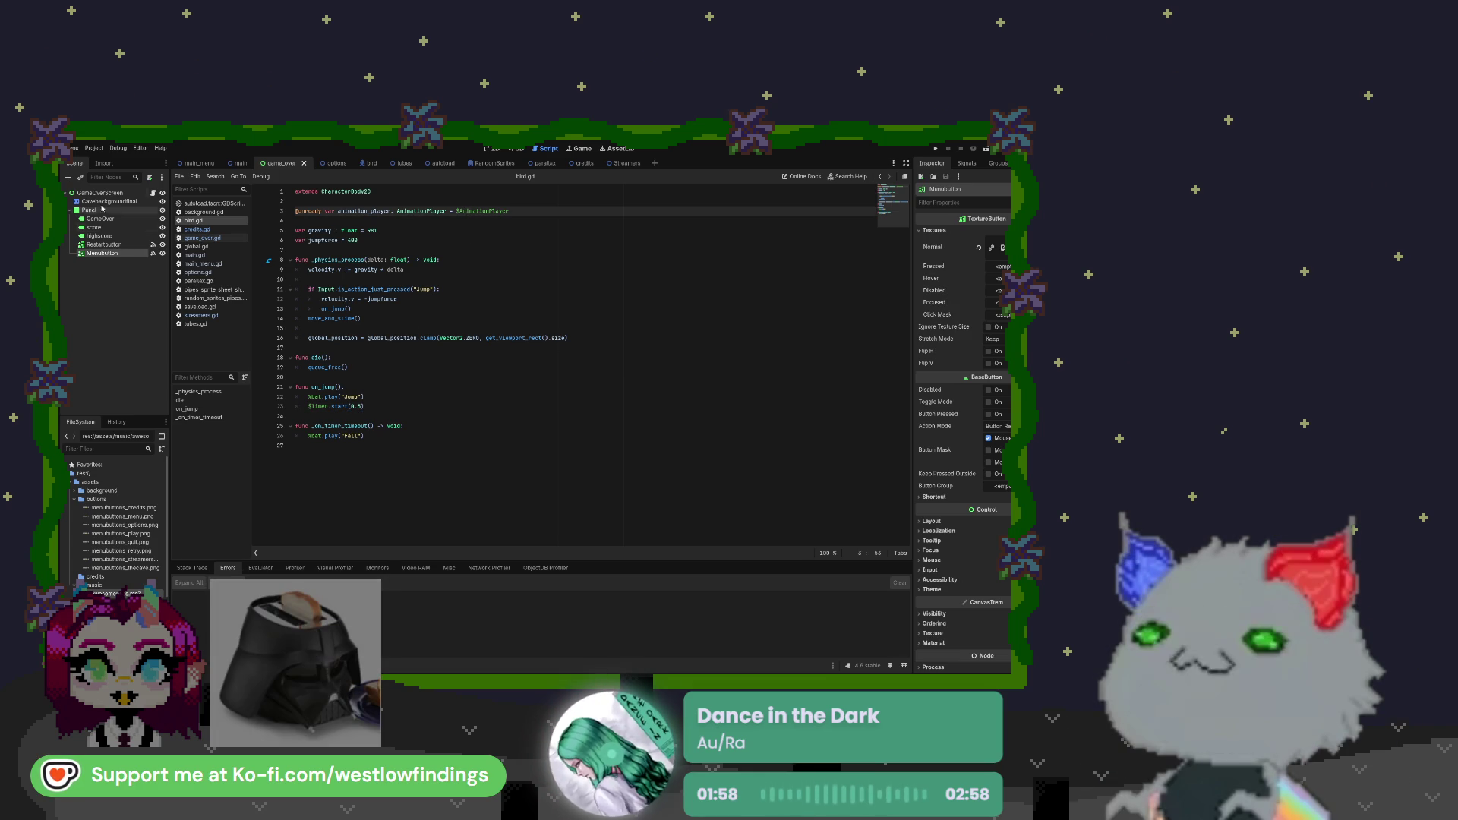
click(199, 163)
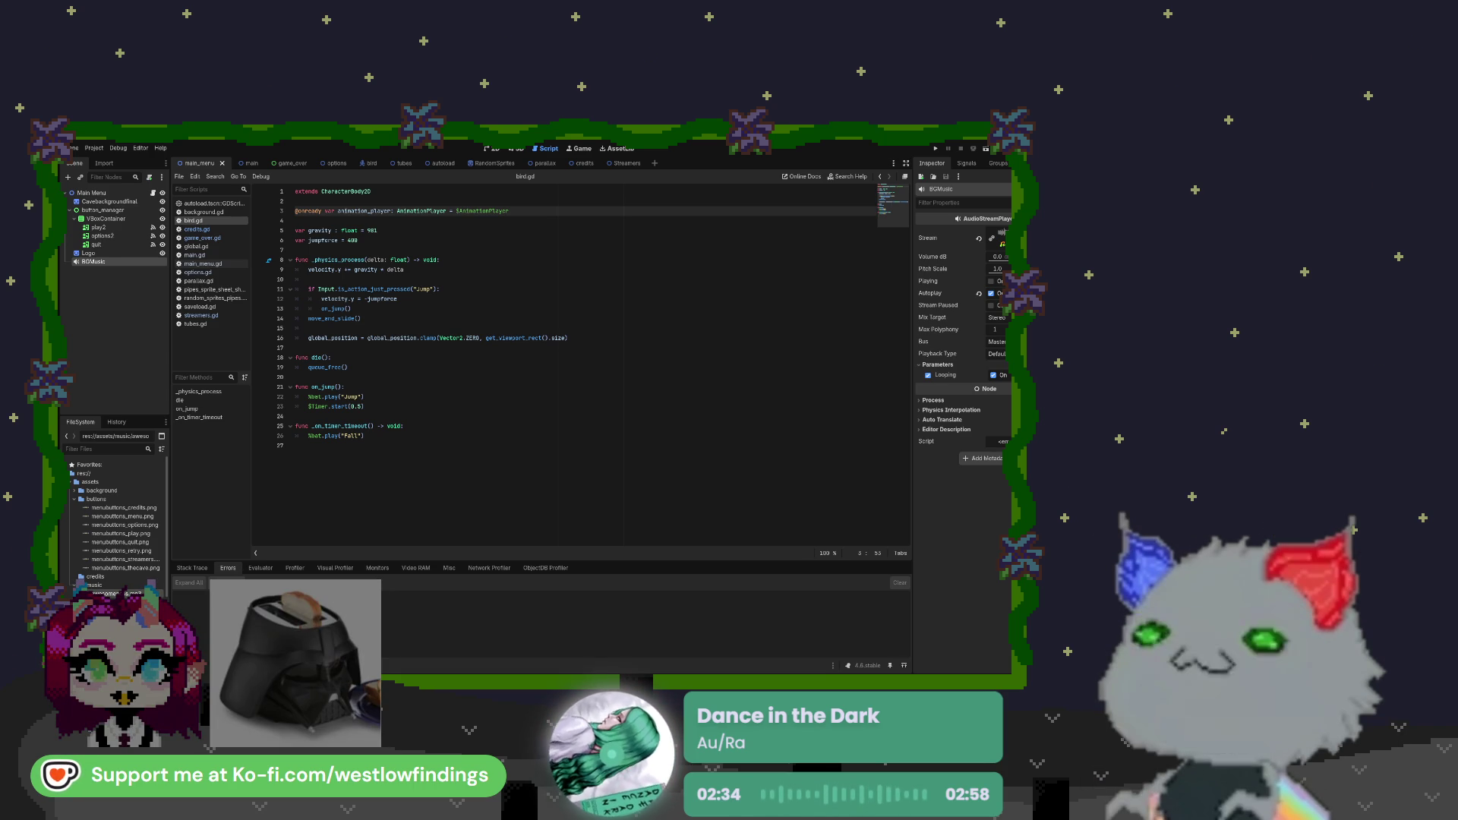
key(Up)
key(Up)
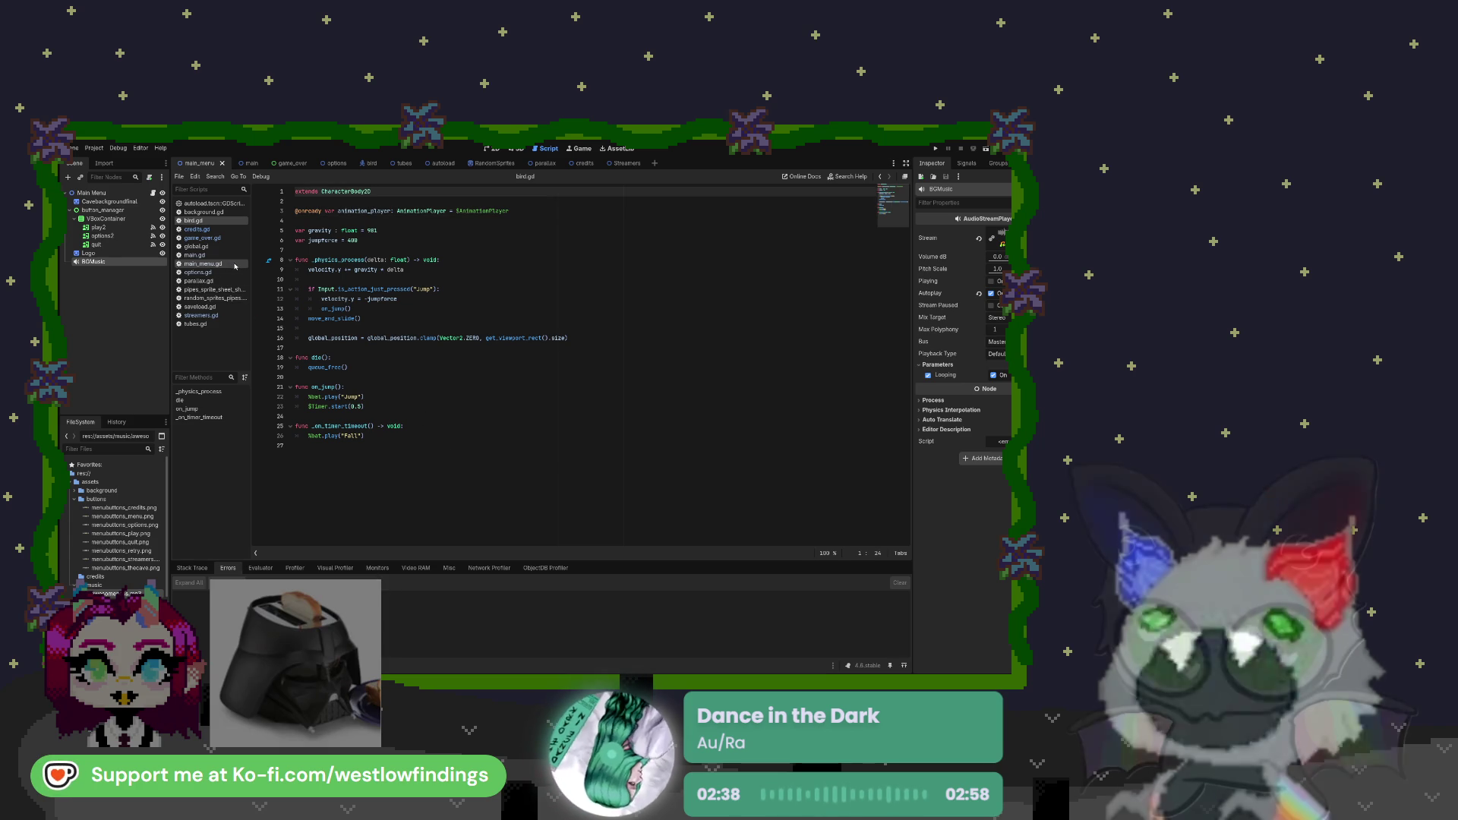
Inspect the $BGMusic.stop() call on line 20 of main_menu.gd, then open the autoload scene
click(214, 264)
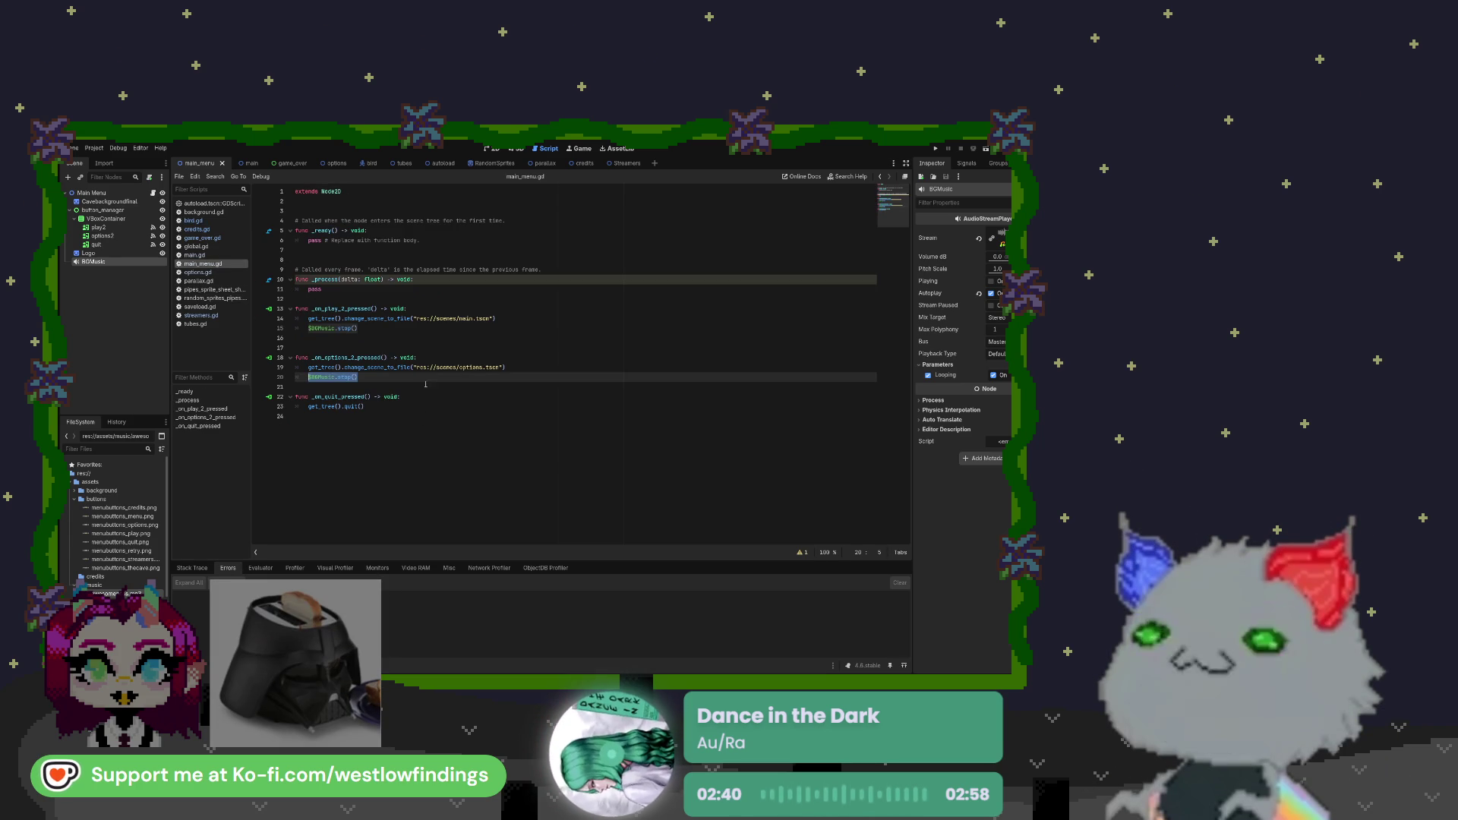
drag(309, 378, 363, 377)
click(368, 369)
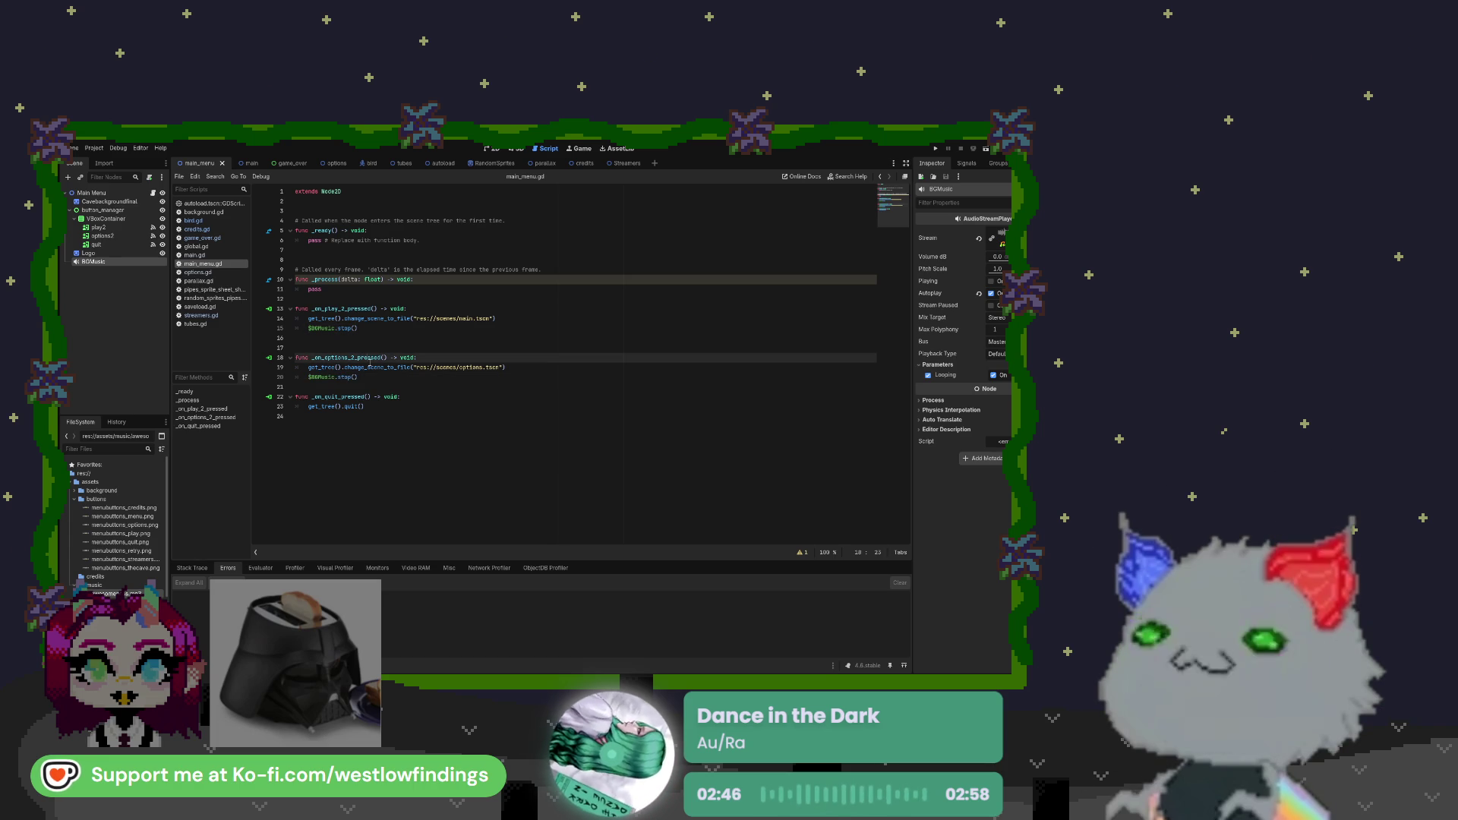
click(369, 369)
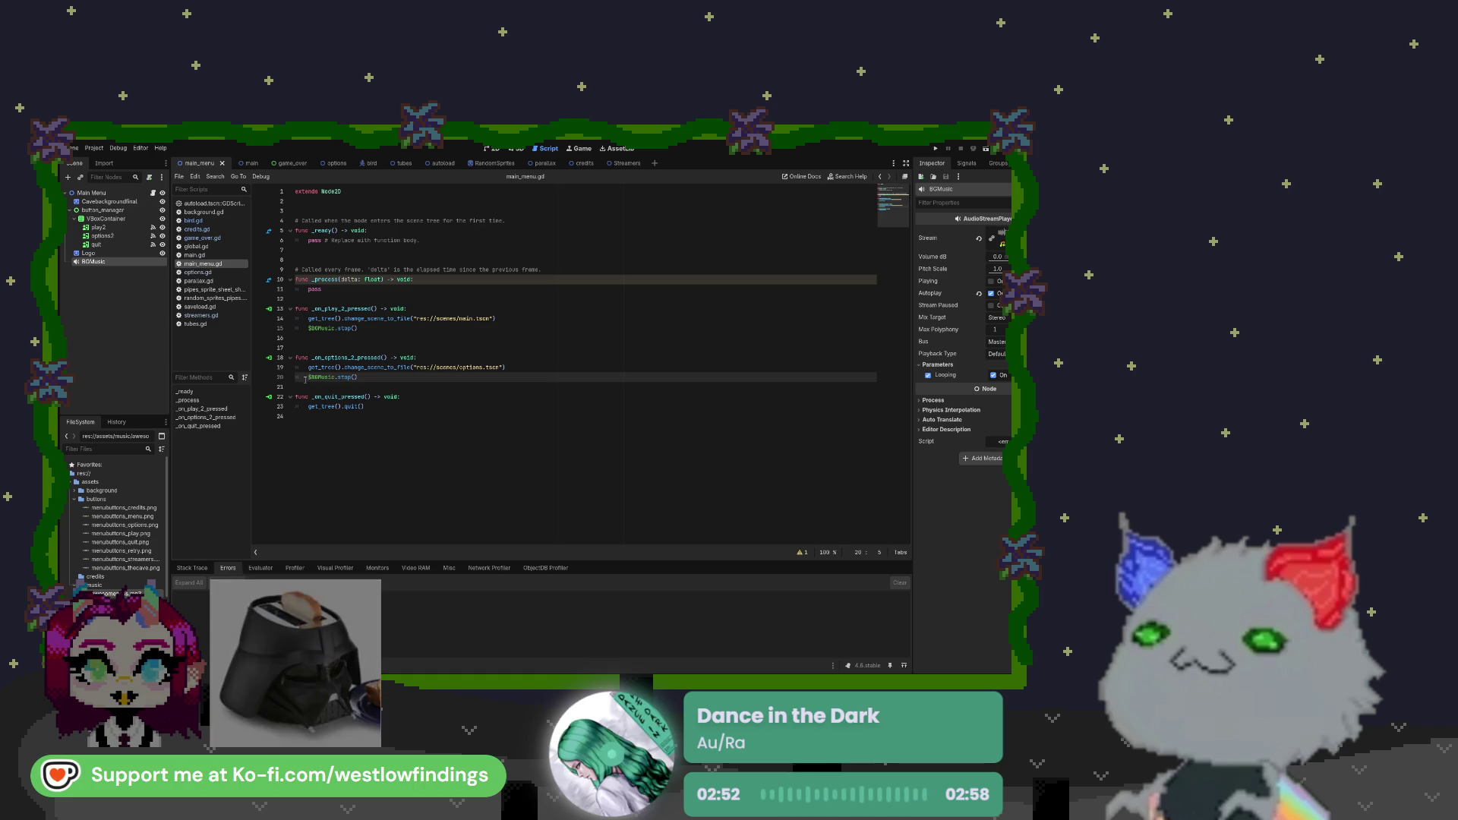
triple_click(365, 378)
click(366, 378)
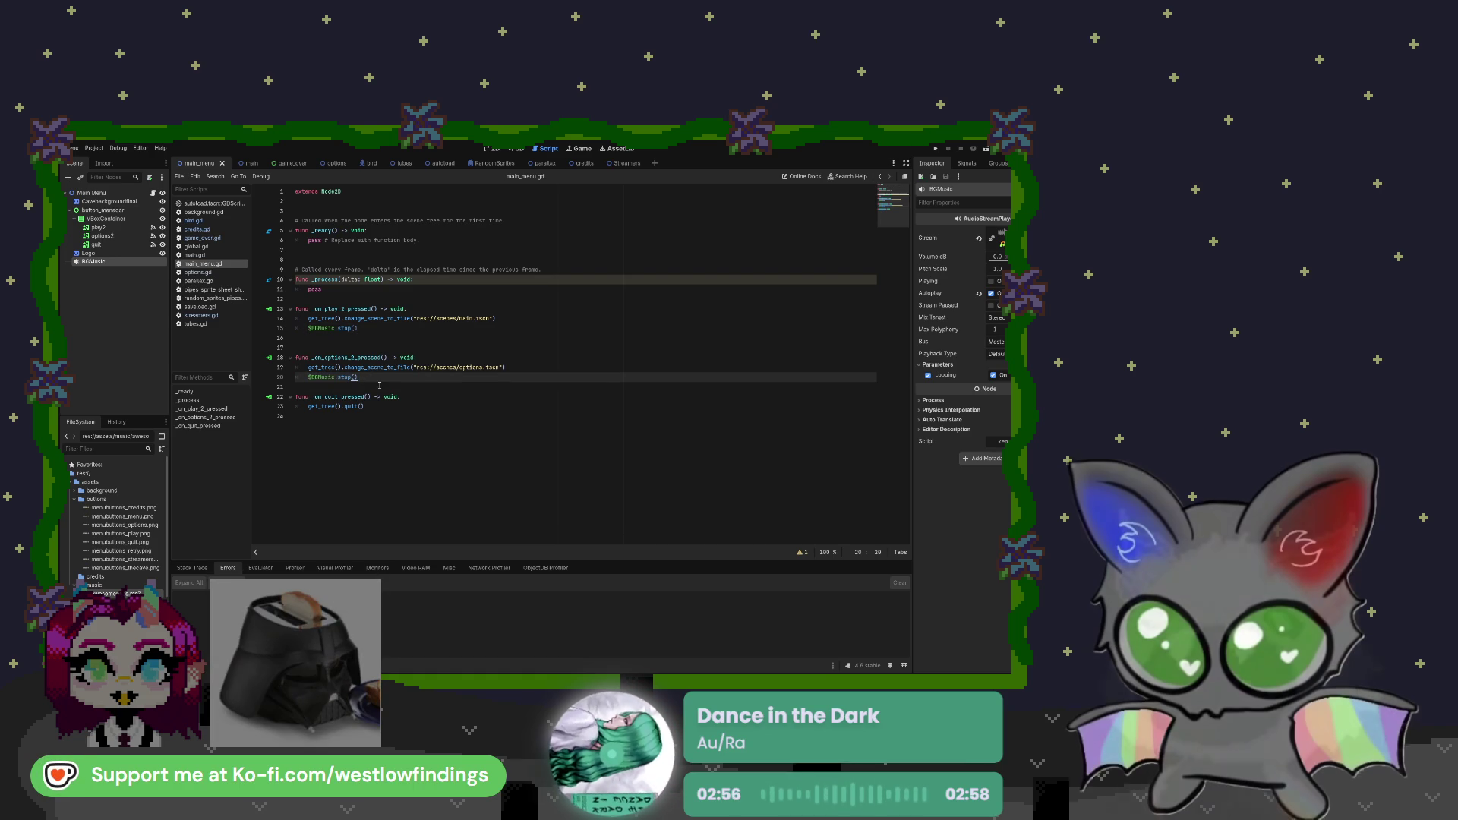
drag(358, 377, 308, 377)
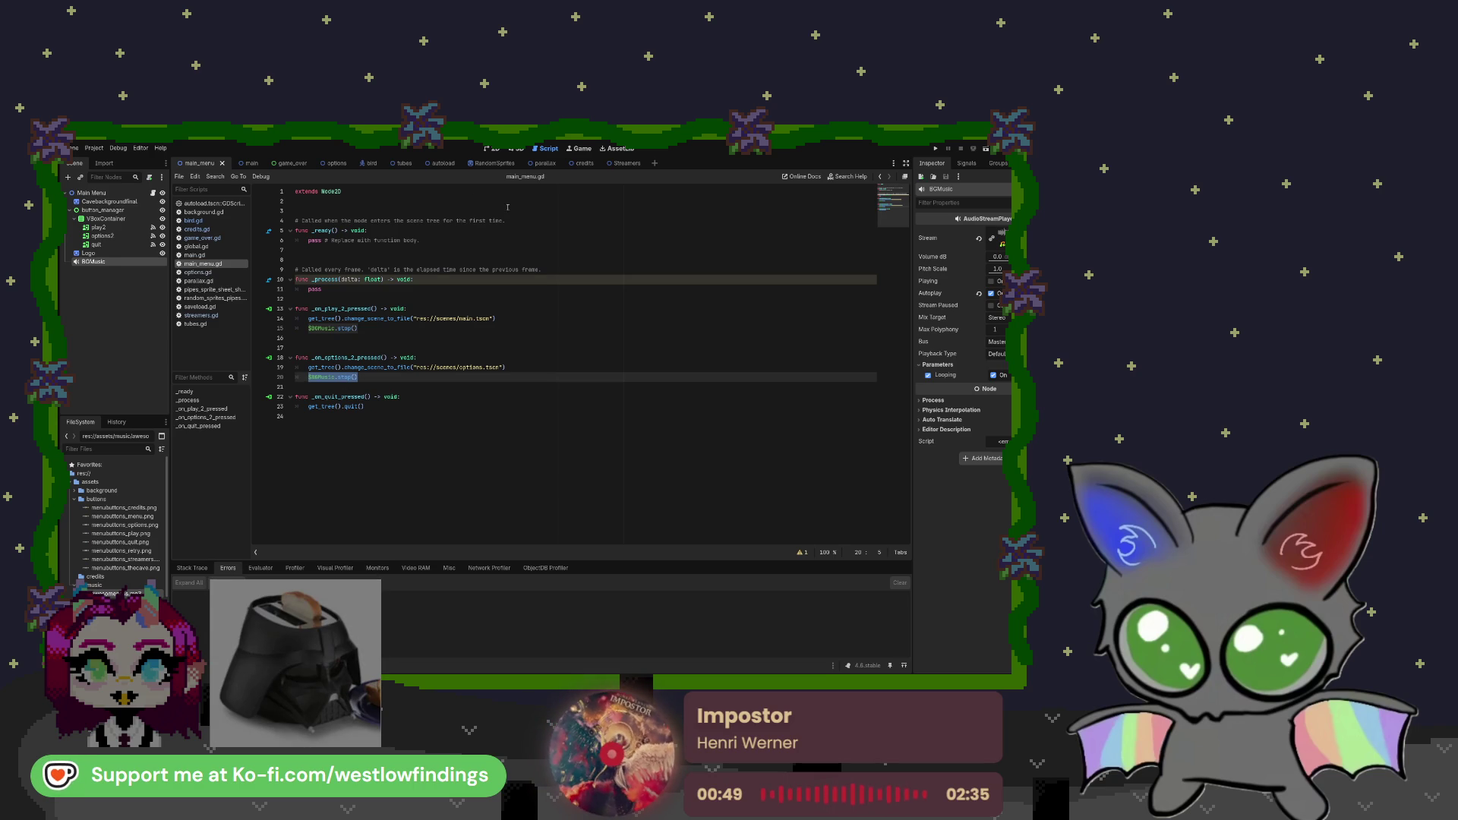
click(217, 203)
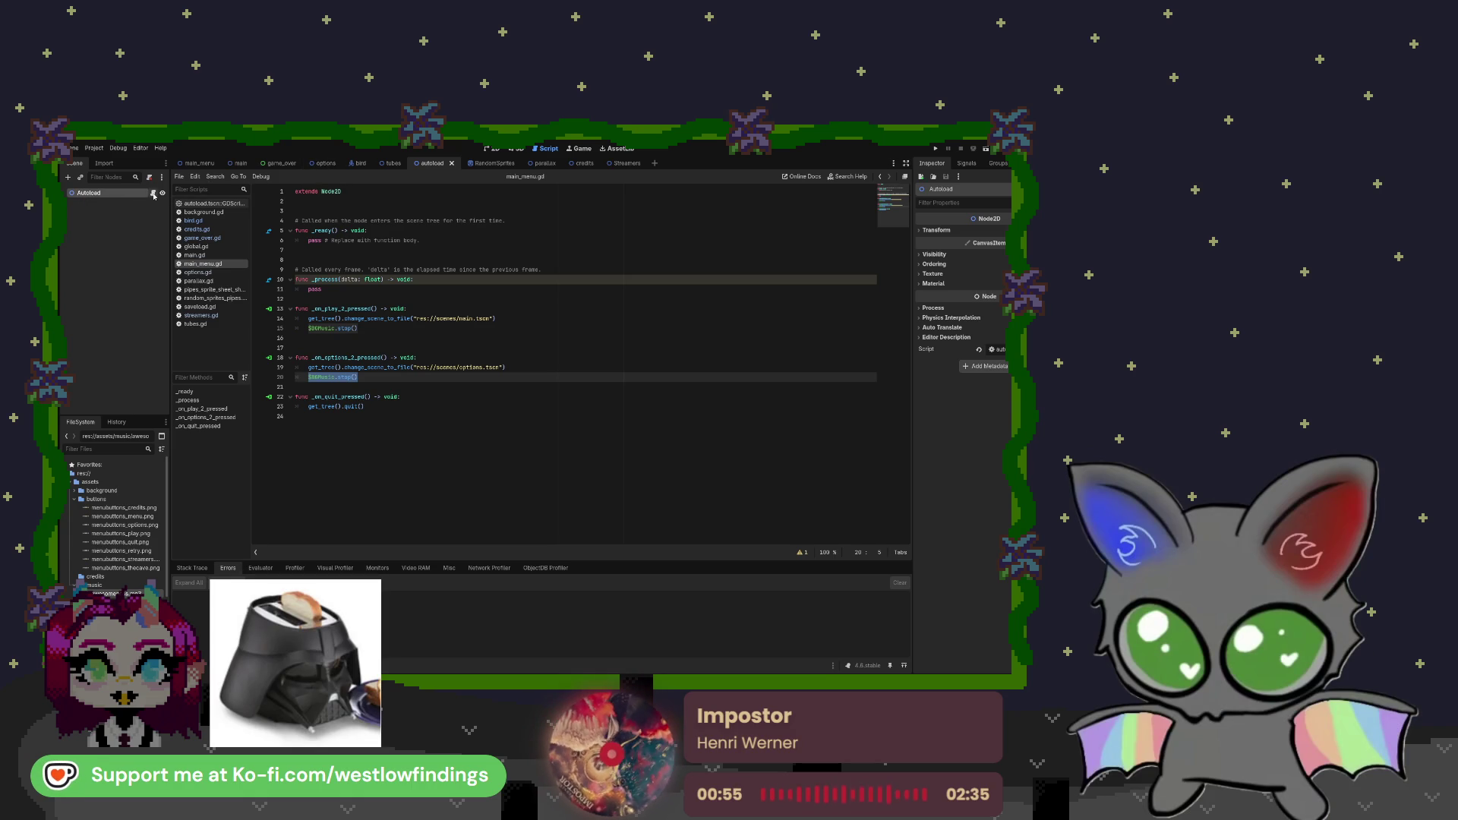
Open the autoload script, then add a mainmusic AudioStreamPlayer under Autoload streaming awesomeness.mp3
click(153, 193)
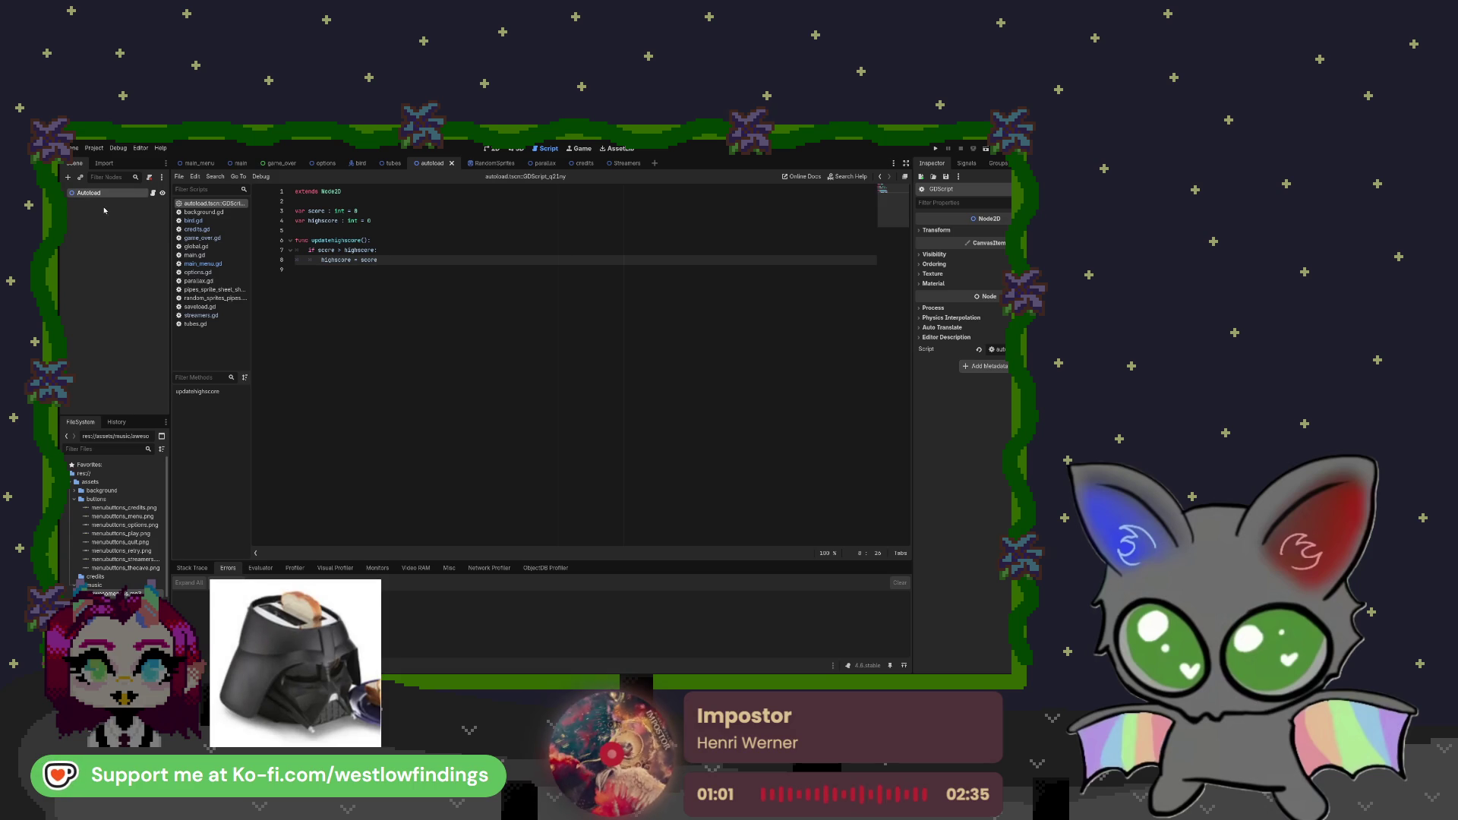
key(ctrl+a)
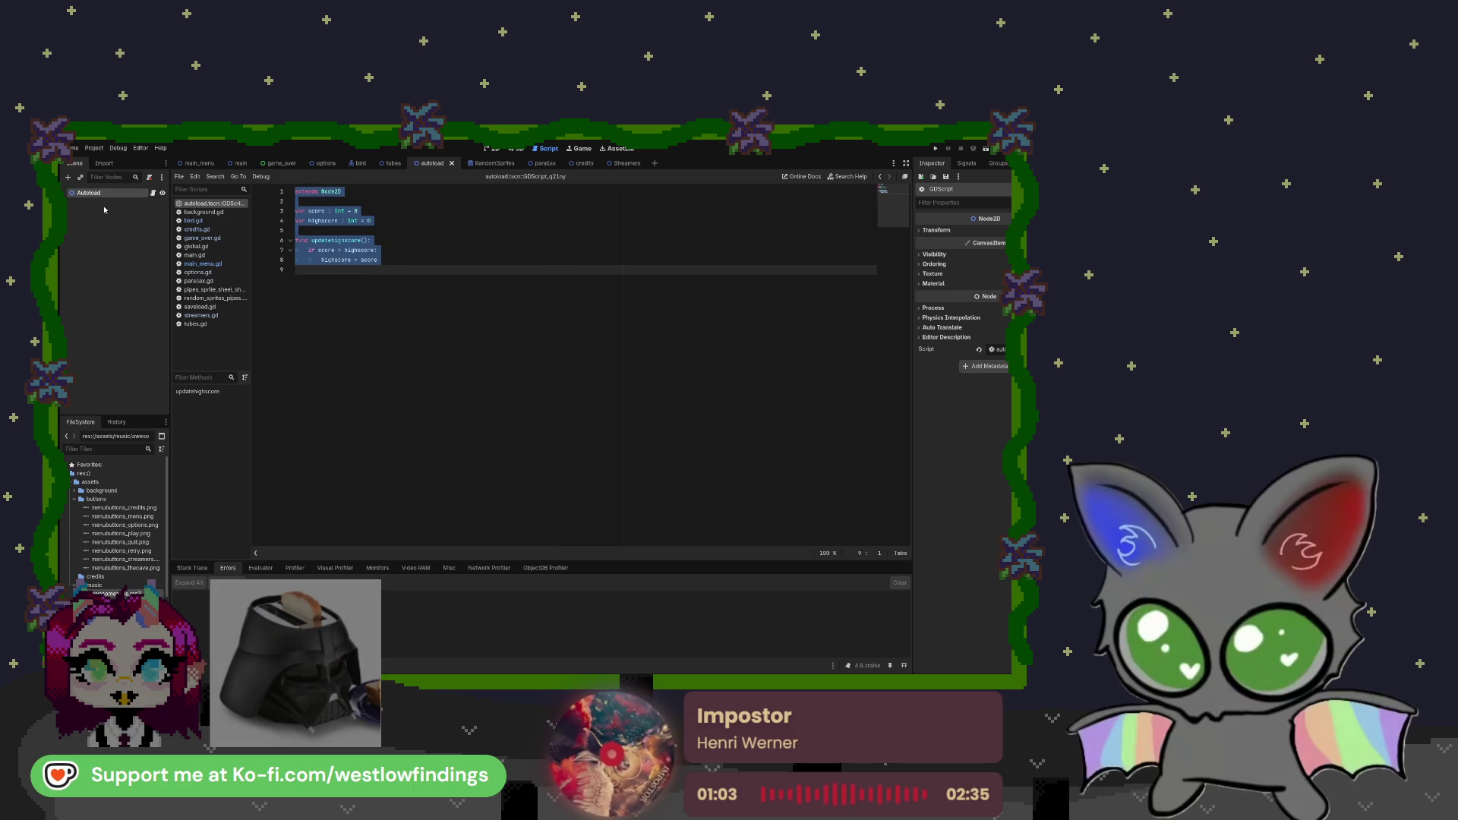
click(429, 248)
click(120, 201)
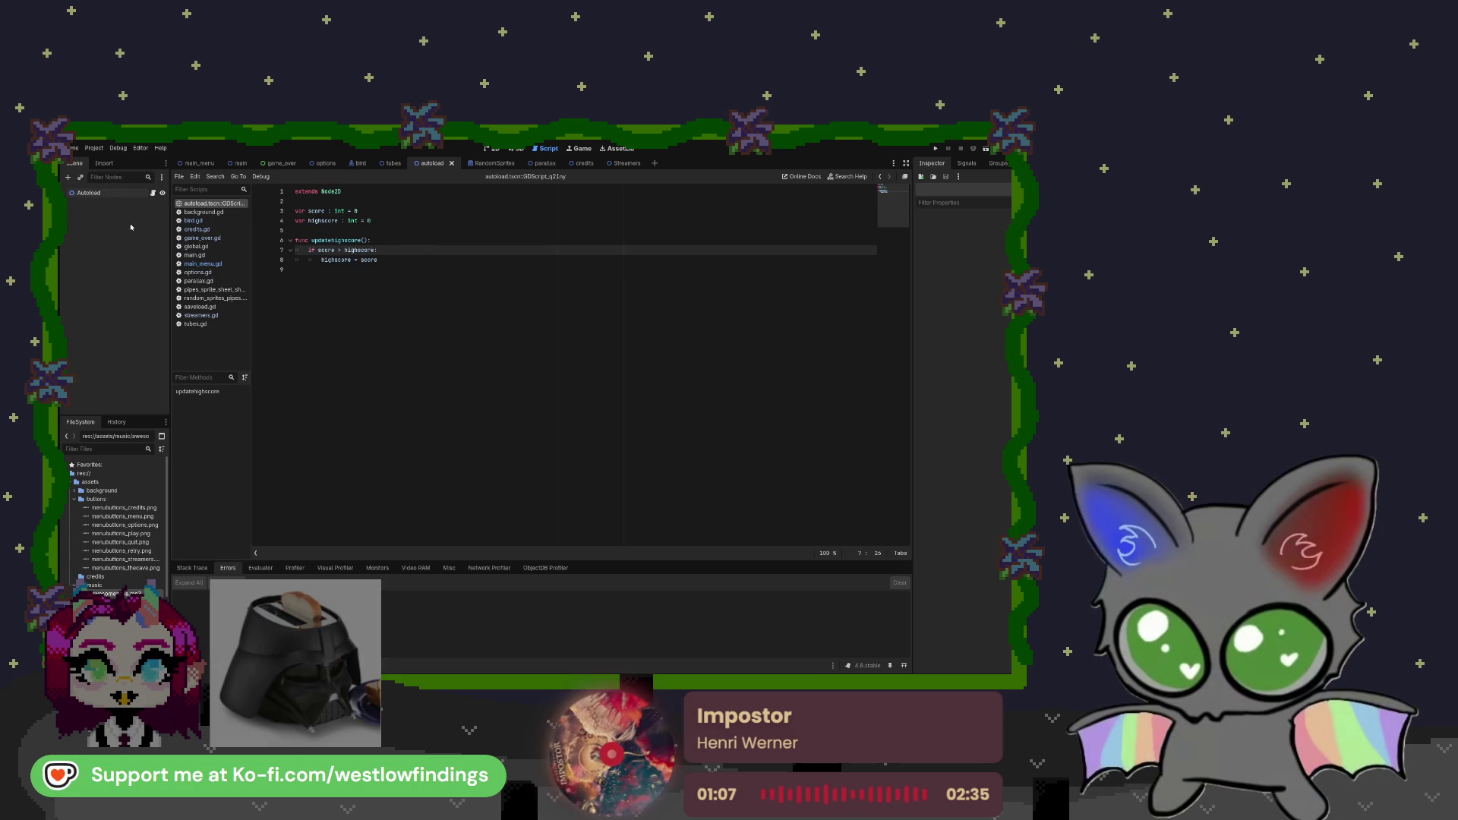
key(ctrl+v)
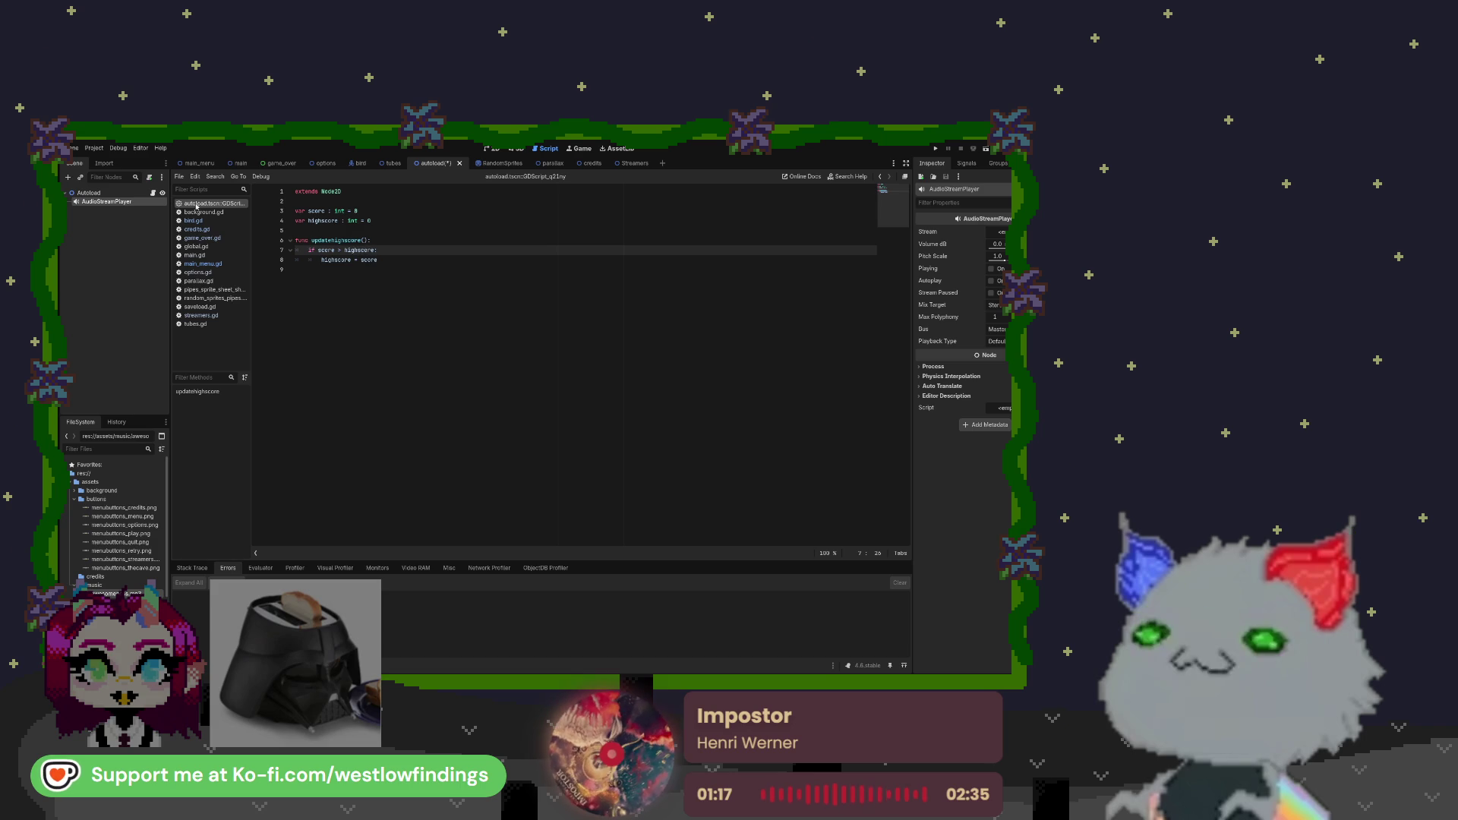
text(mainmusic)
key(Return)
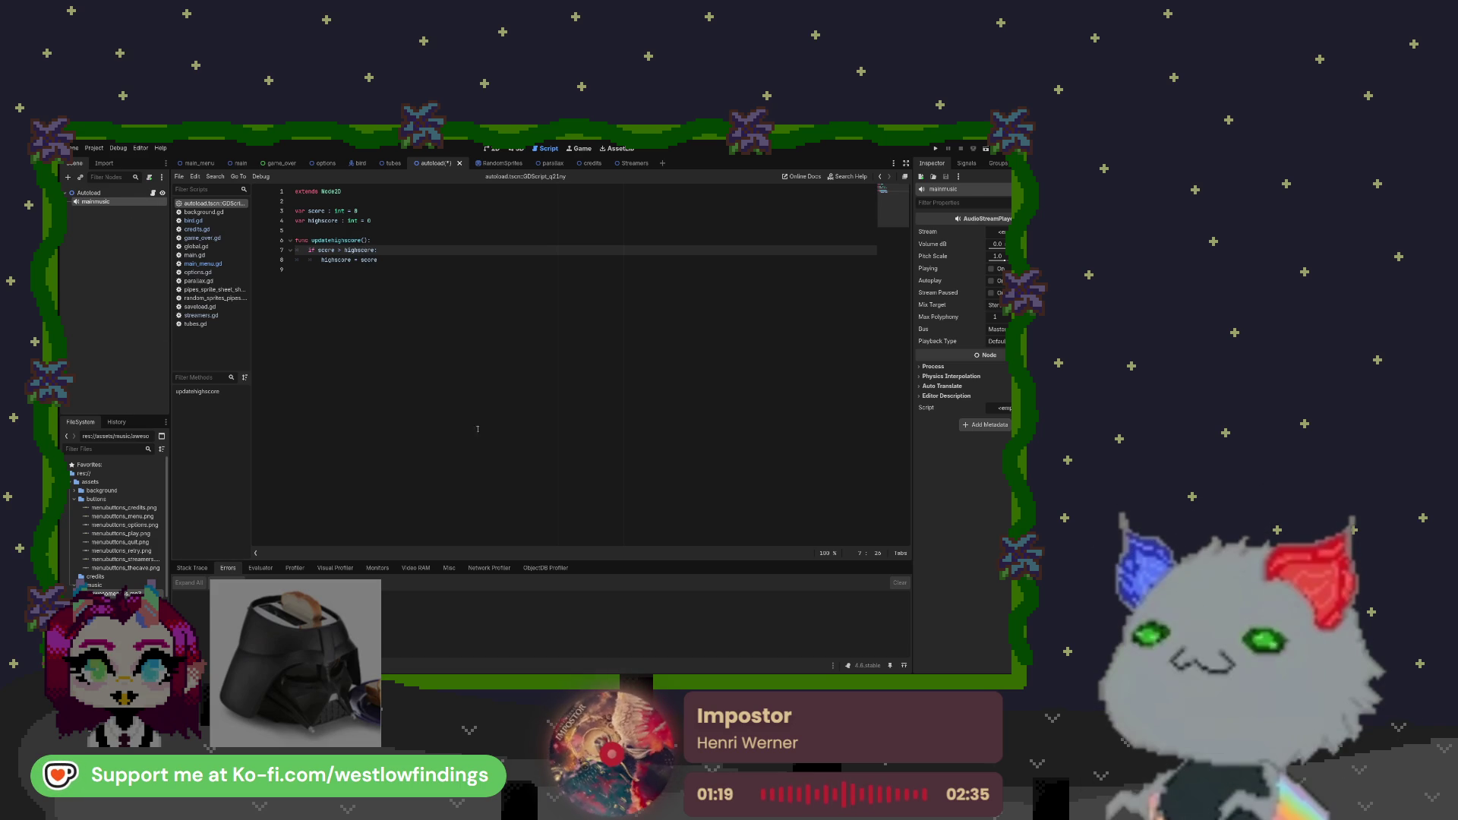
mouse_move(114, 593)
mouse_down()
mouse_move(474, 575)
mouse_move(999, 232)
mouse_up()
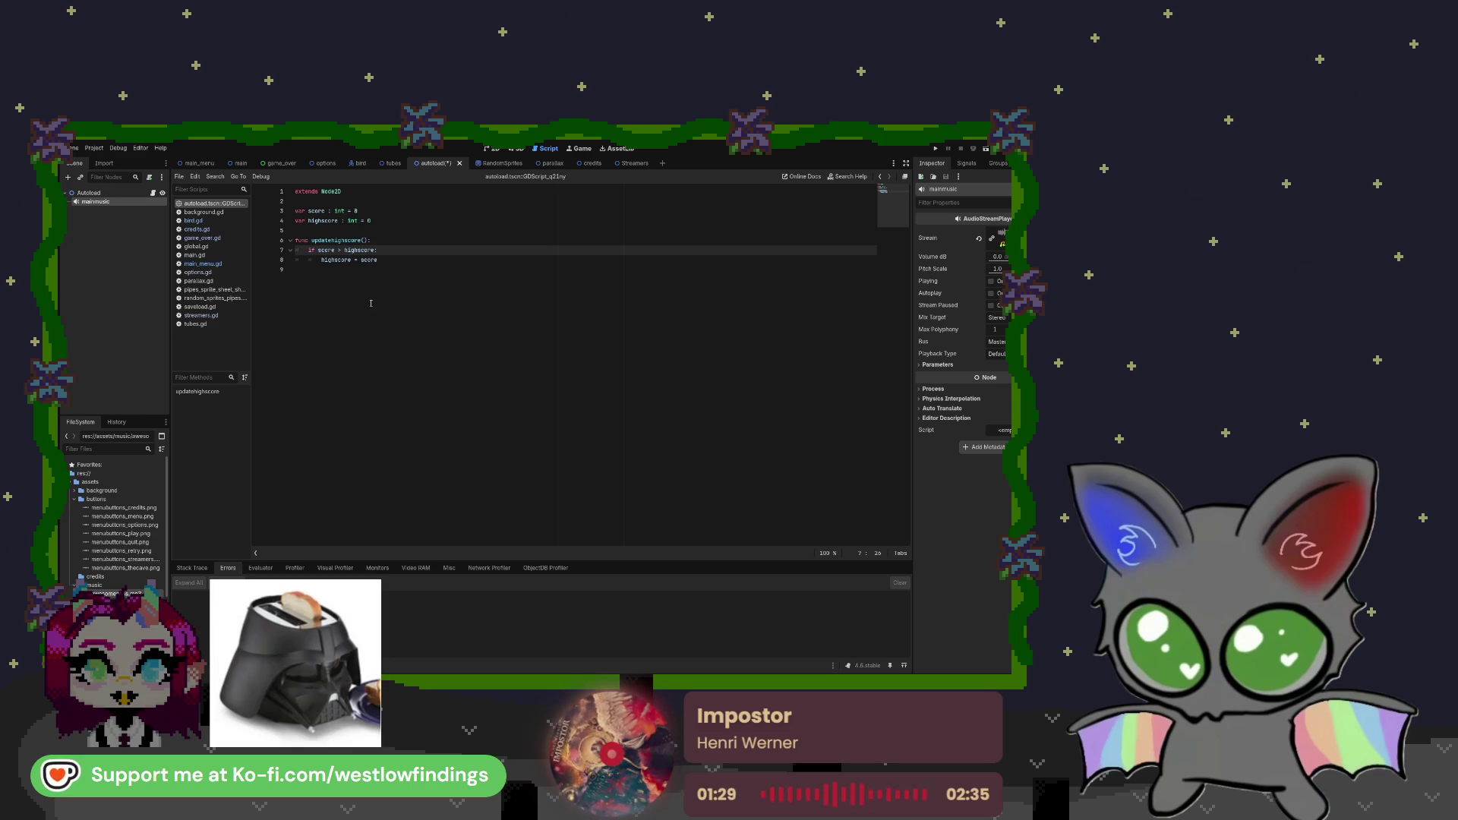
Add an empty line 10 below the updatehighscore function in the autoload script
click(320, 272)
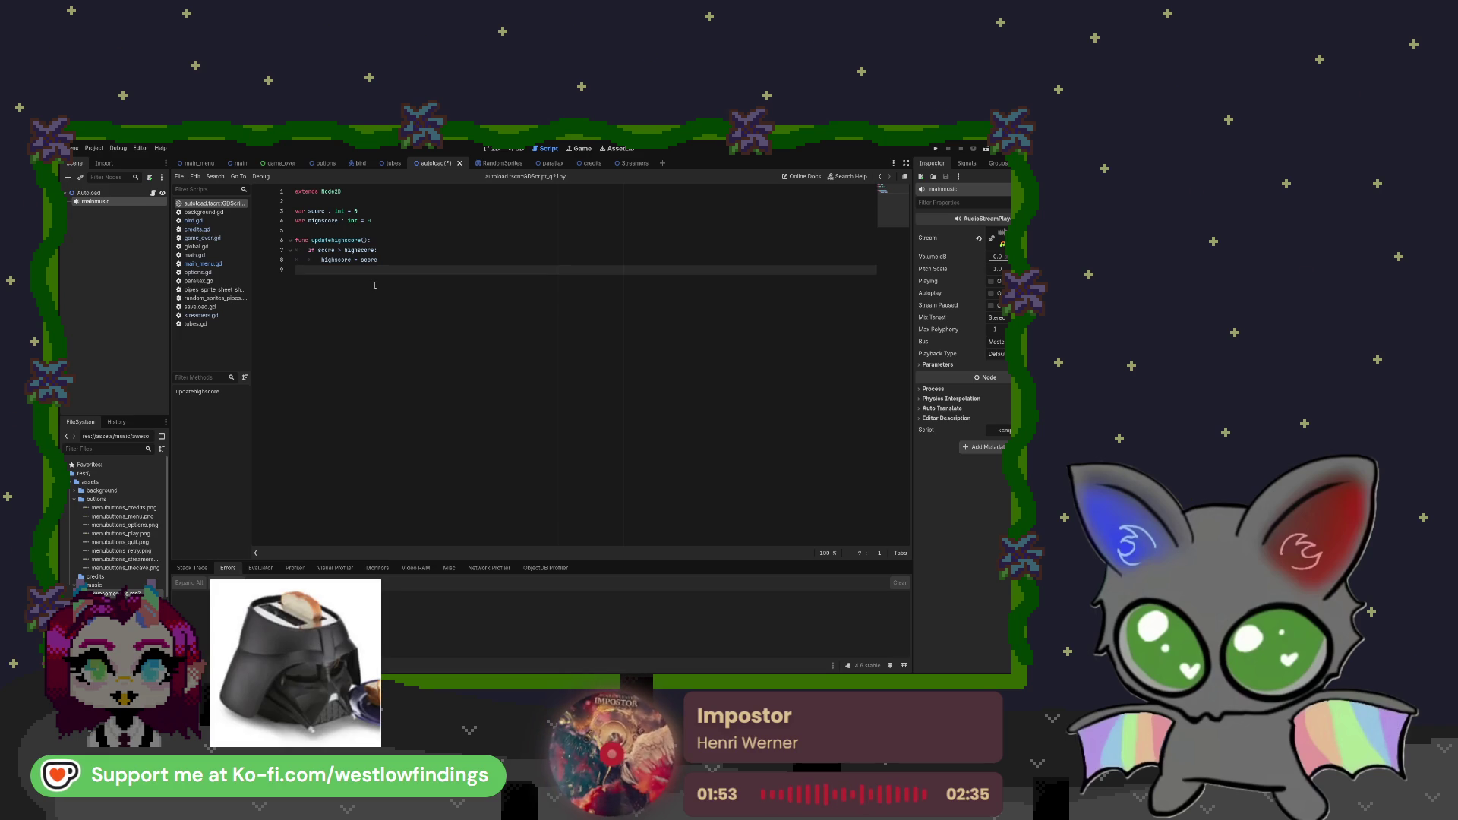
key(Return)
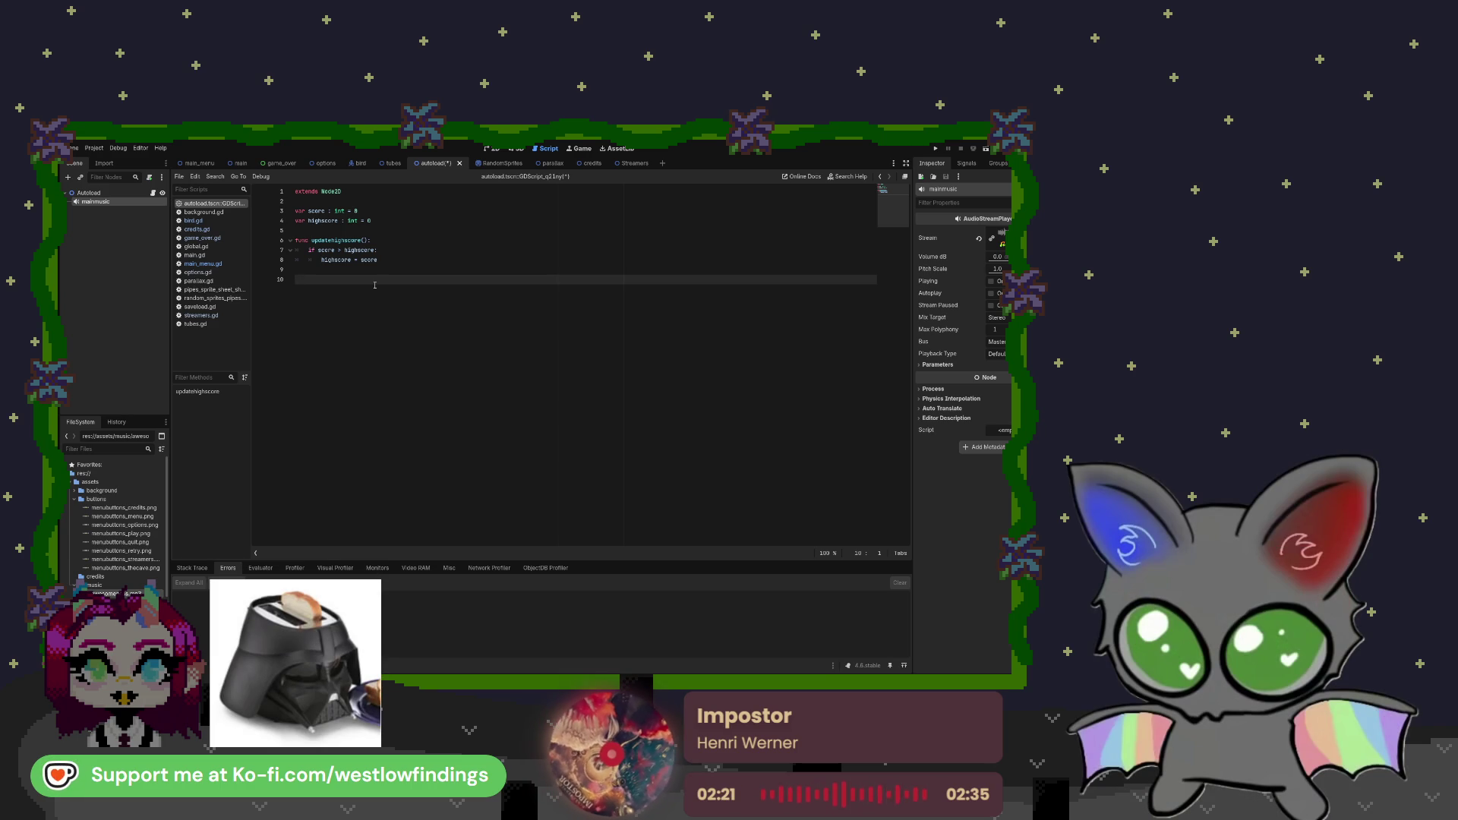
text(func)
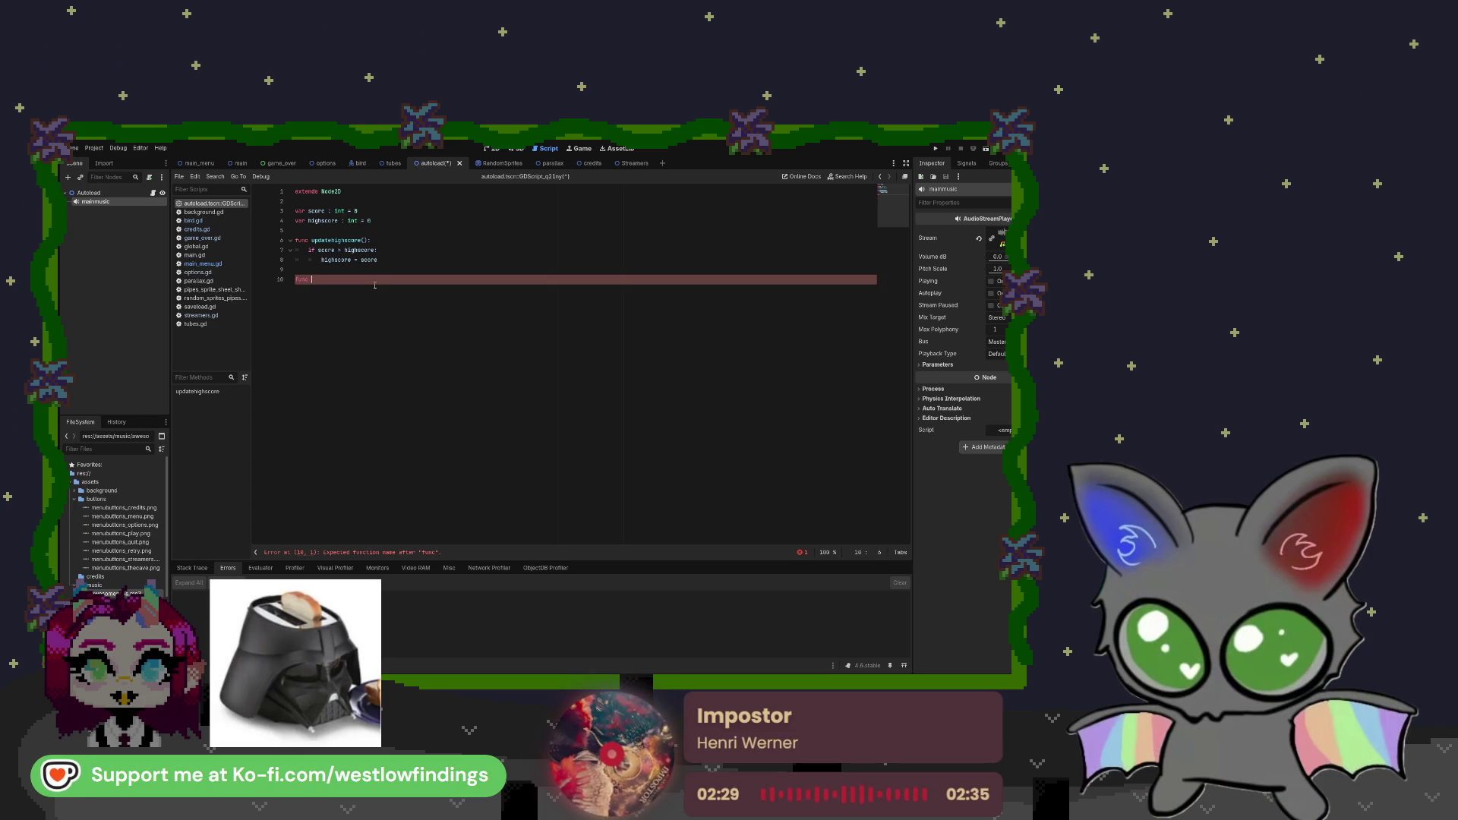
key(BackSpace)
key(BackSpace)
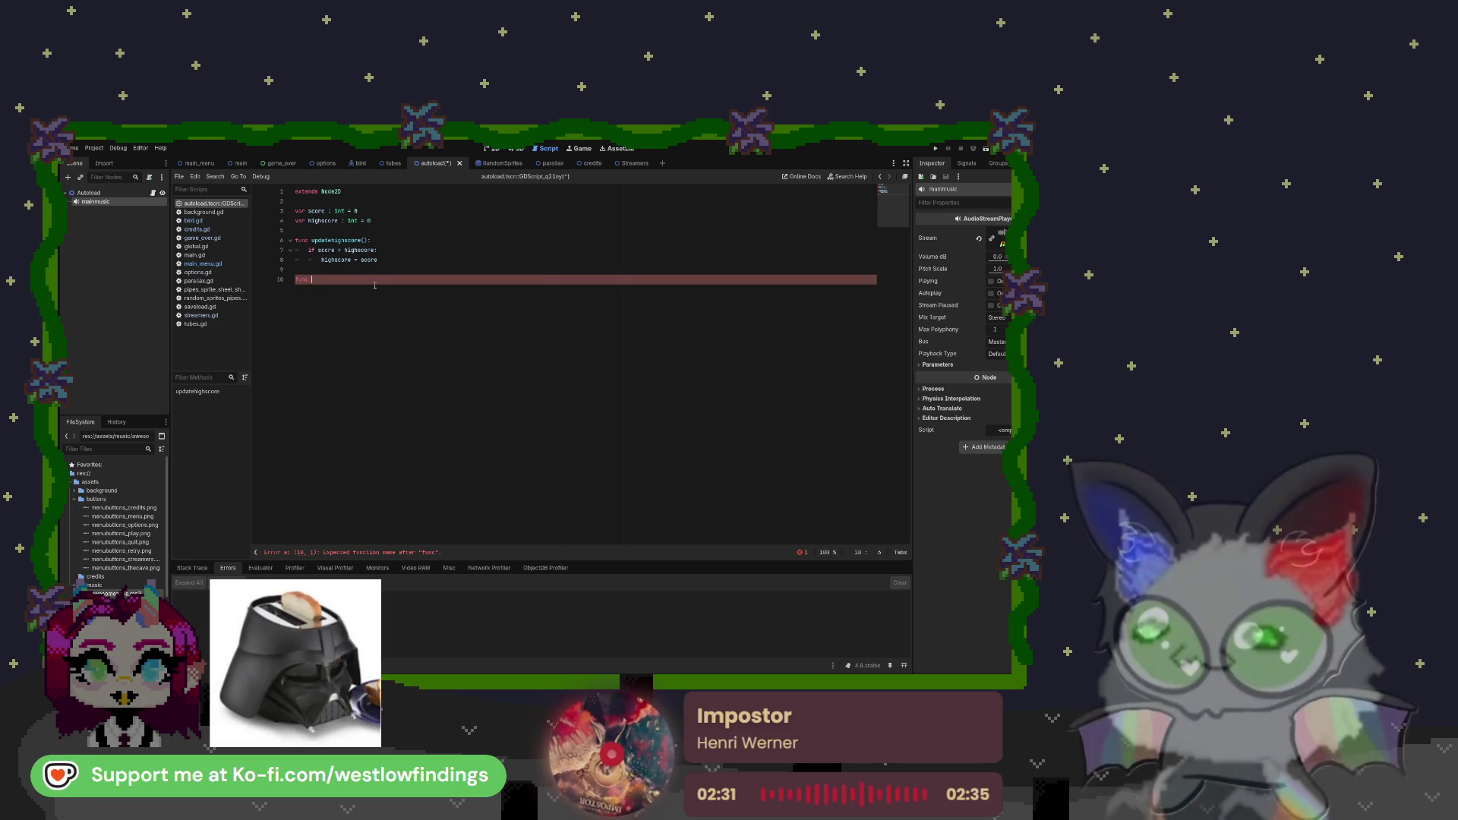
key(BackSpace)
key(BackSpace)
key(BackSpace)
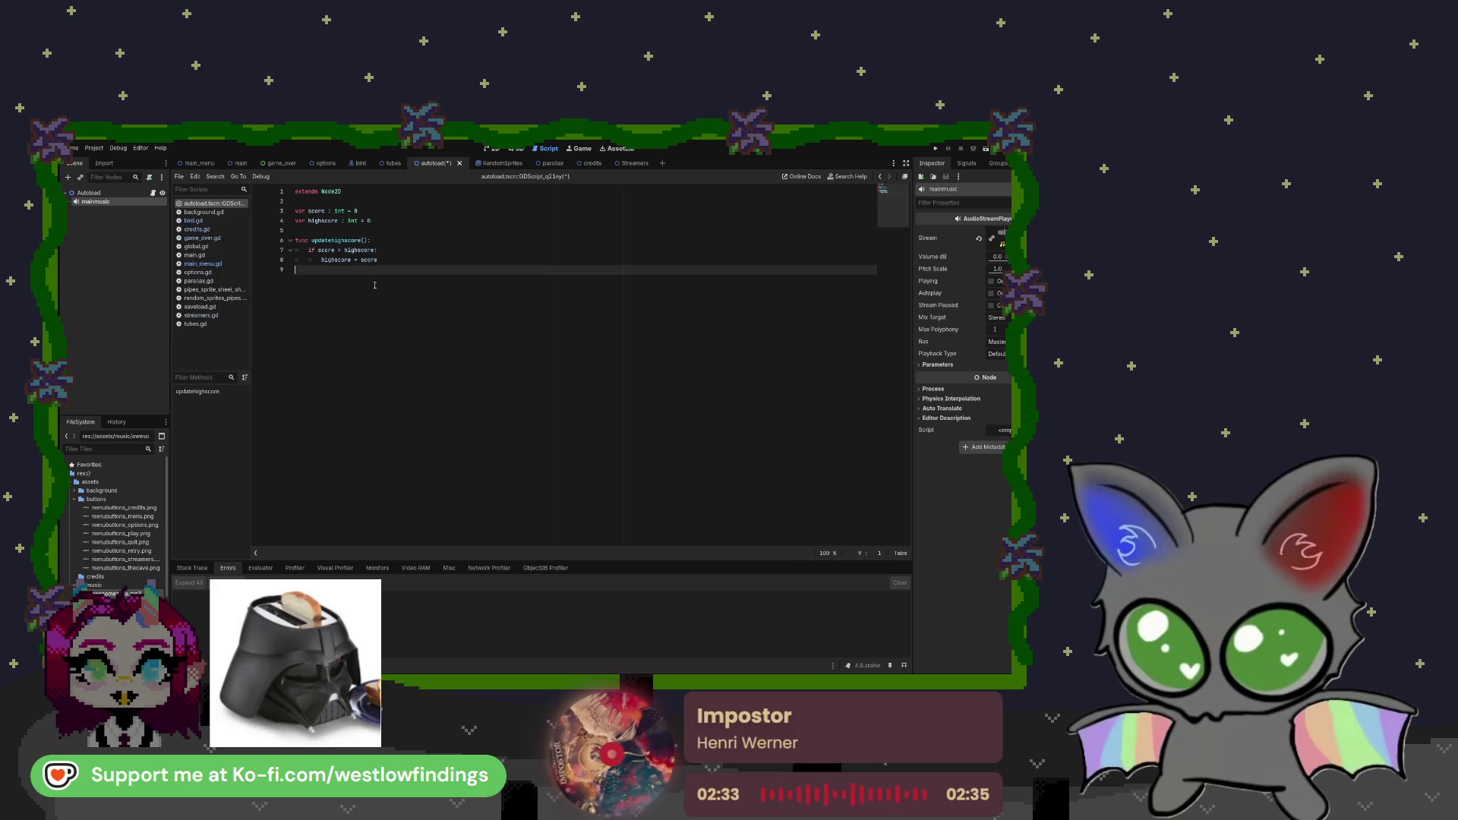
key(Return)
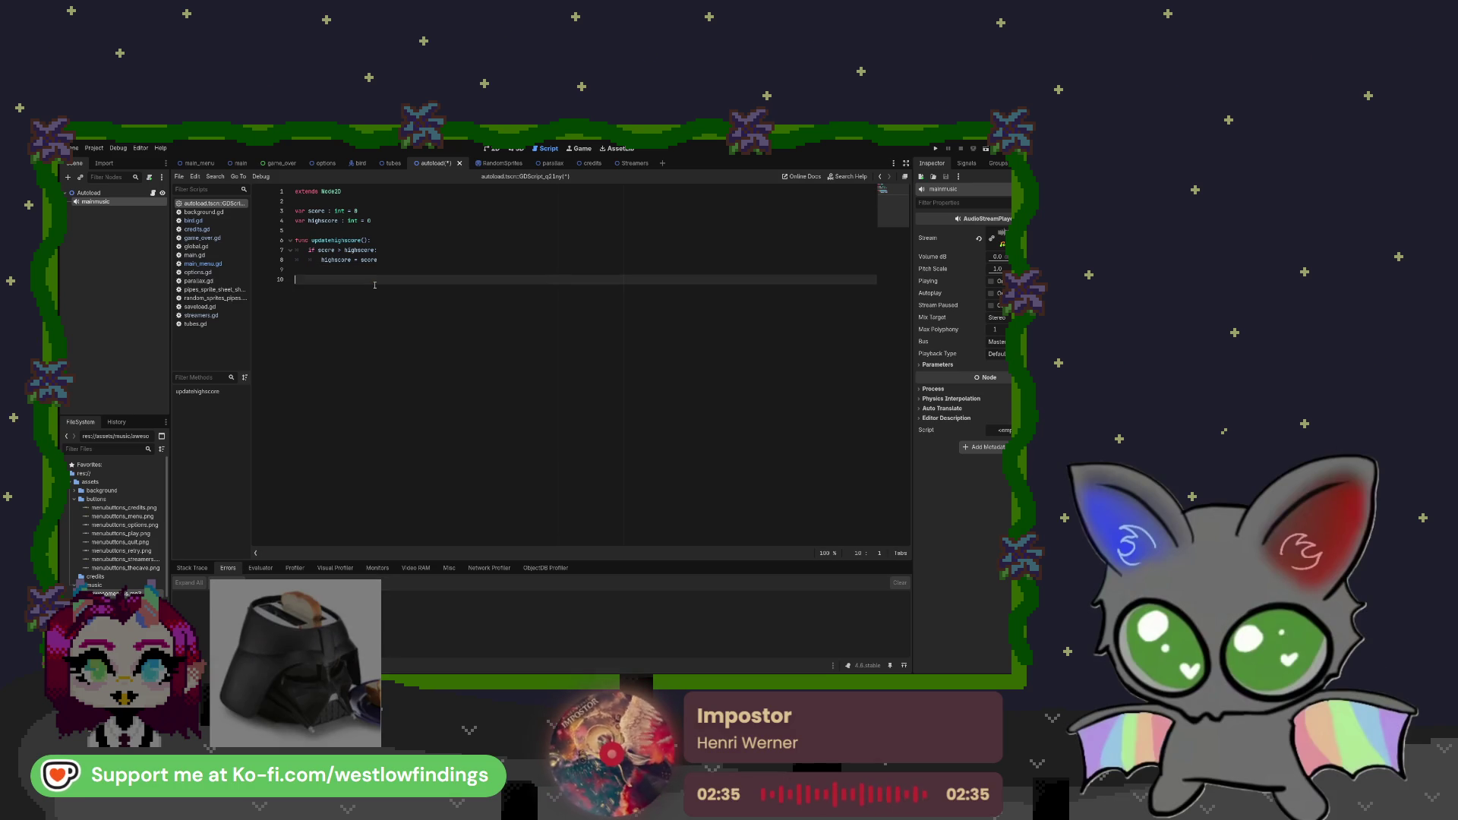
click(216, 265)
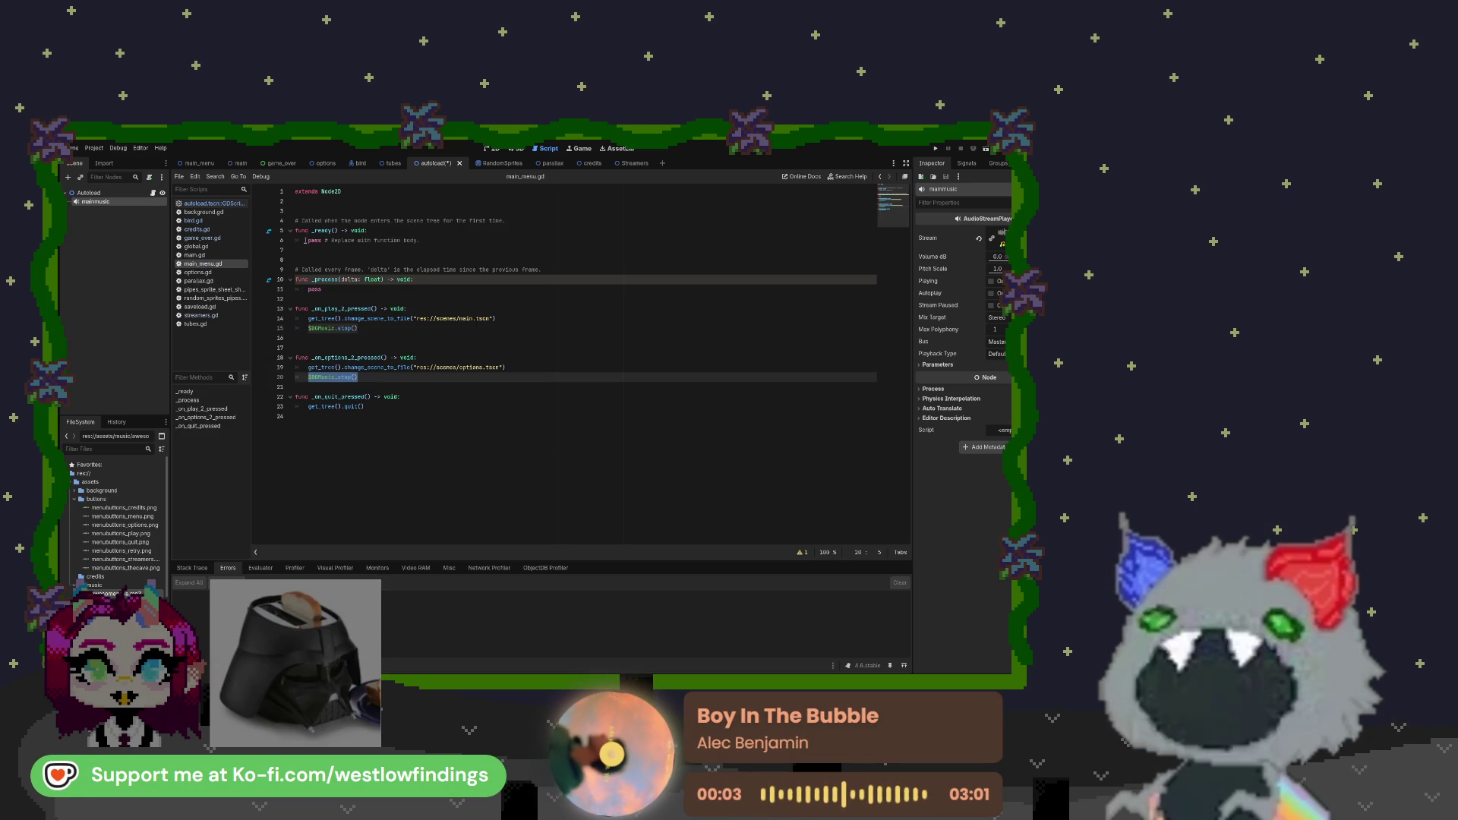
drag(308, 240, 372, 241)
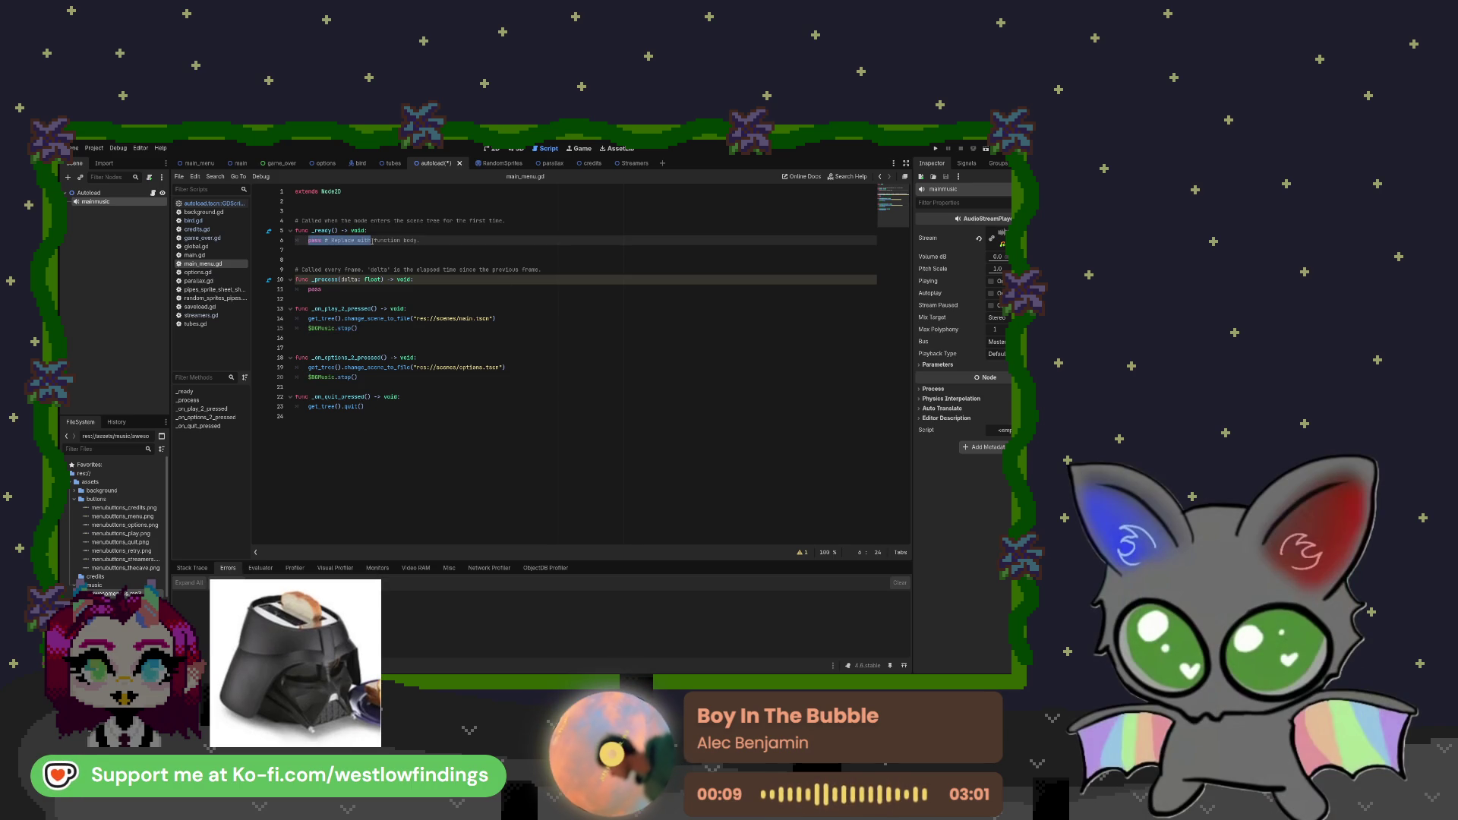
mouse_move(372, 241)
mouse_down()
mouse_move(344, 240)
mouse_move(428, 242)
mouse_up()
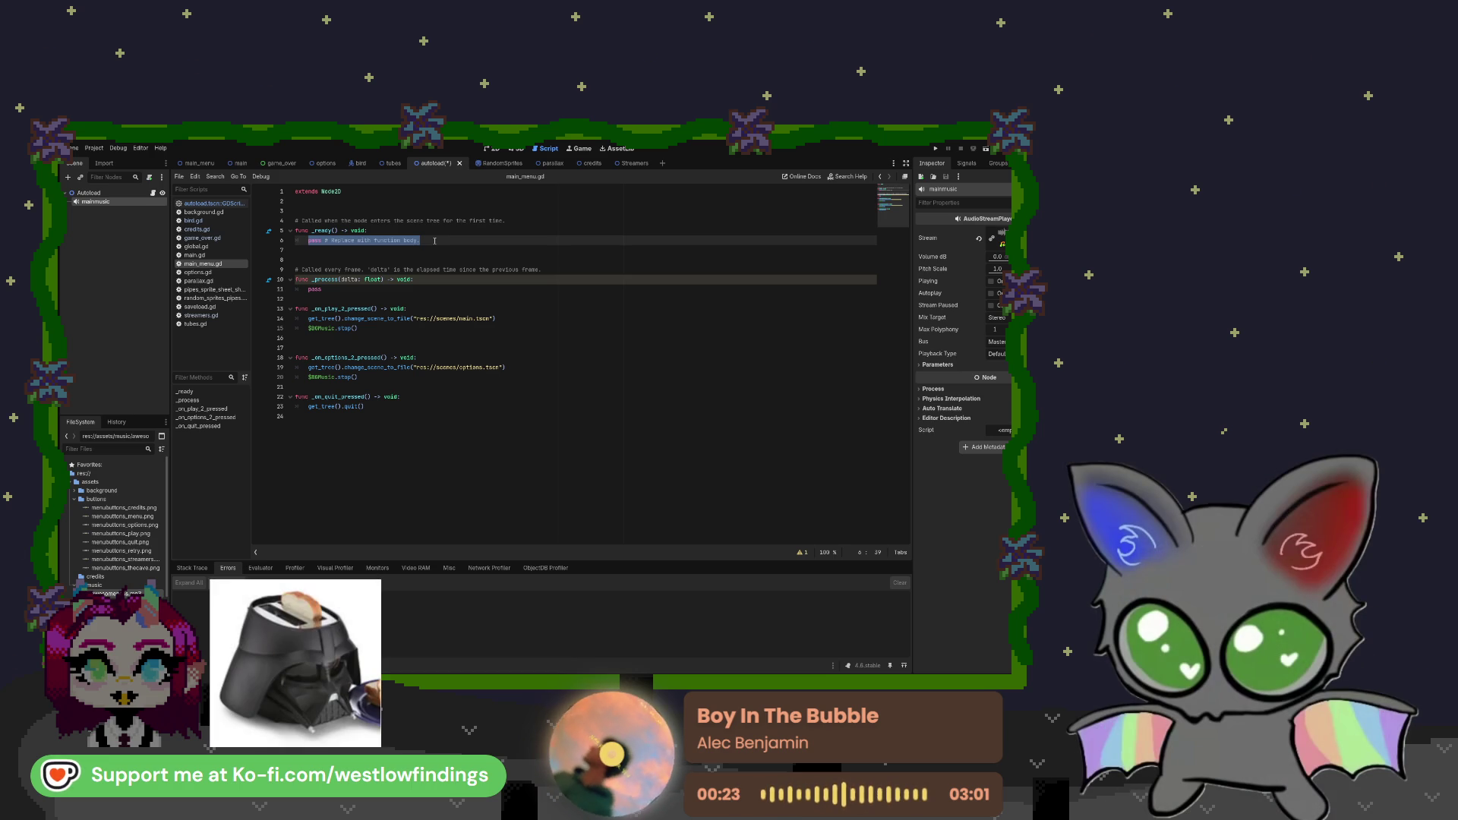
text(Au)
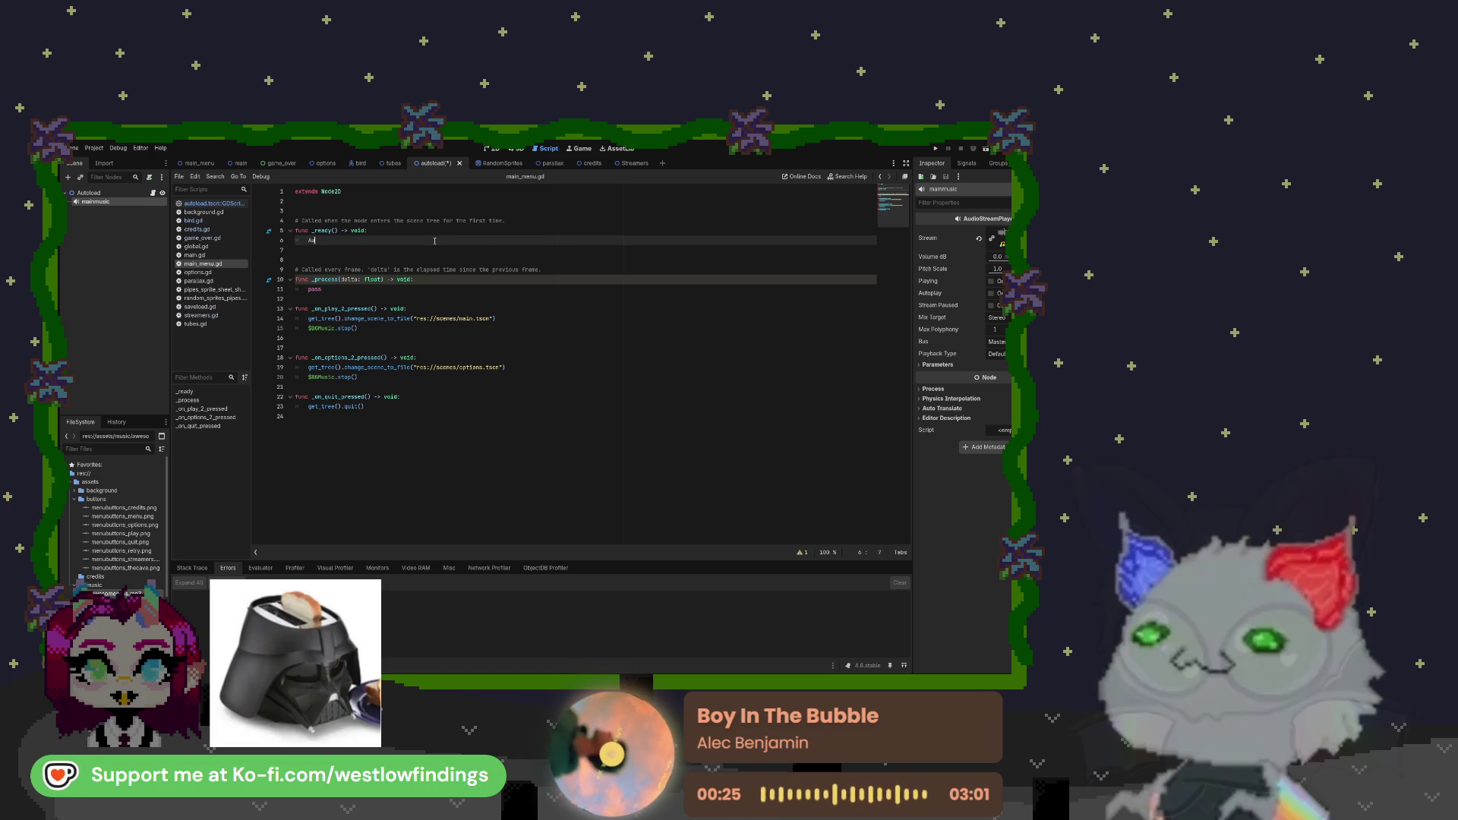
text(toload)
key(Return)
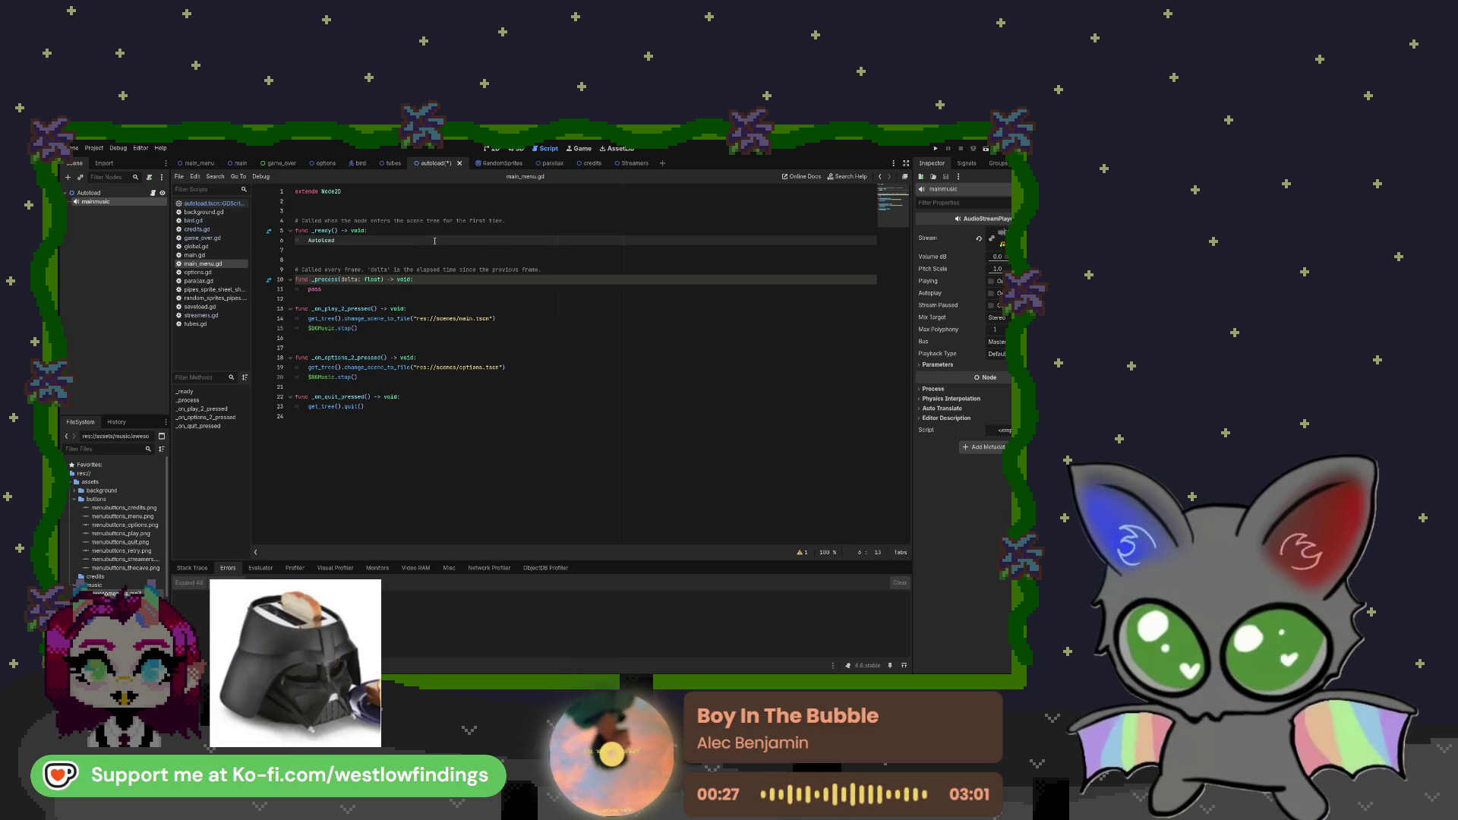
text(.pl)
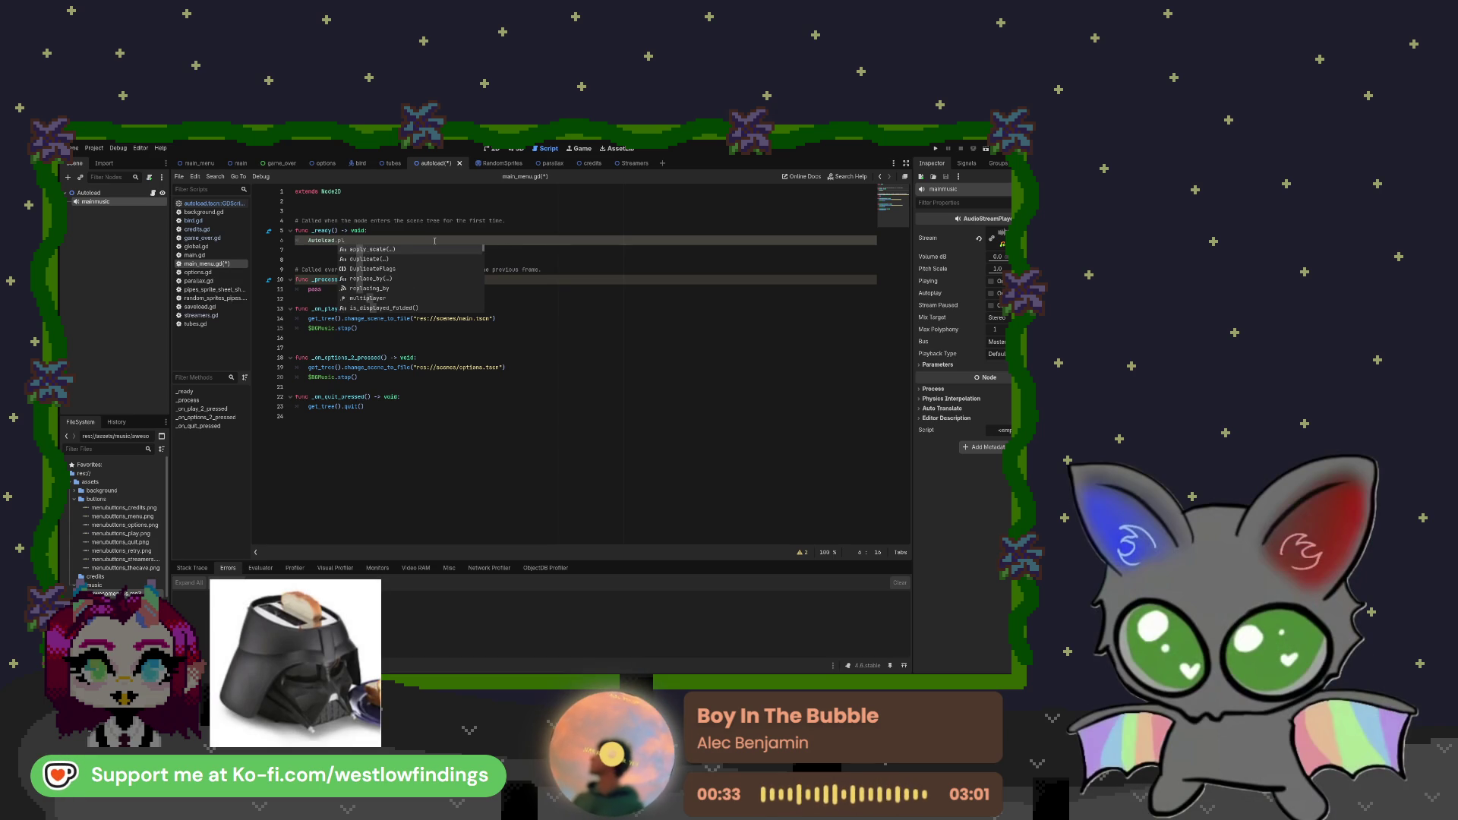
key(BackSpace)
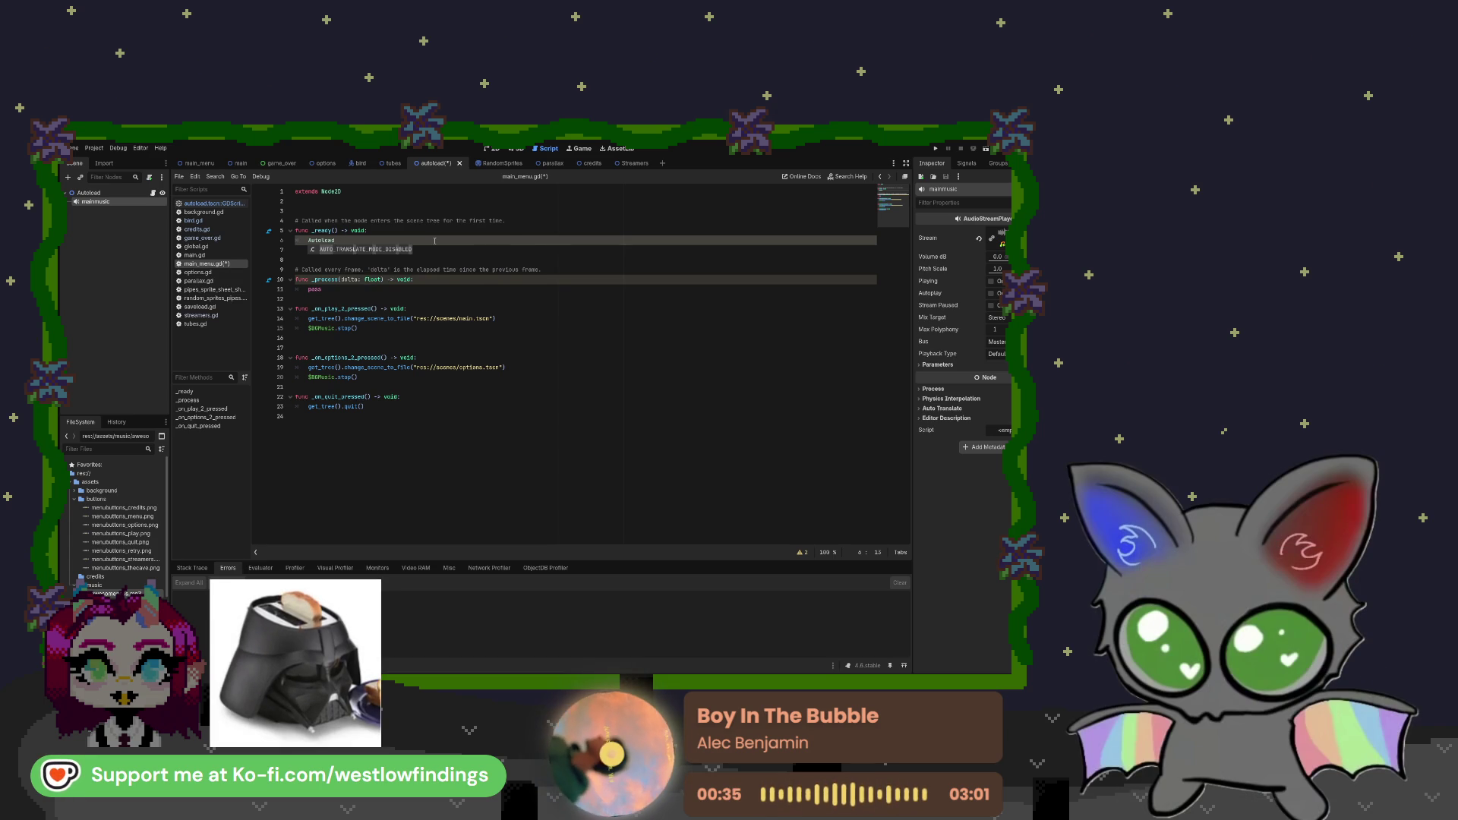
key(BackSpace)
key(BackSpace)
key(BackSpace)
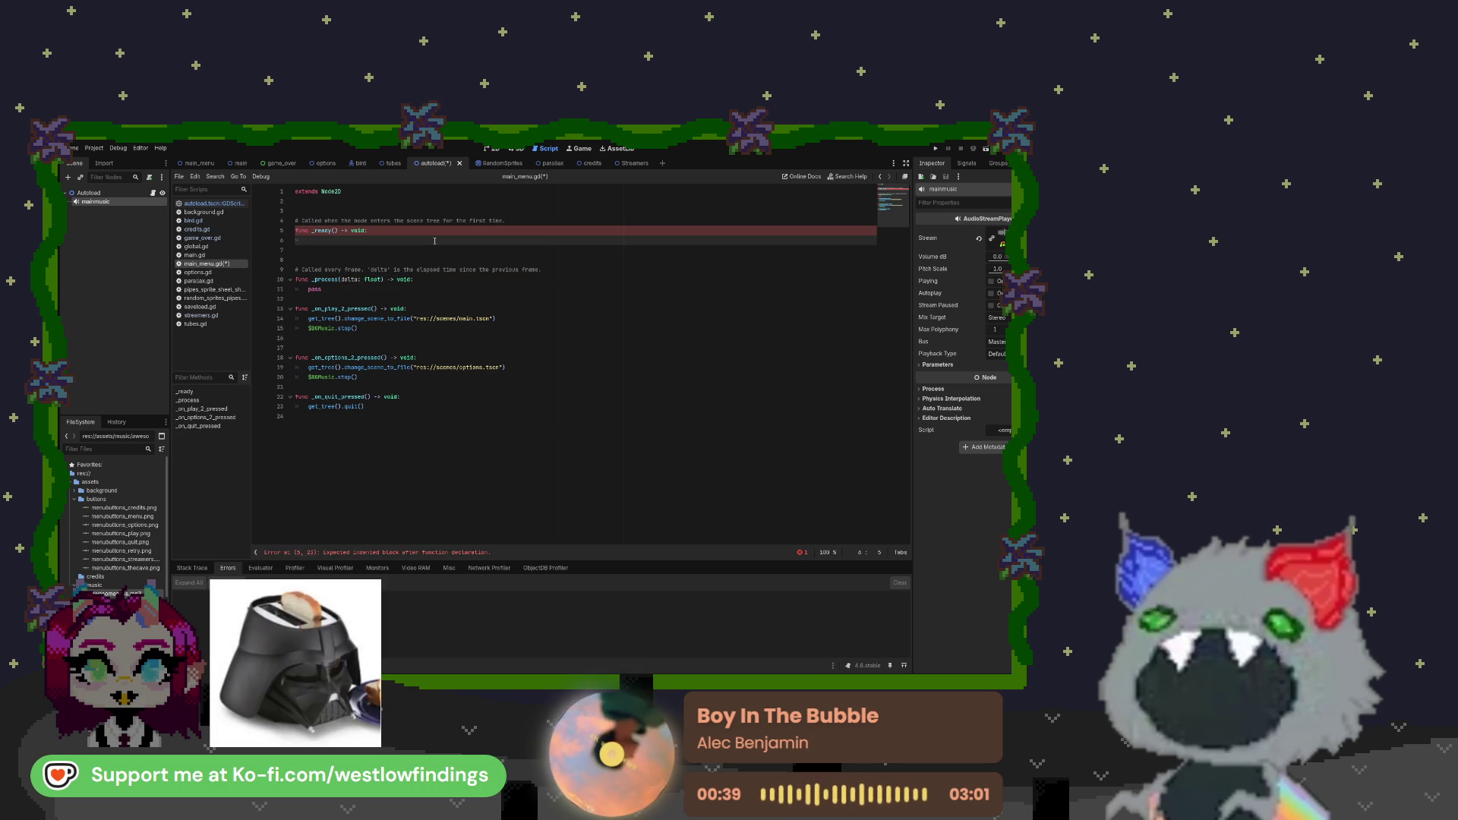
key(BackSpace)
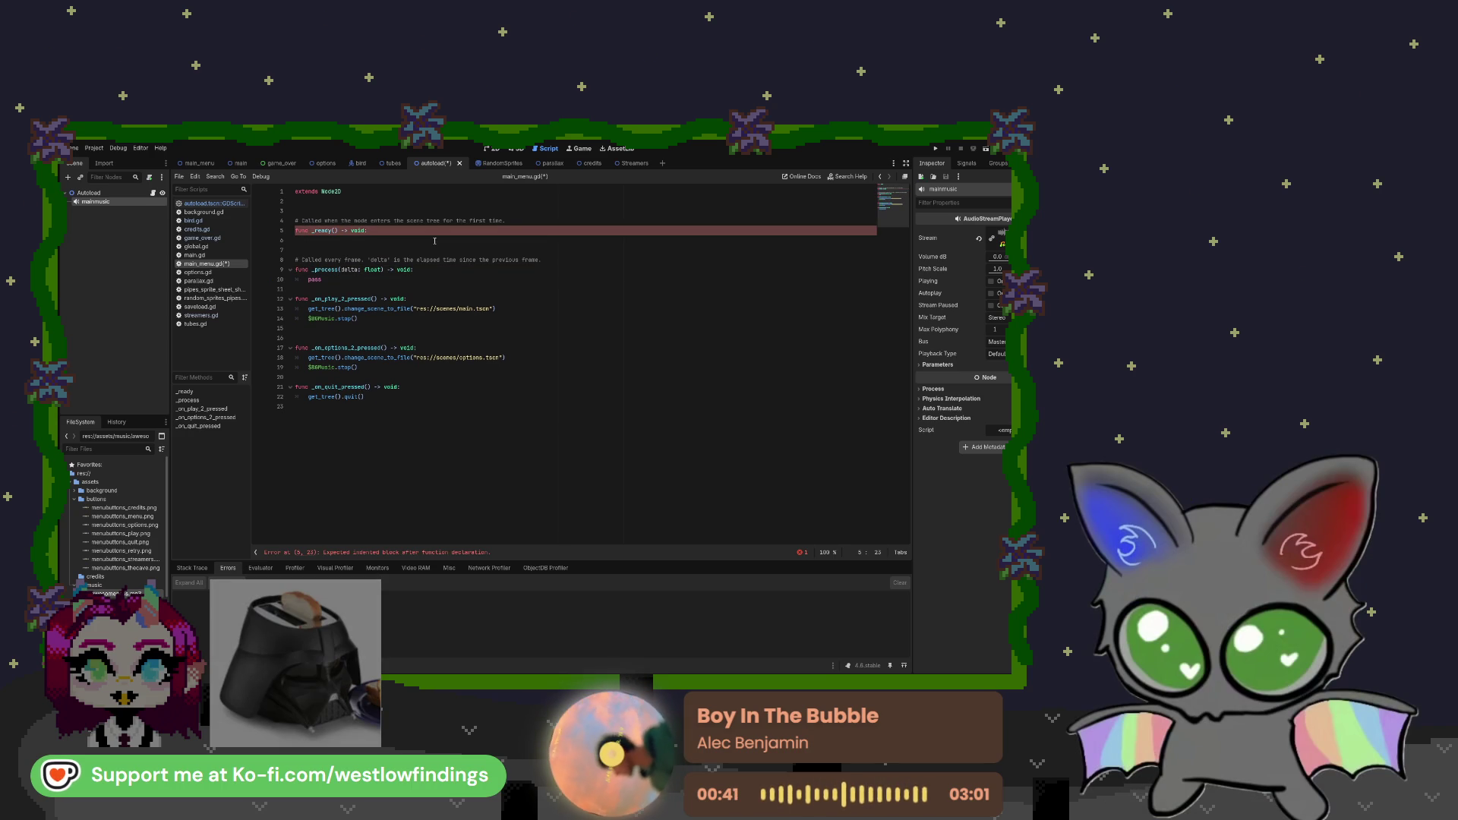
key(Return)
text(pass)
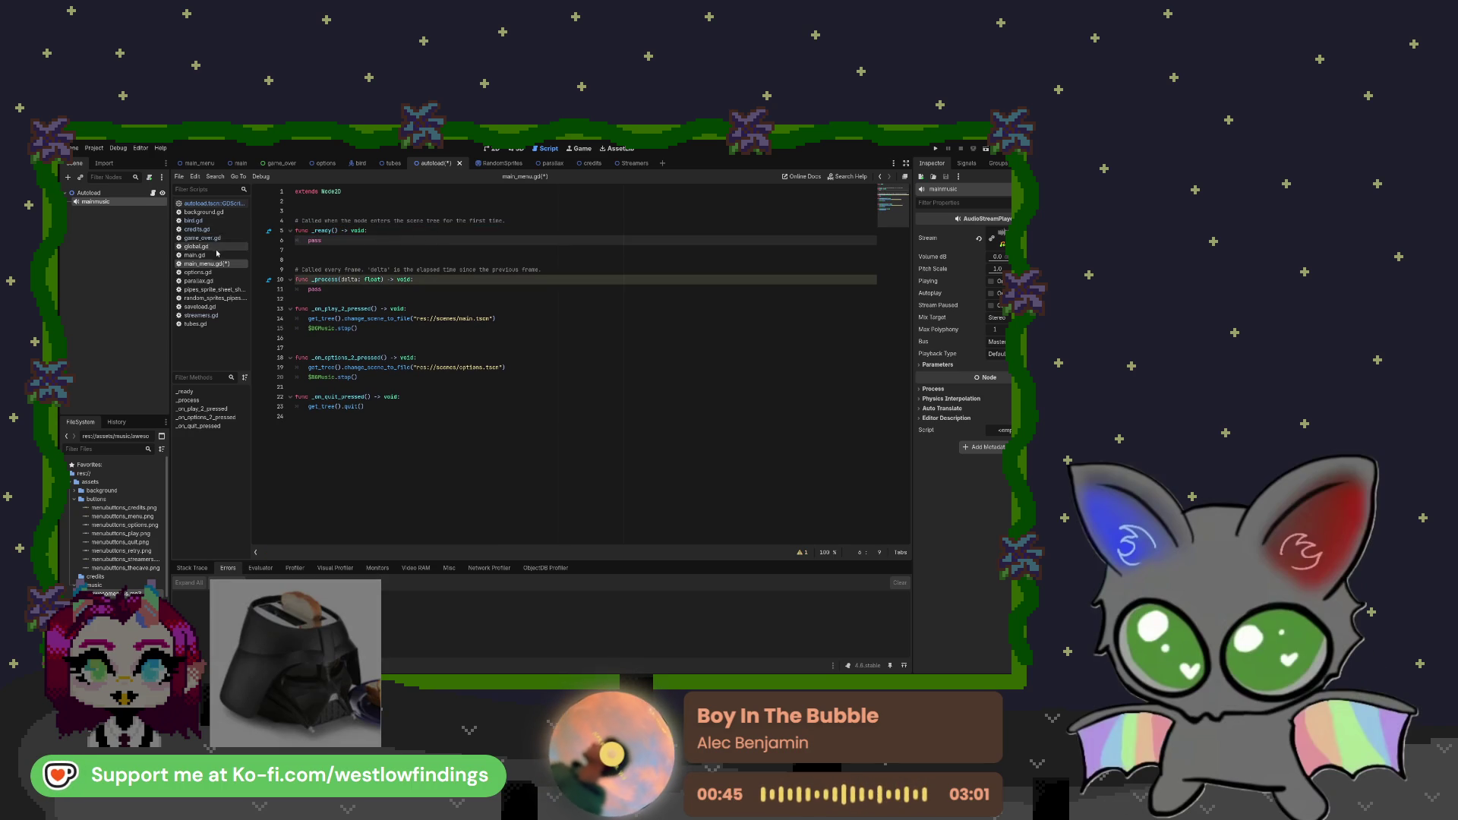
click(213, 204)
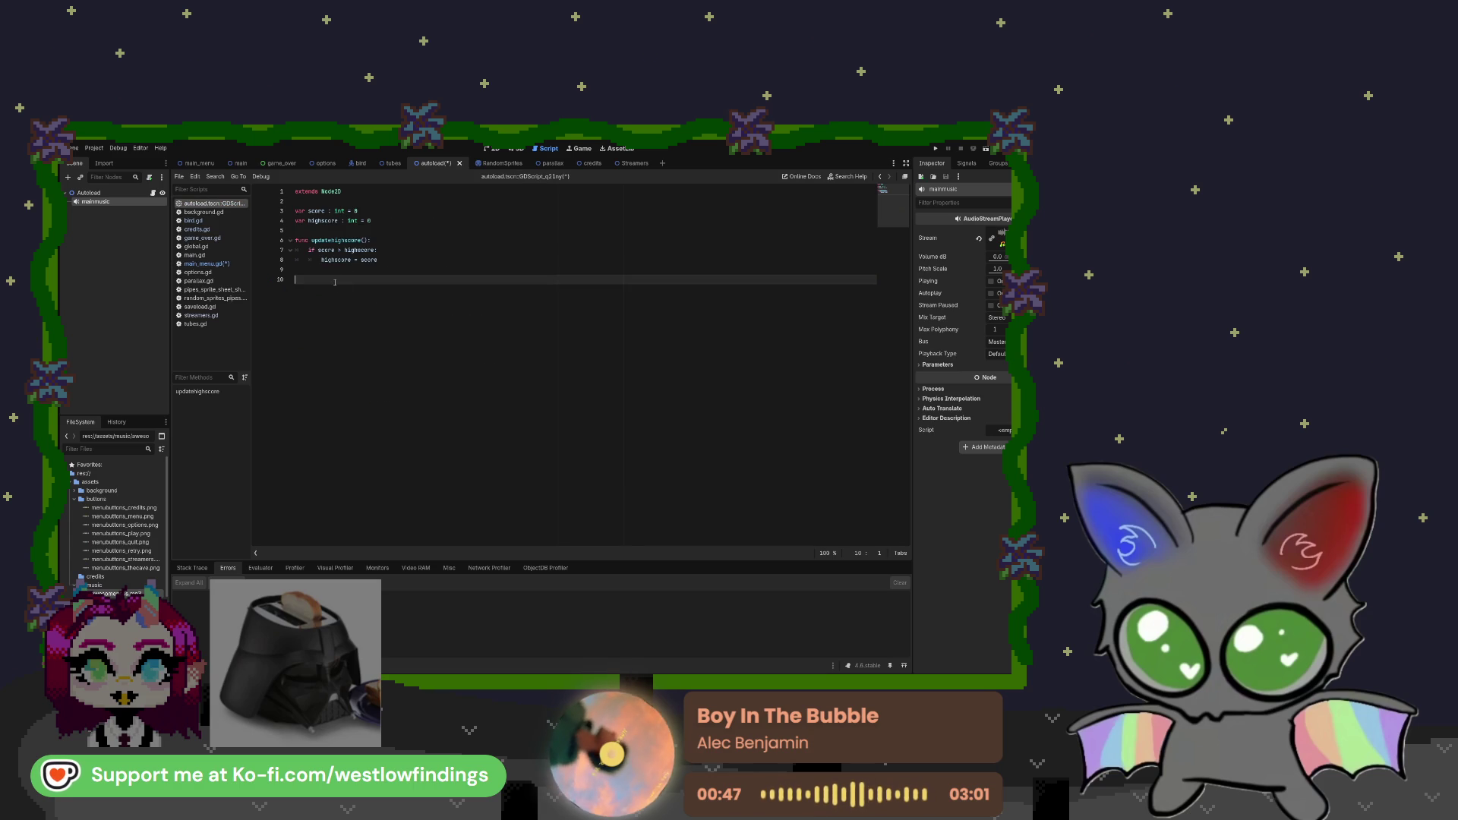
Write a playmusic() function whose body calls $mainmusic.play()
text(func)
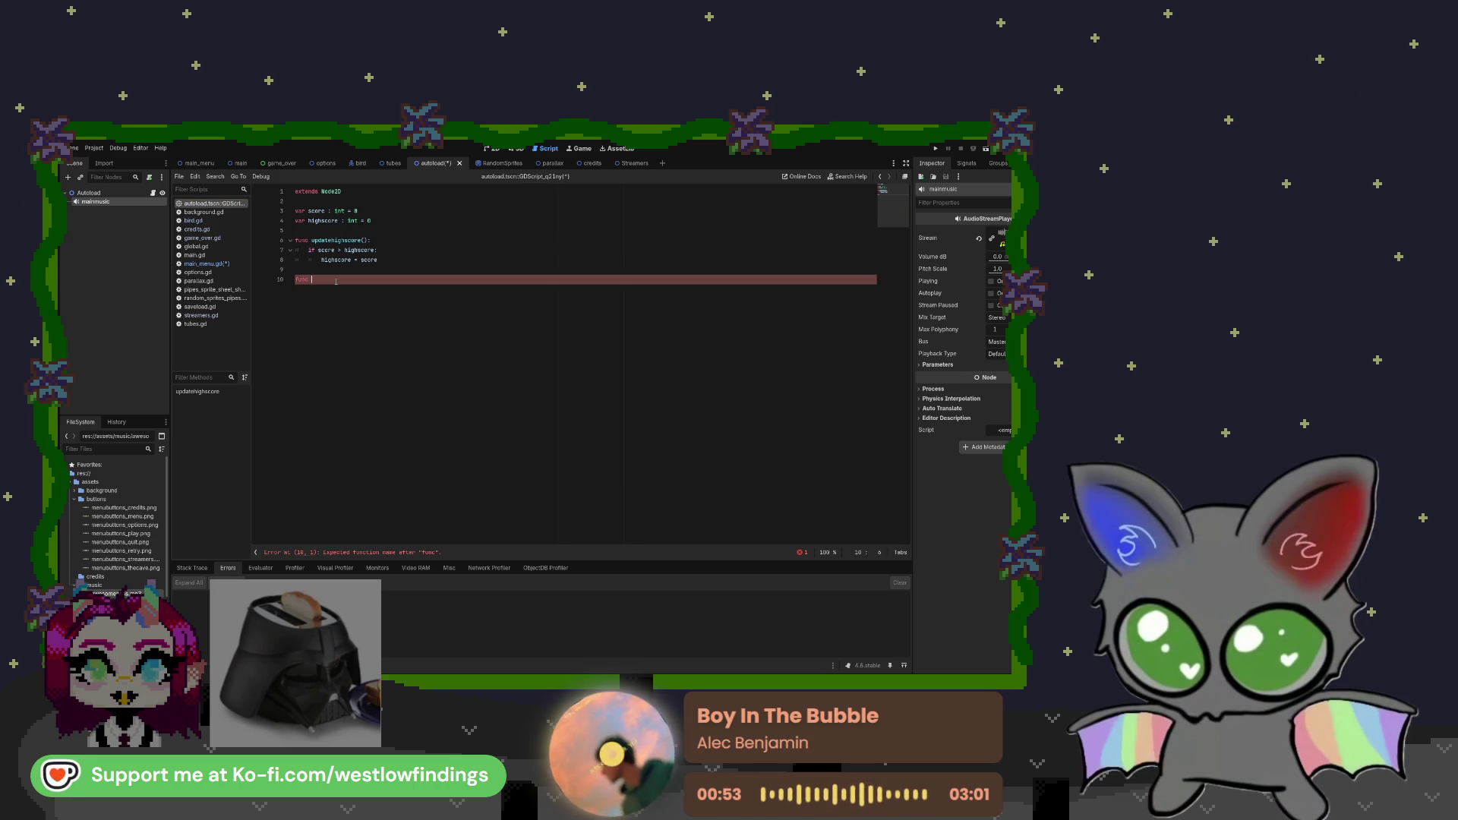
text(playmusic()
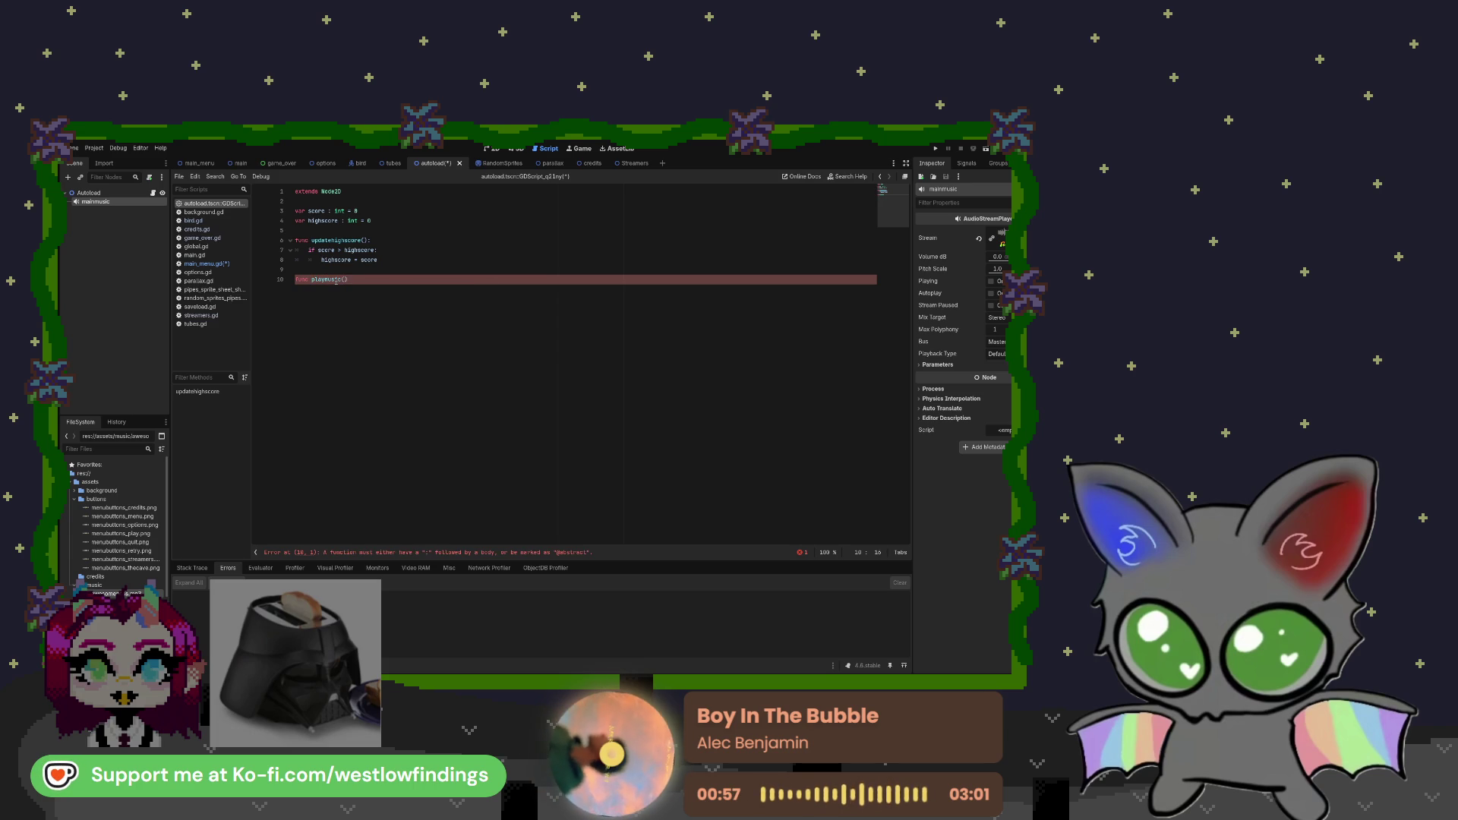
text():)
key(Return)
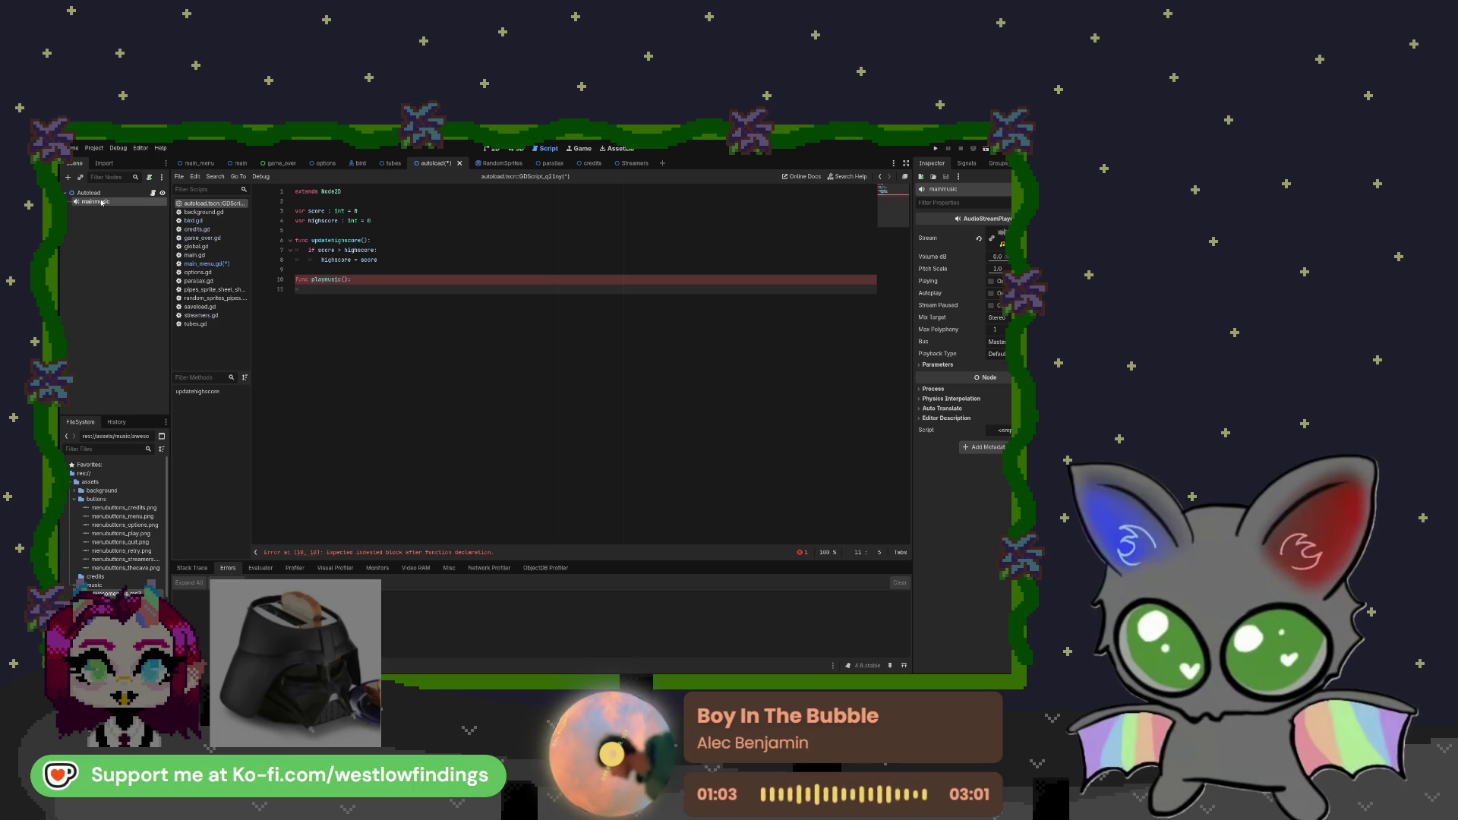
drag(116, 210, 377, 293)
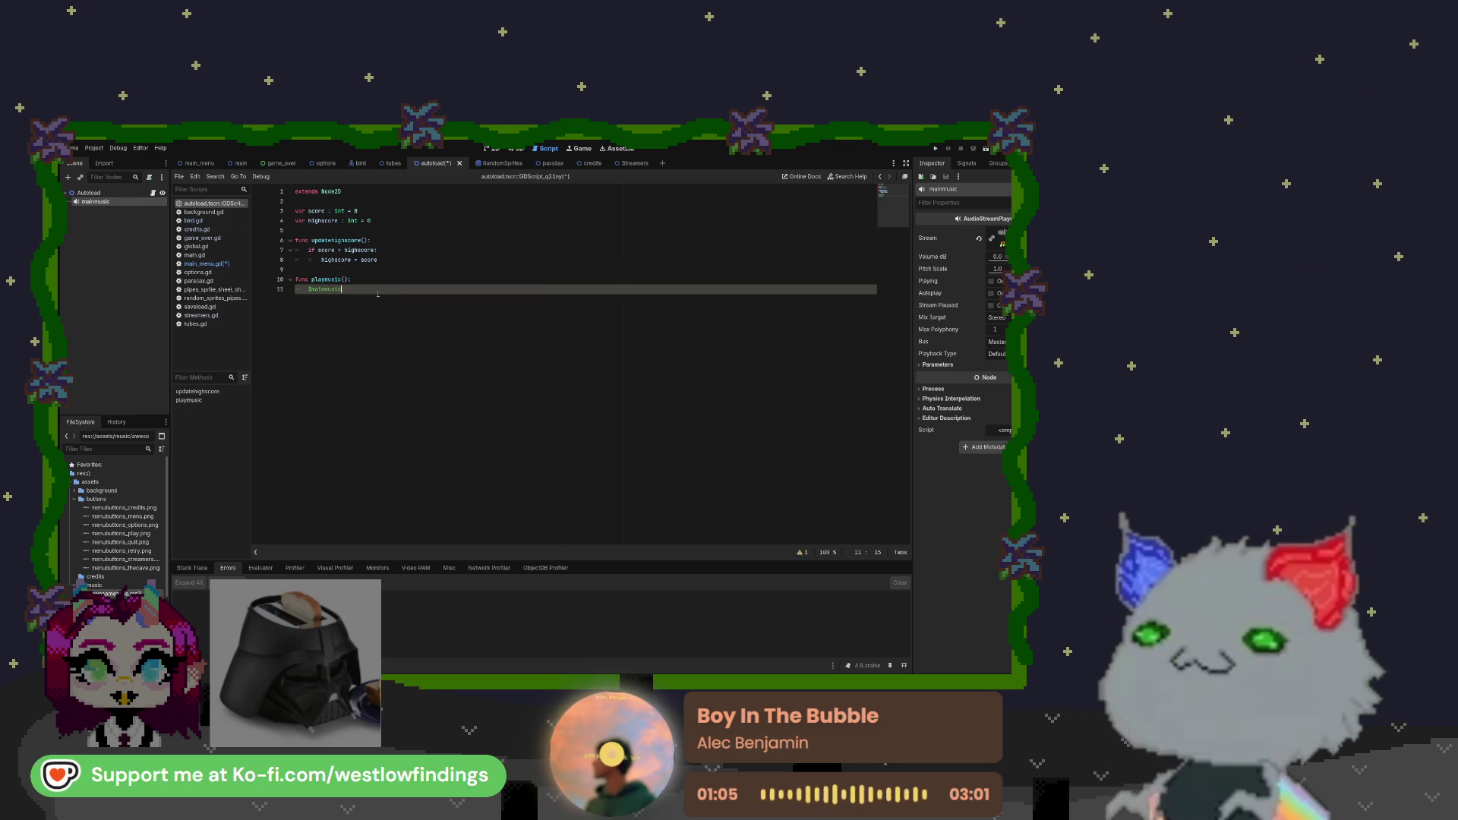
text(.play)
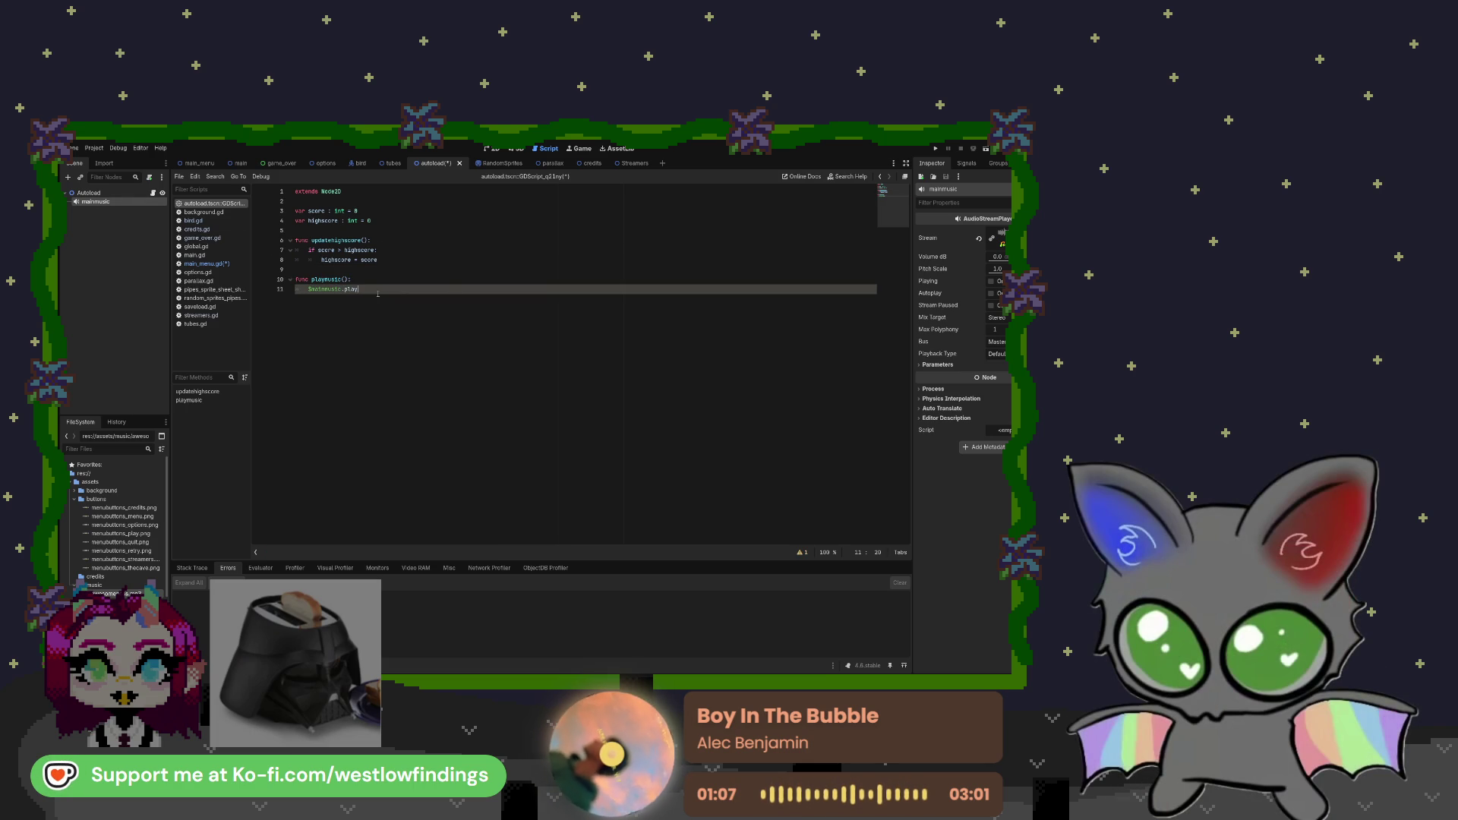
text(())
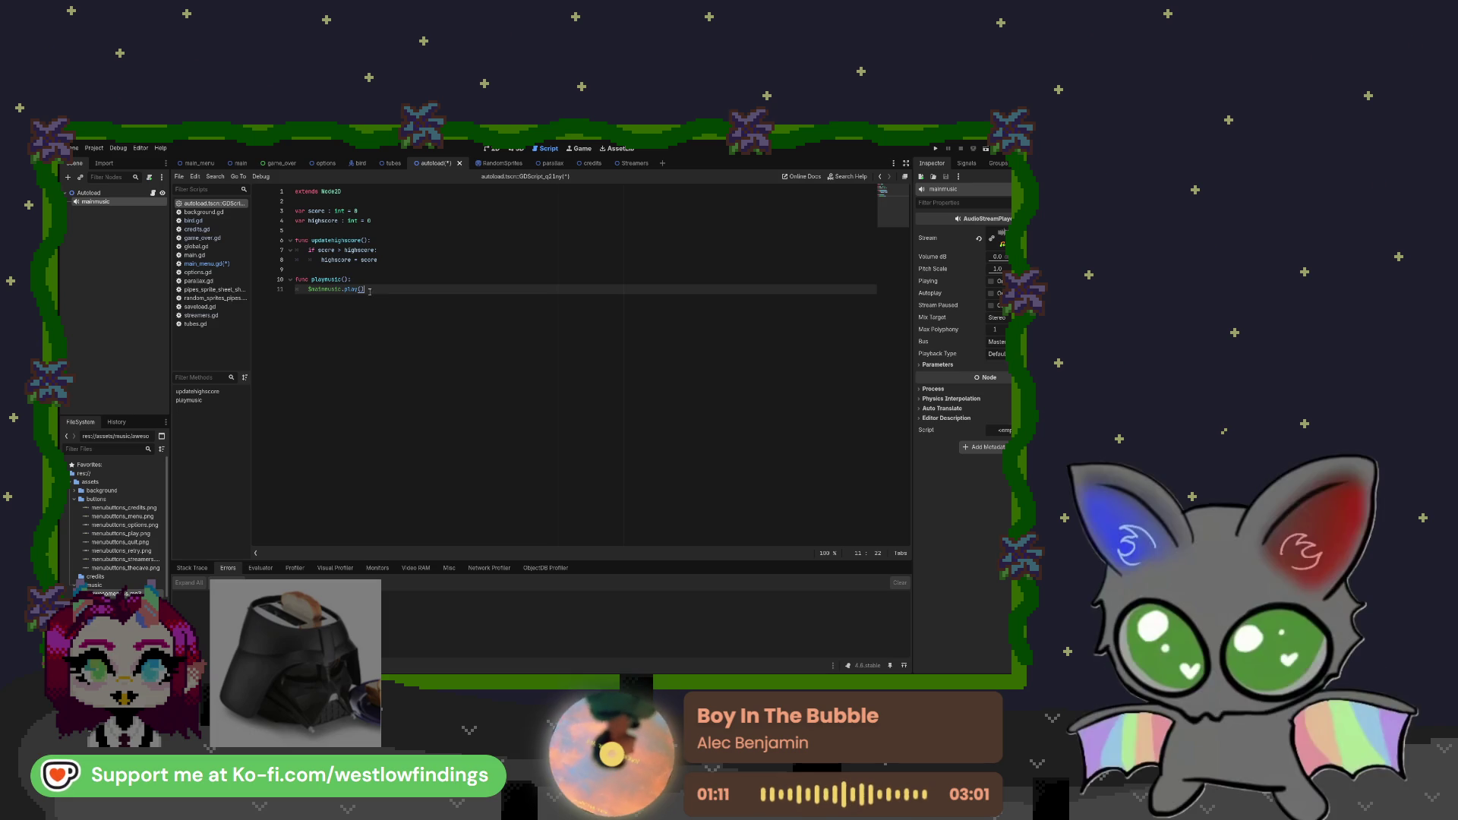
Check the $mainmusic.play() line, then paste a new AudioStreamPlayer under Autoload
drag(377, 292, 307, 291)
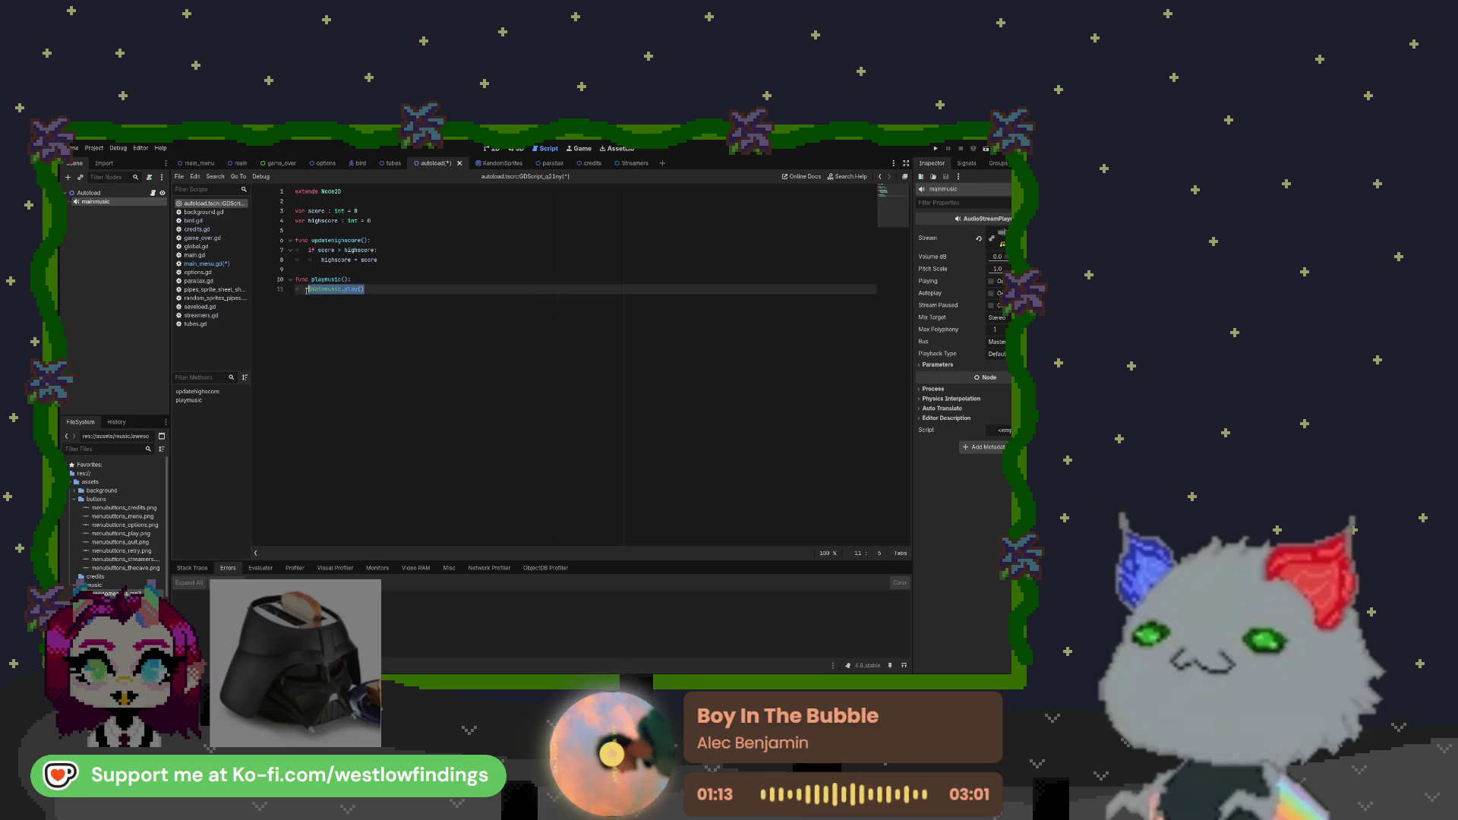
click(373, 291)
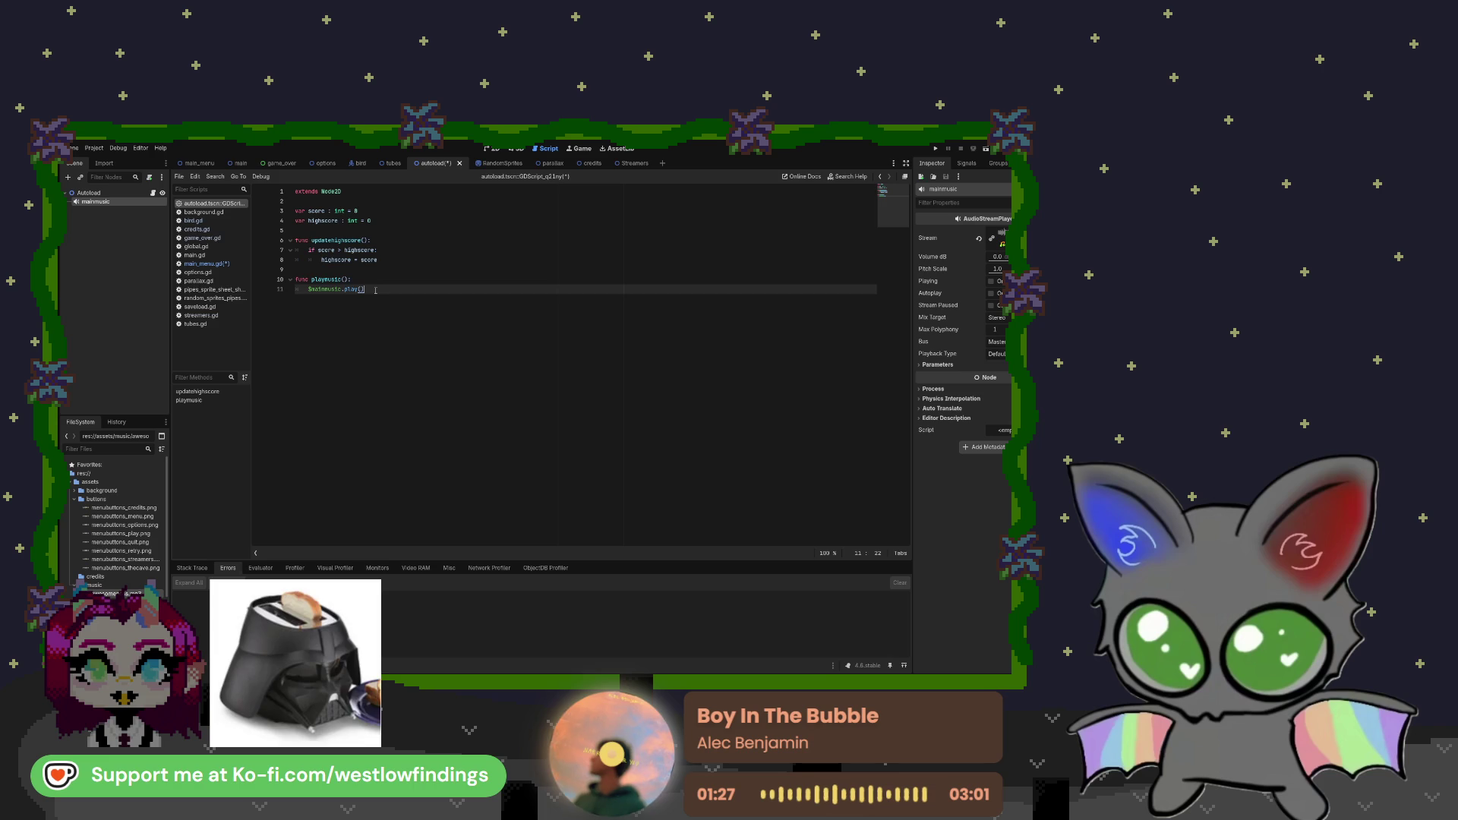
click(365, 292)
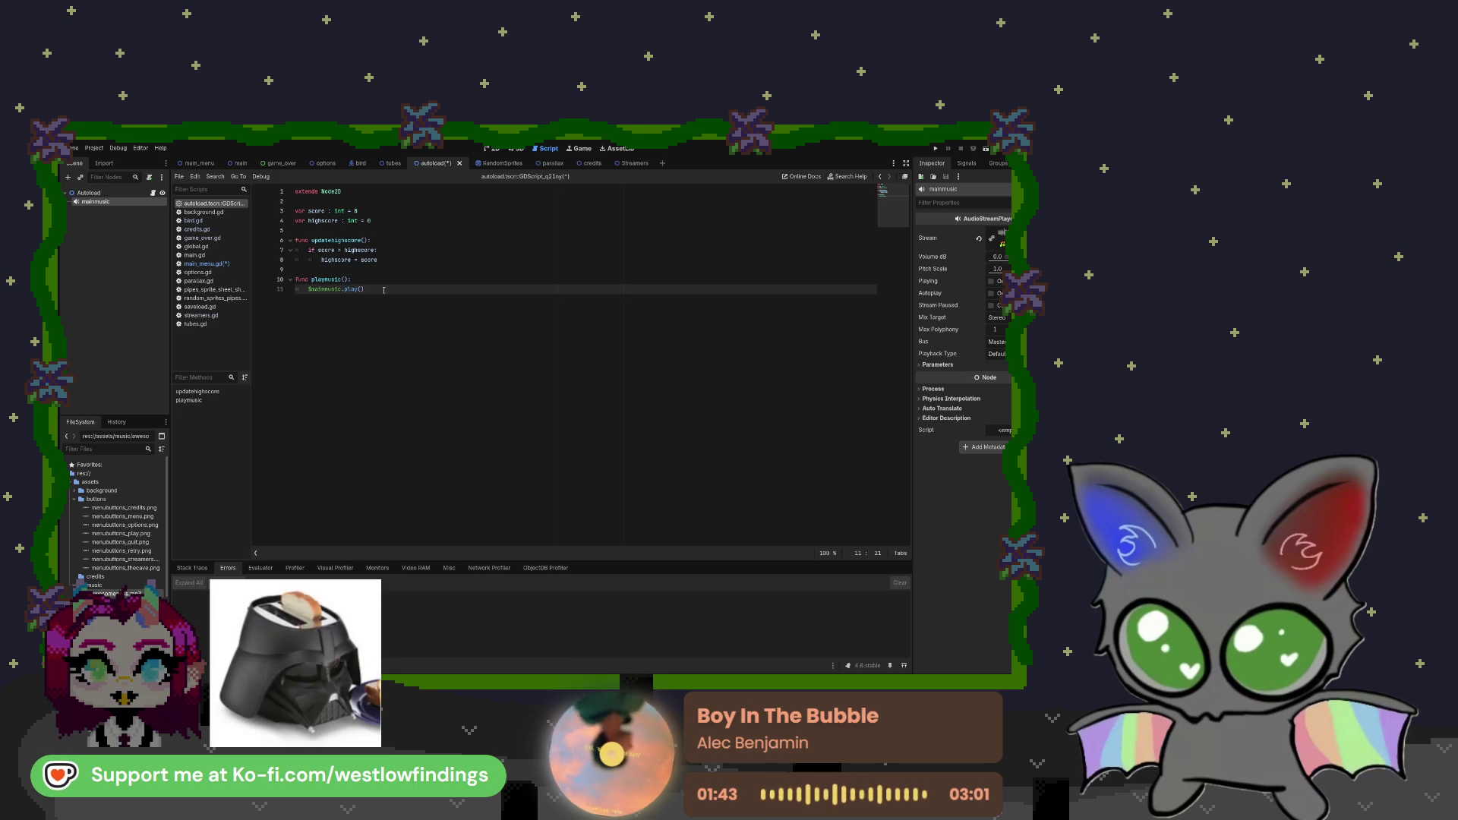
click(137, 245)
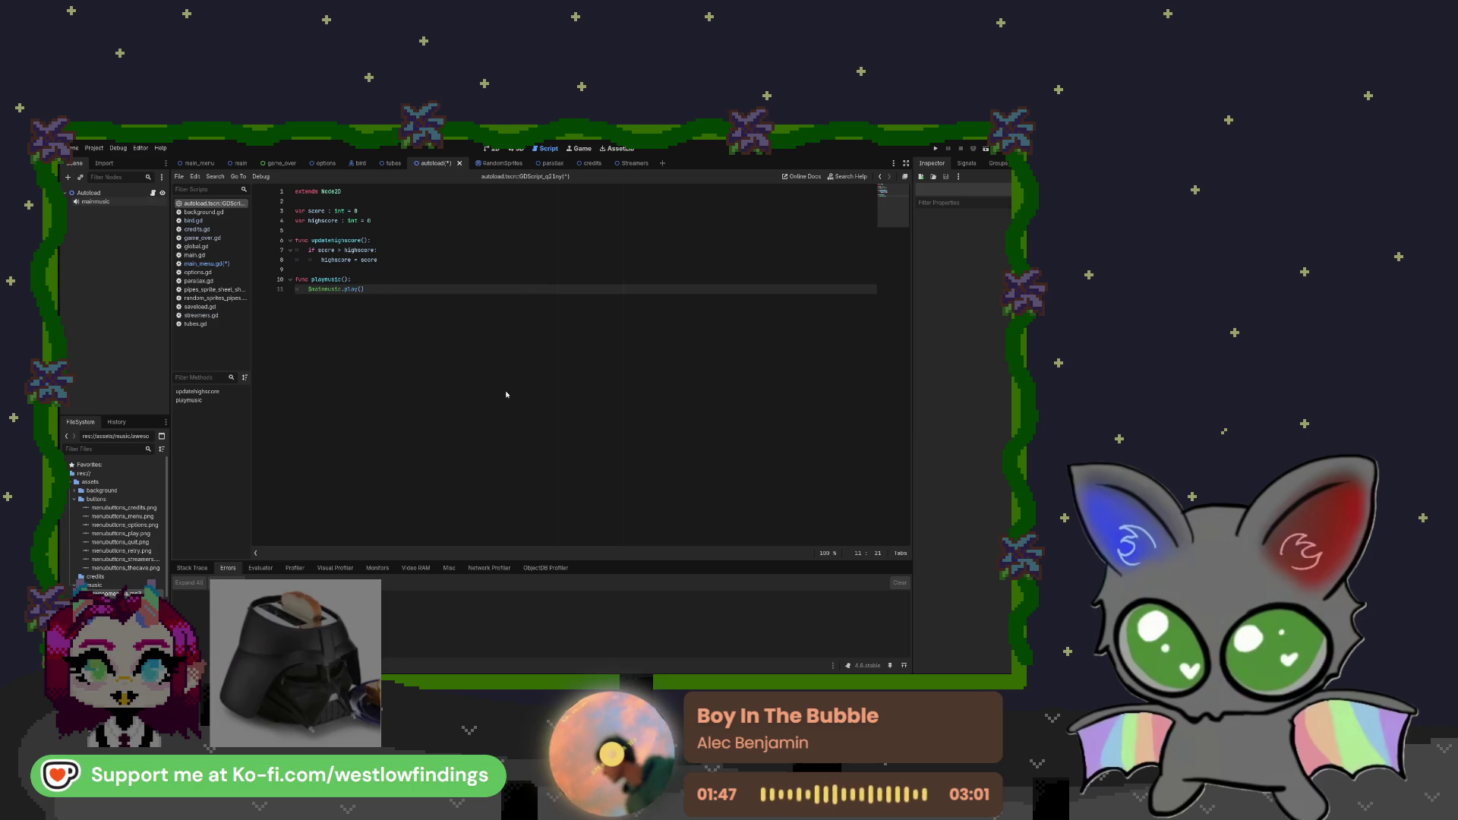
key(ctrl+v)
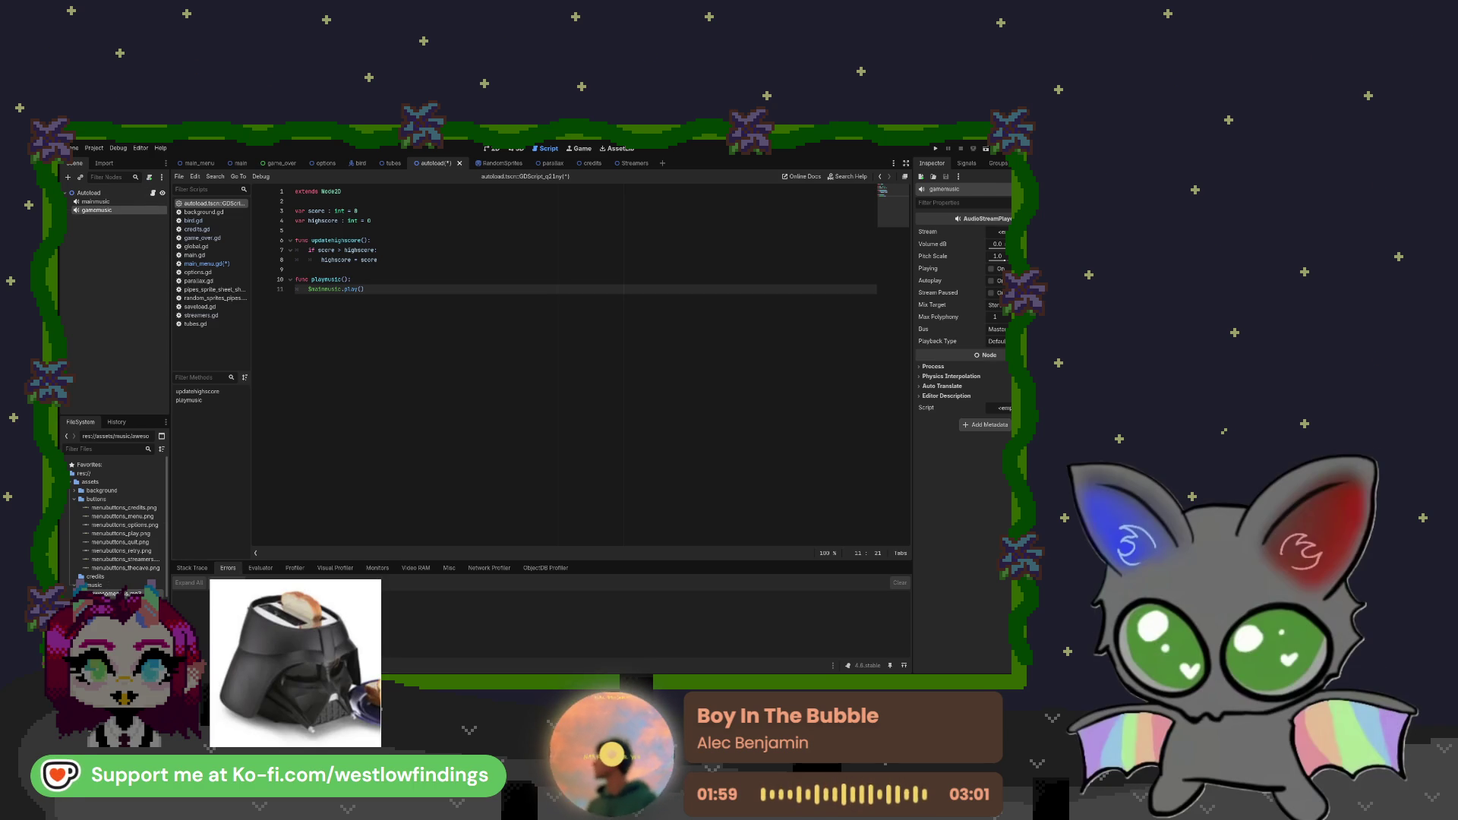
Assign the song1 track as the gamemusic player's stream
mouse_move(122, 593)
mouse_down()
mouse_move(504, 516)
mouse_move(999, 232)
mouse_up()
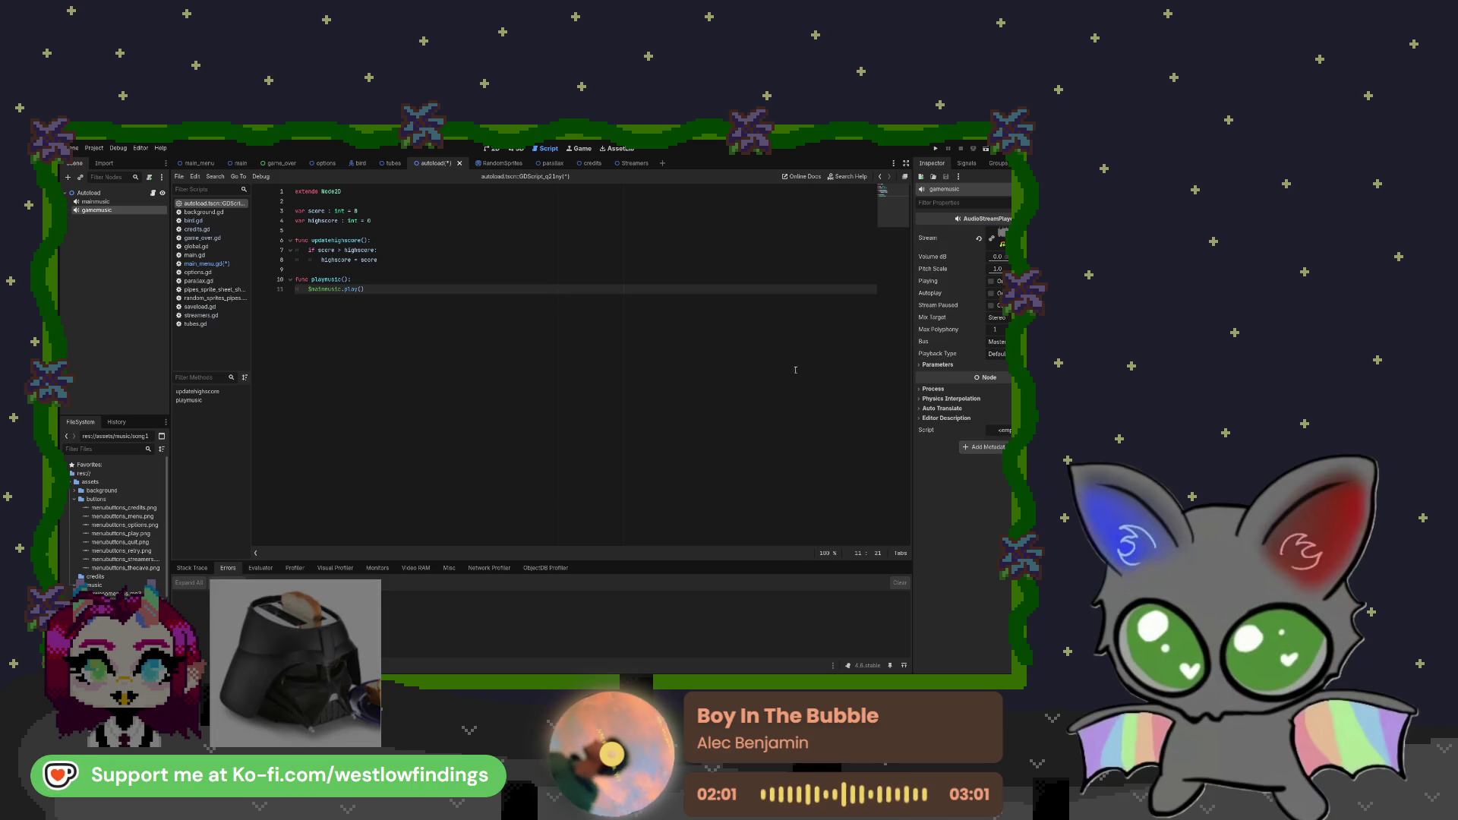
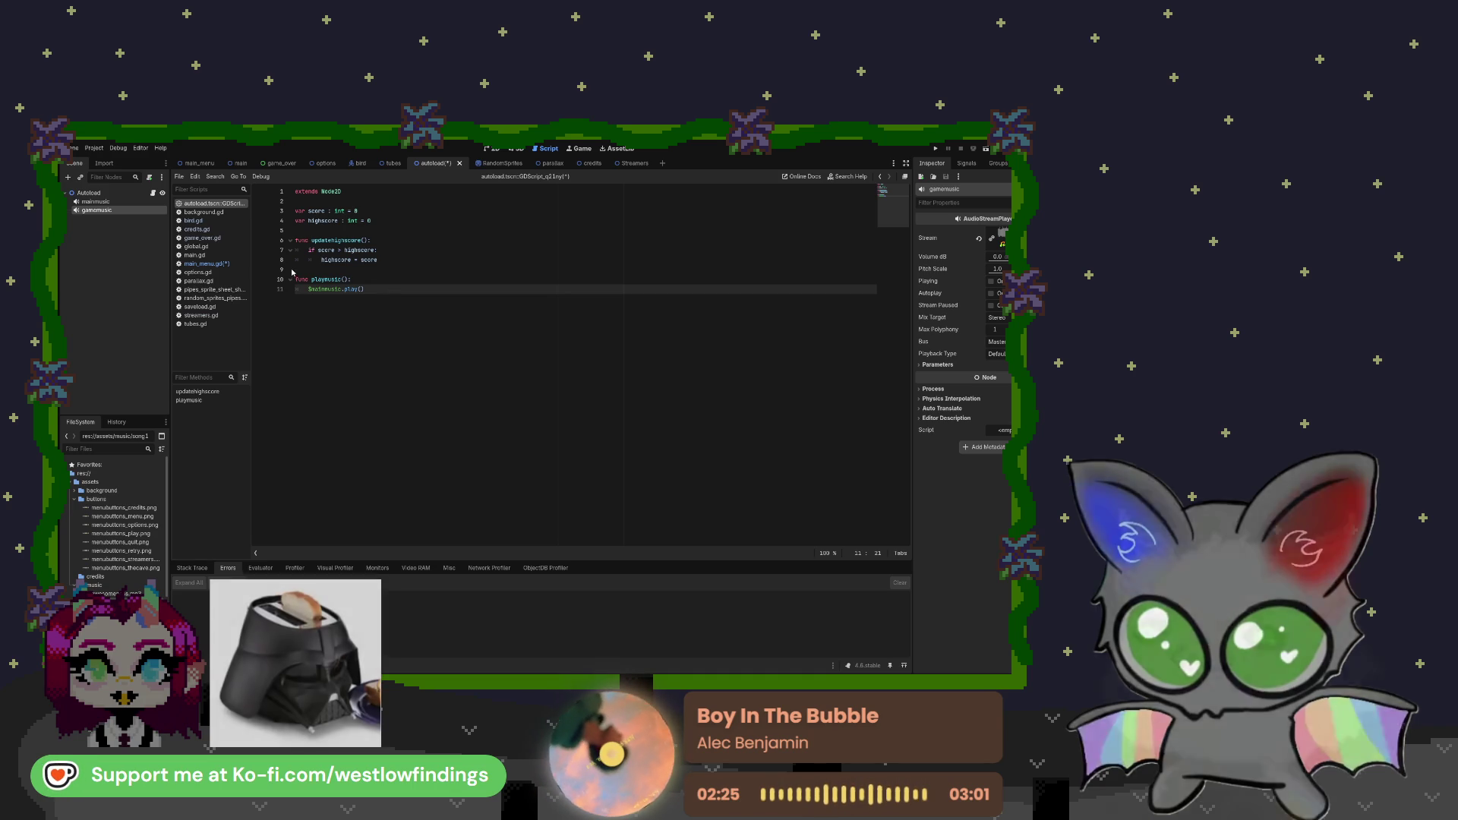
Insert $gamemusic.stop() before the $mainmusic.play() line in playmusic(), then bring up the main_menu scene
click(379, 288)
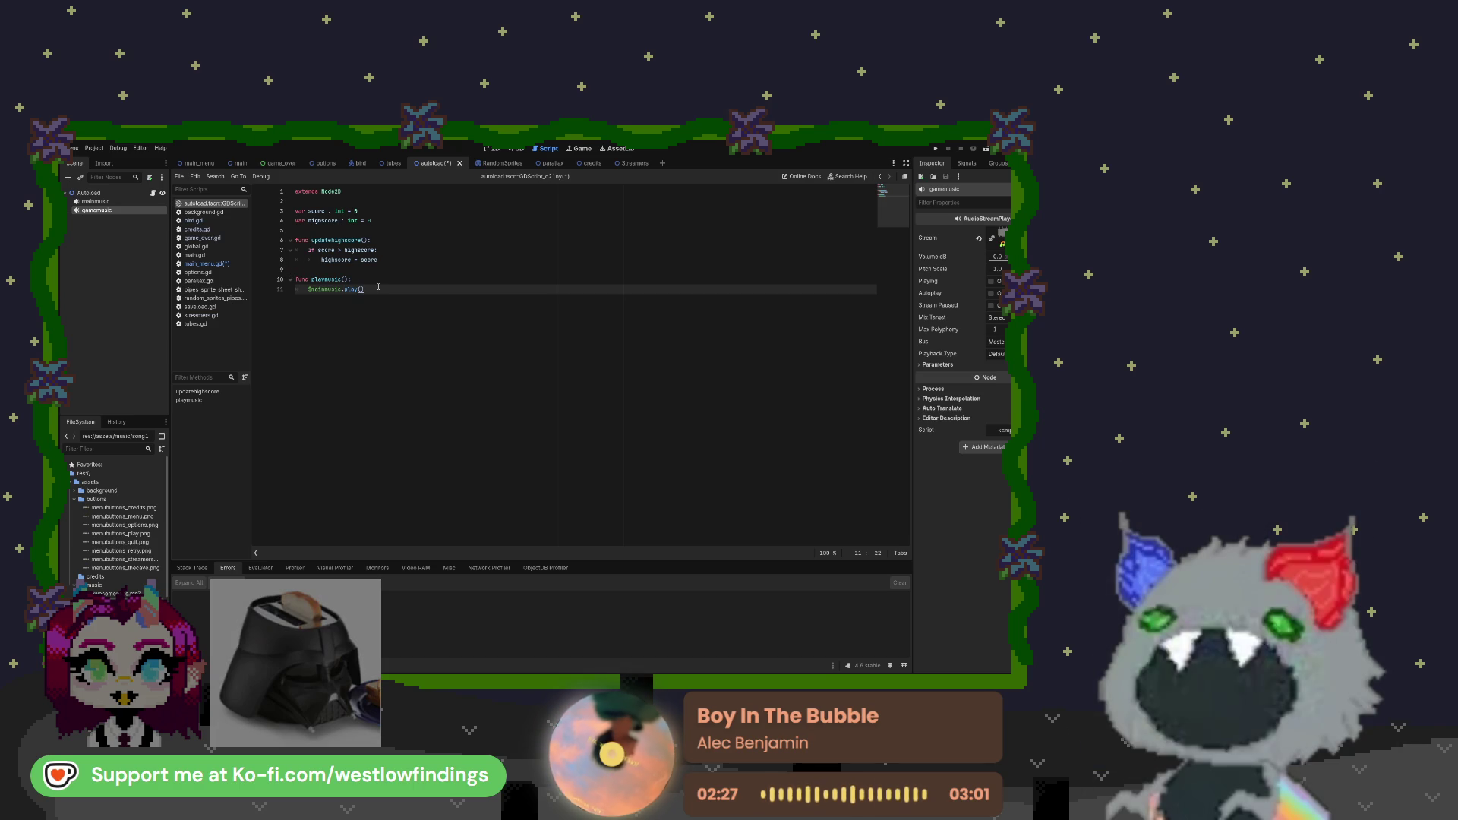
key(ctrl+shift+Return)
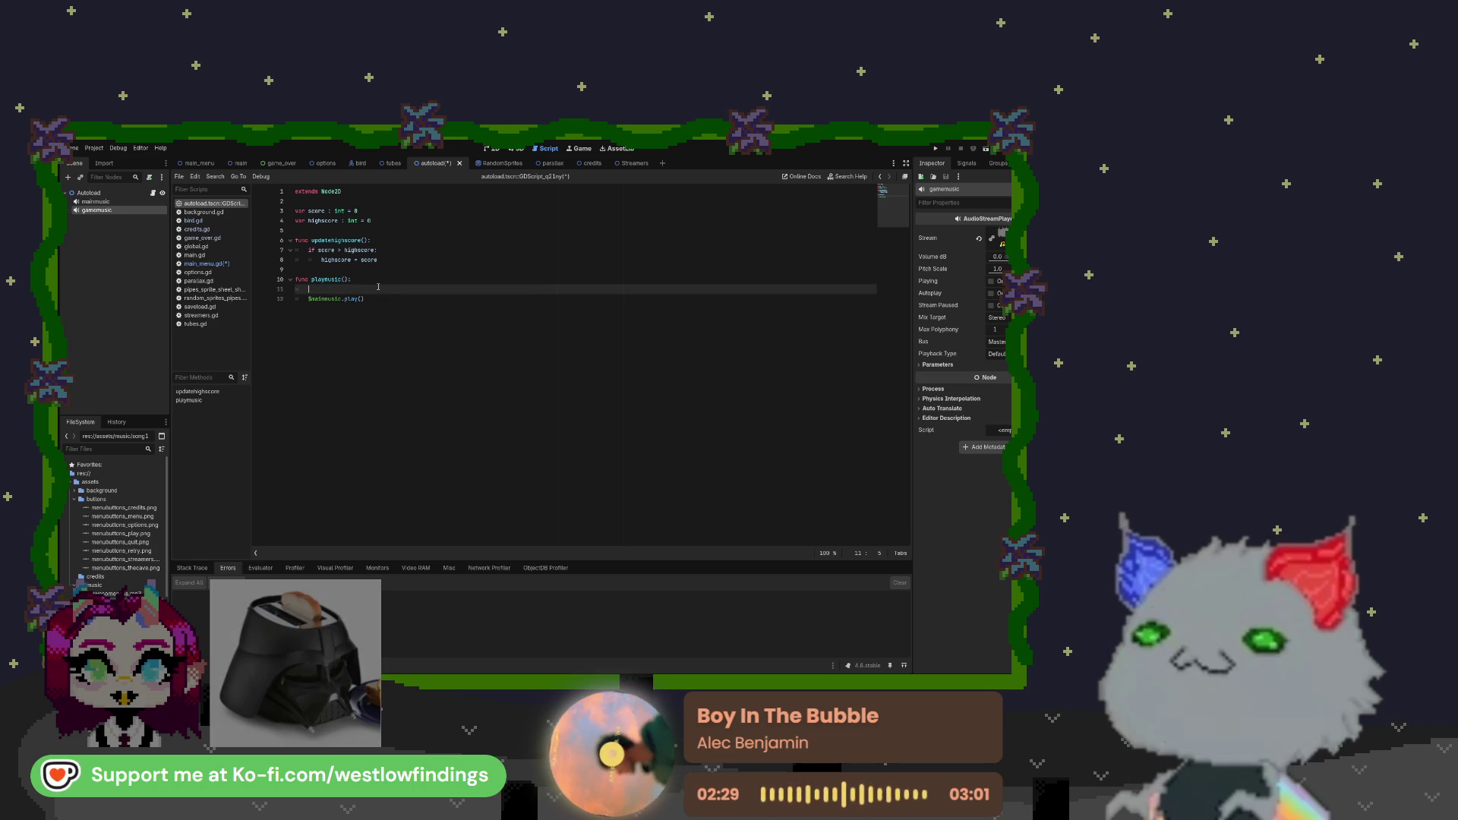
mouse_move(97, 210)
mouse_down()
mouse_move(319, 304)
mouse_move(344, 292)
mouse_up()
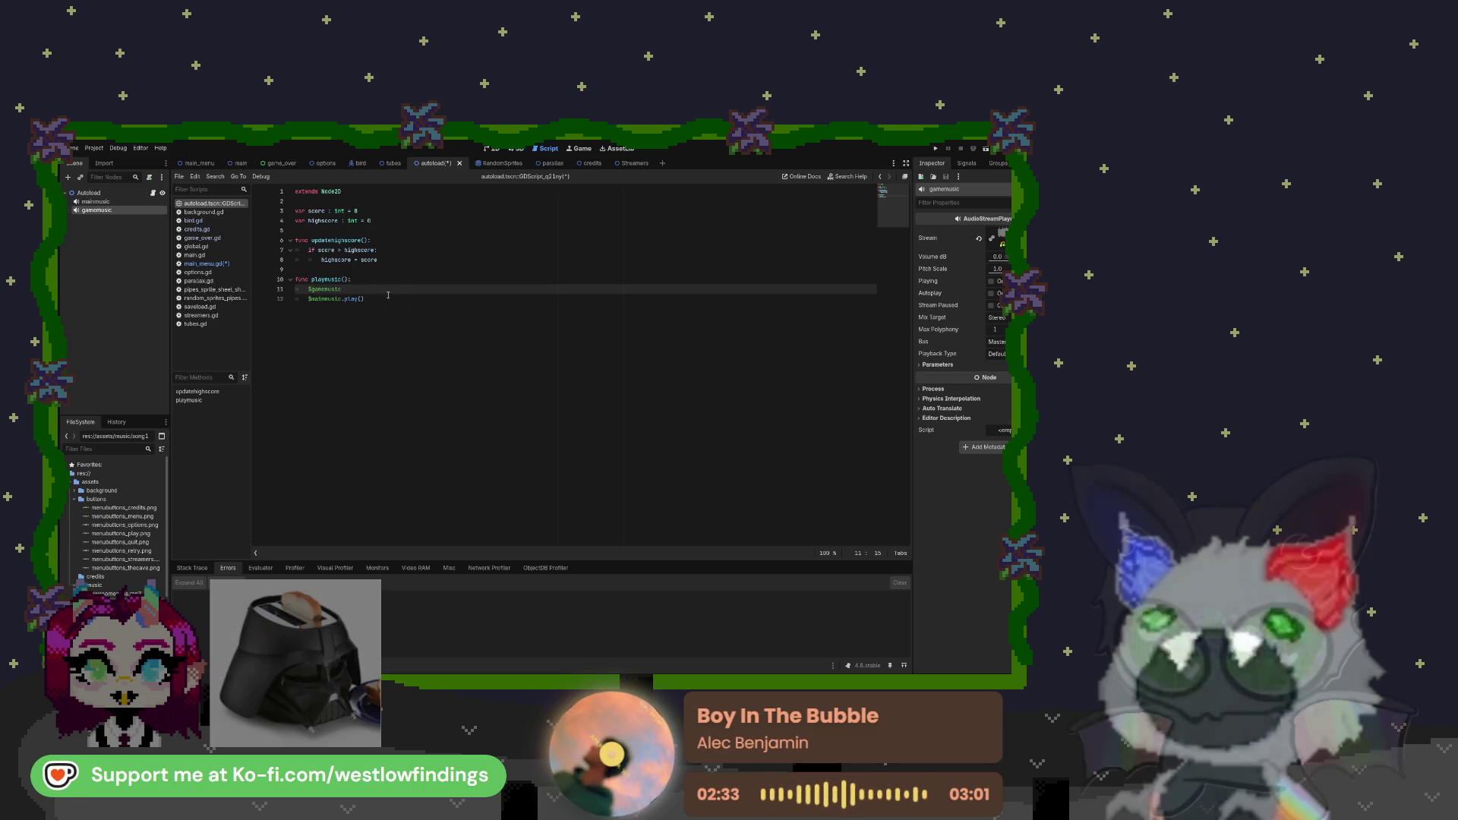
text(.stop())
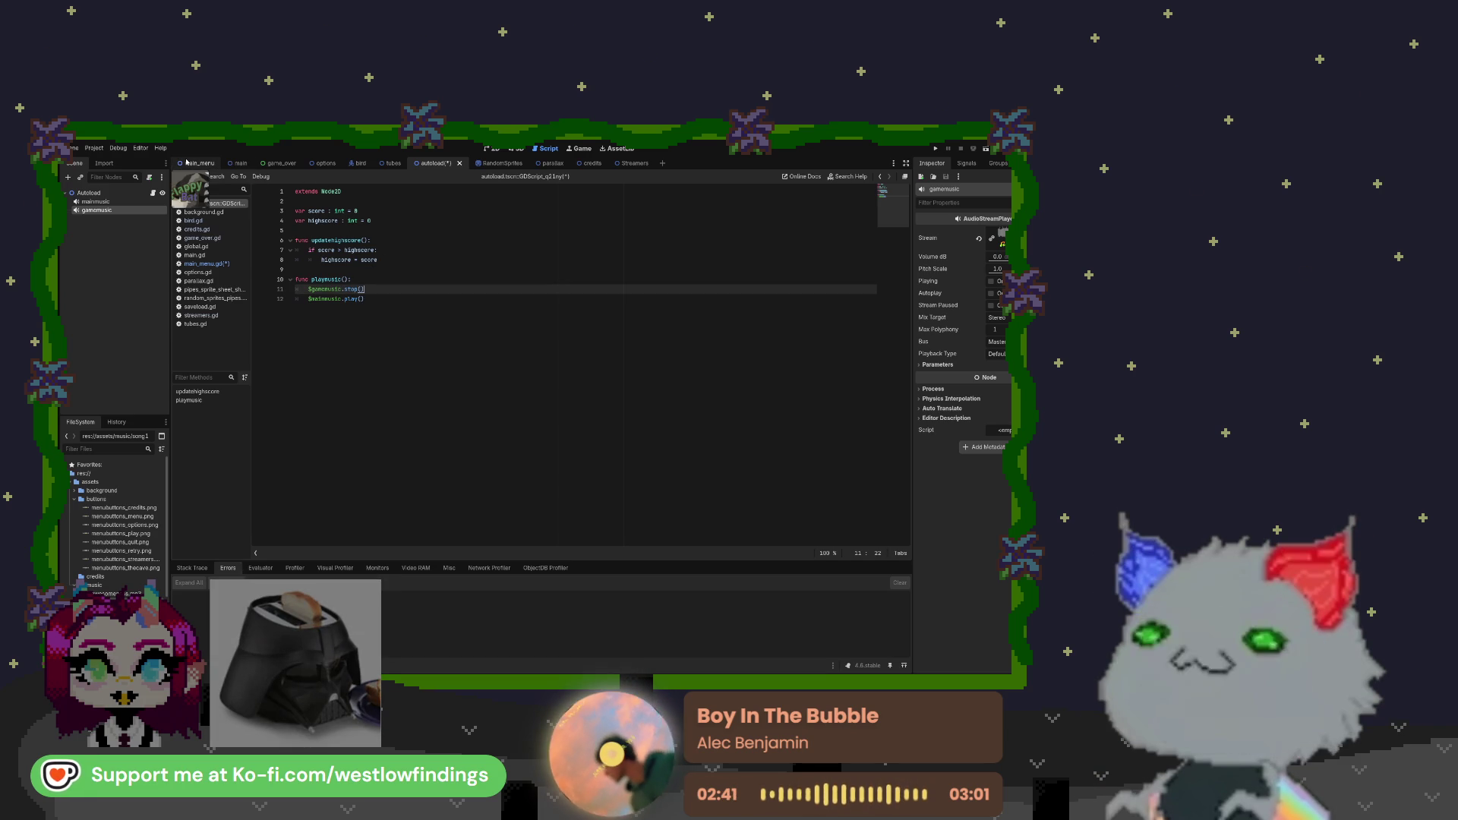
click(187, 162)
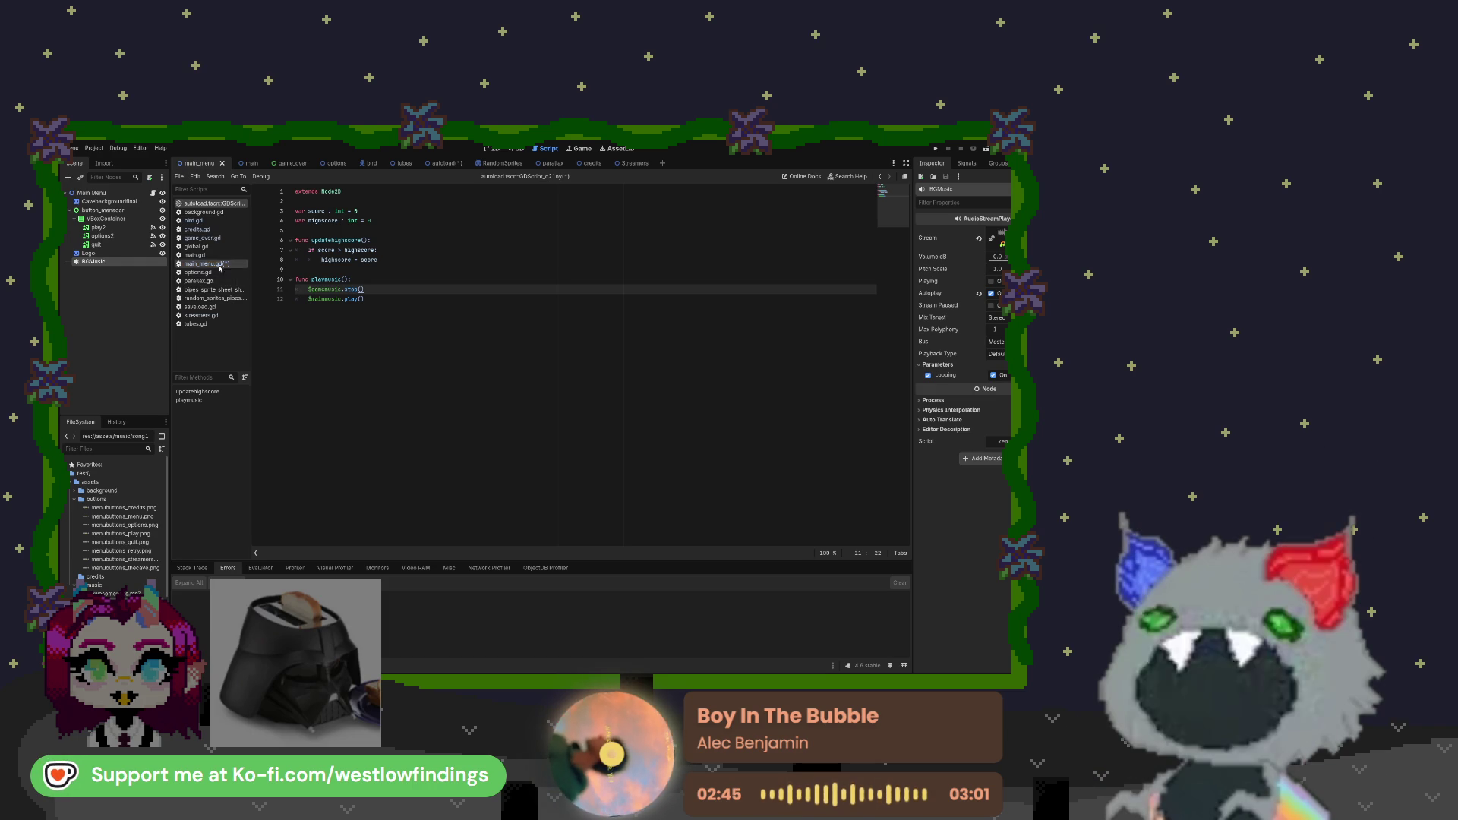
Look over main.gd's code for reference
click(195, 255)
click(396, 231)
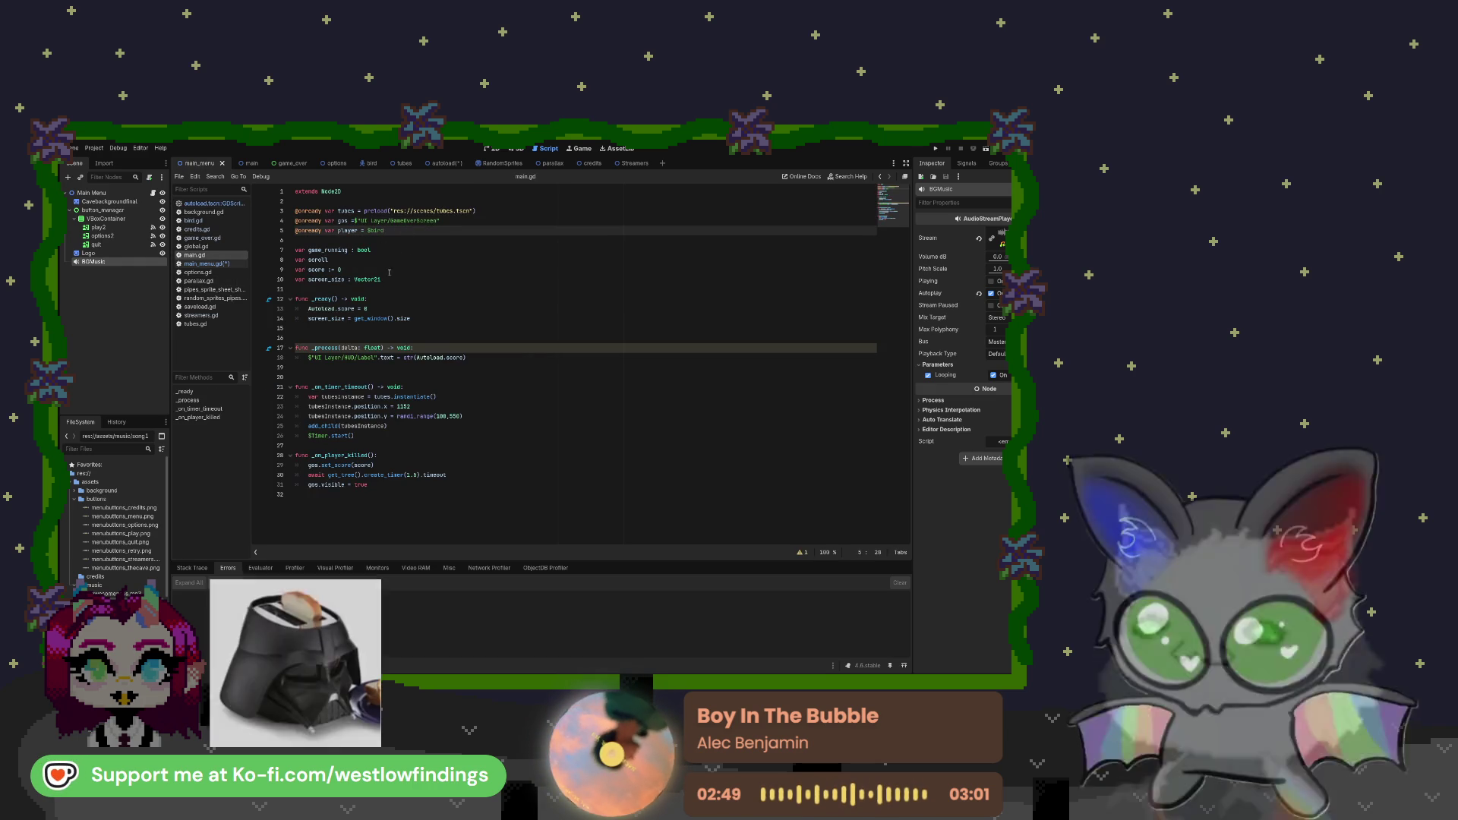
click(430, 318)
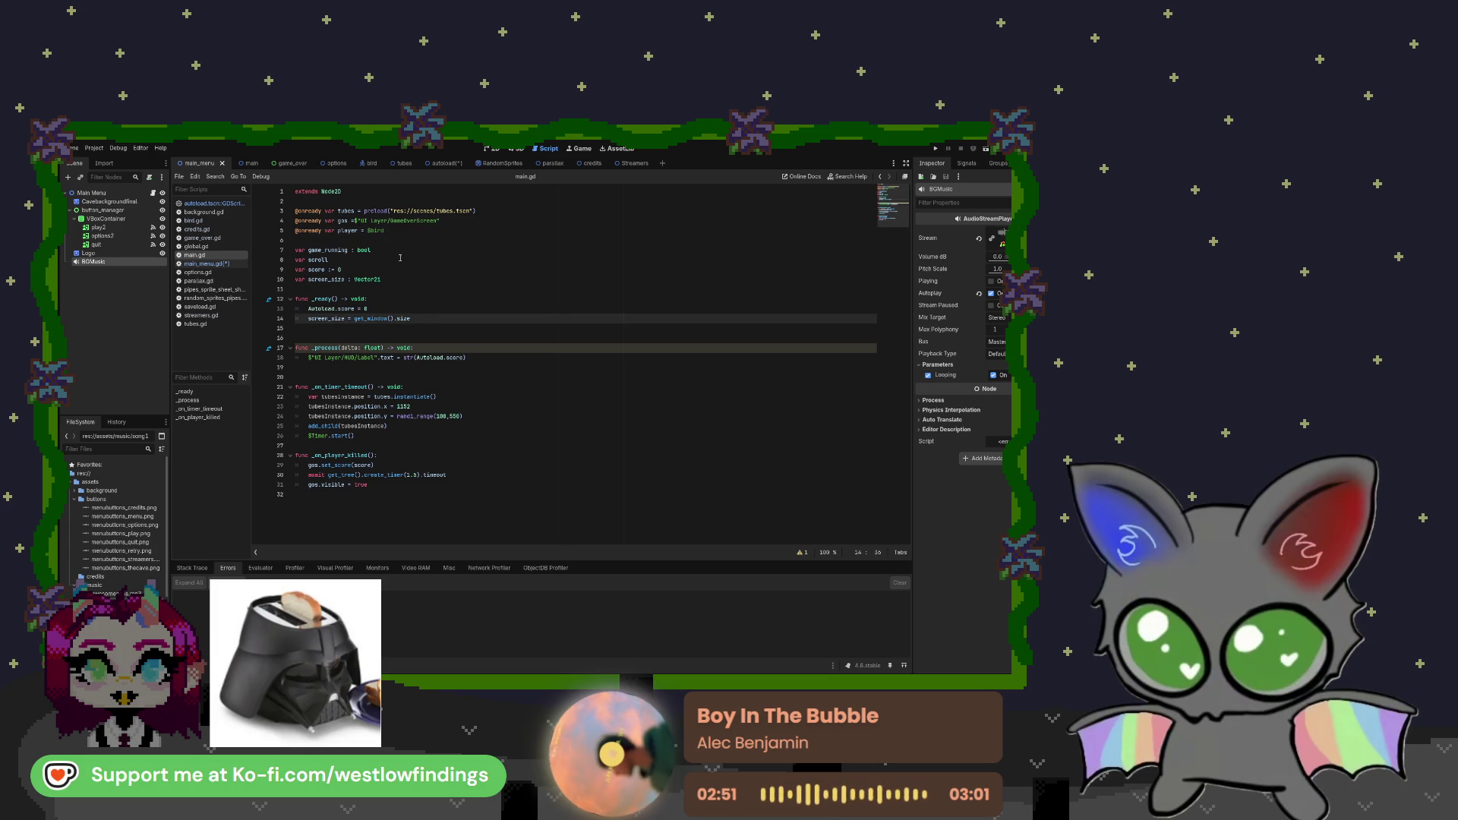
Begin an 'Autoload.' call on a new first line of main_menu.gd's _ready()
click(205, 263)
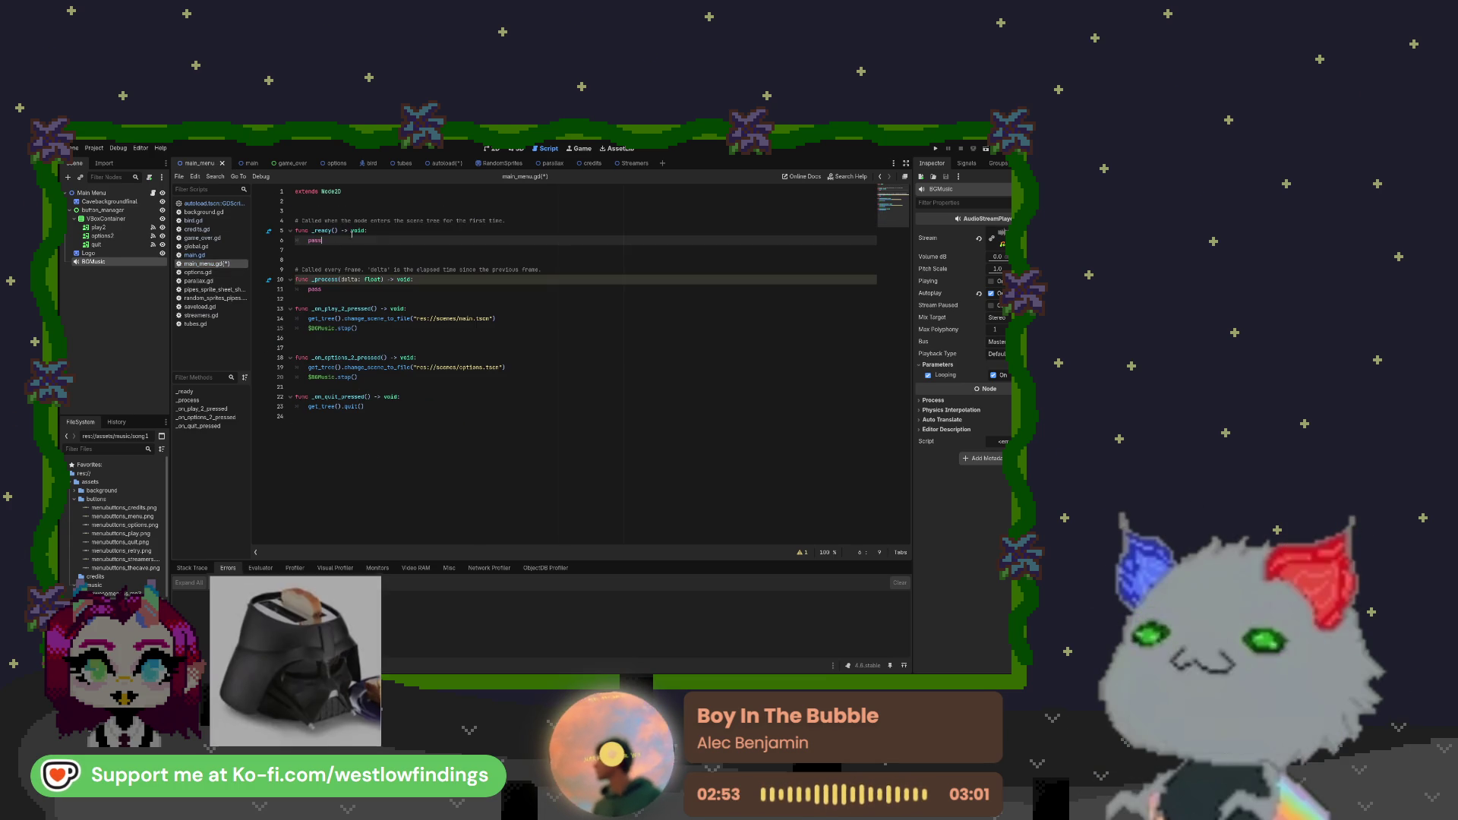
click(378, 235)
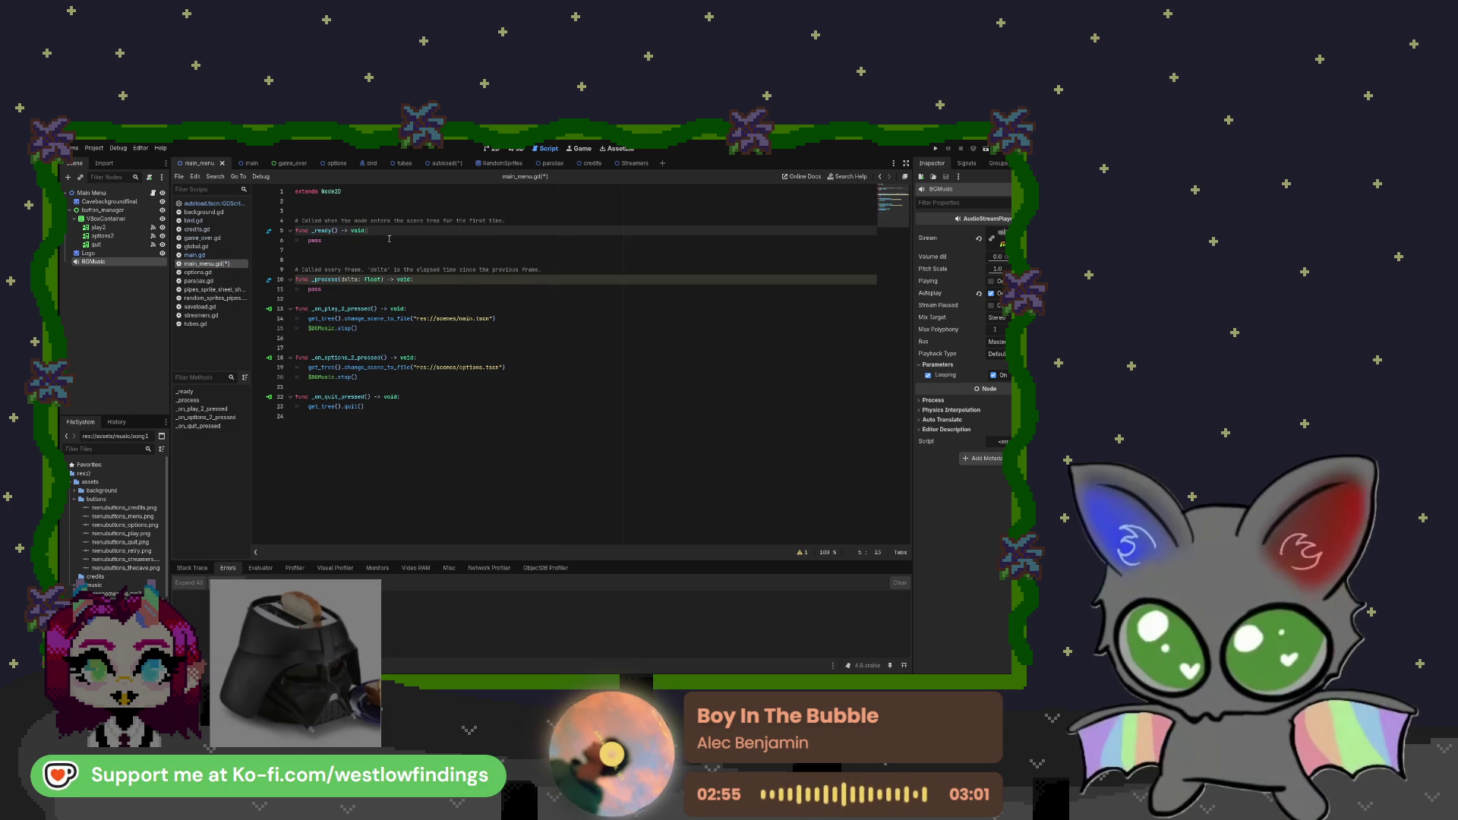
key(Return)
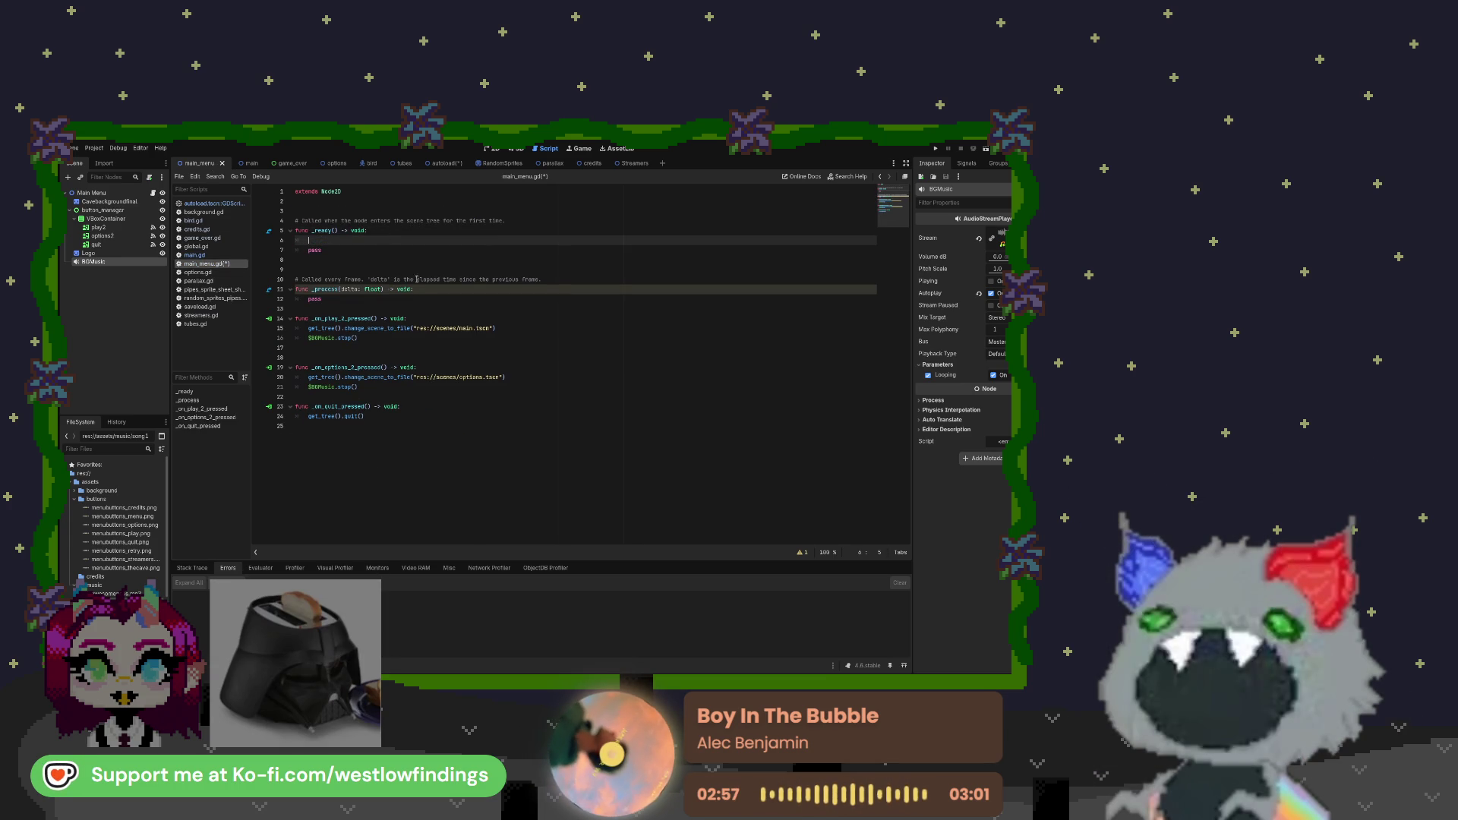
text(Autoload)
key(Return)
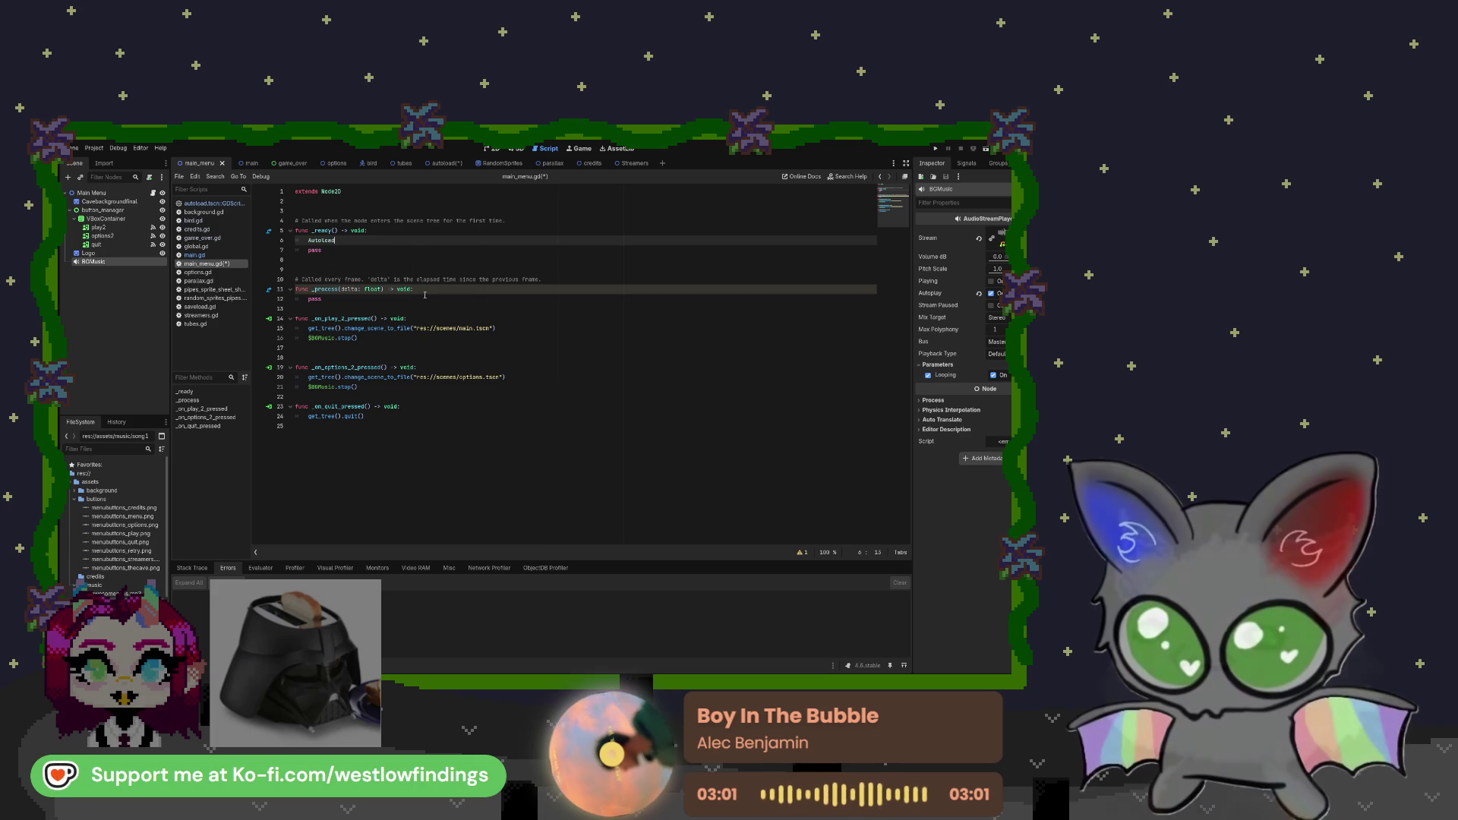
text(.)
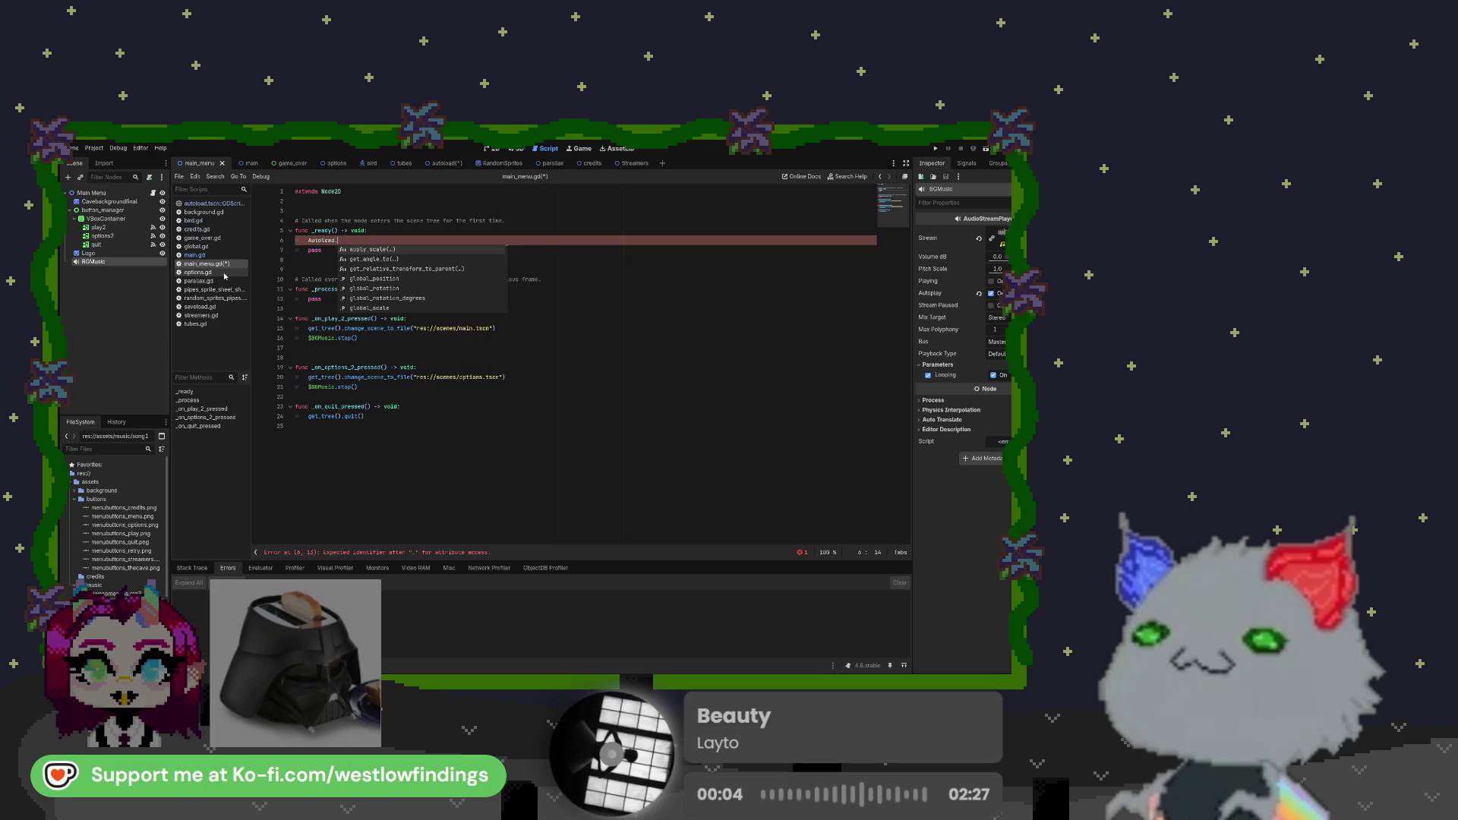
Finish the _ready() line in main_menu.gd as Autoload.playmusic(), checking the autoload function name
click(225, 204)
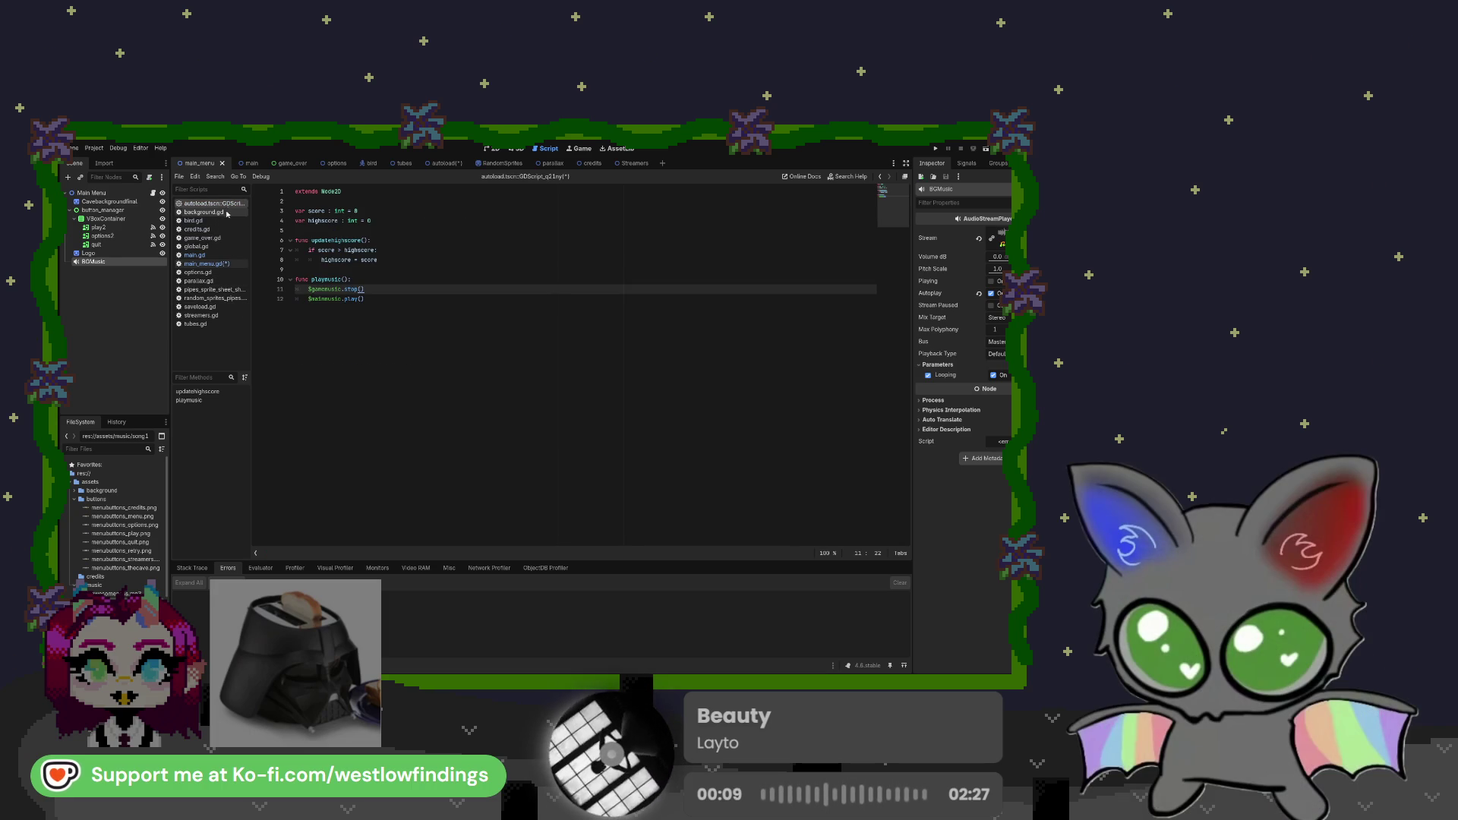
click(222, 265)
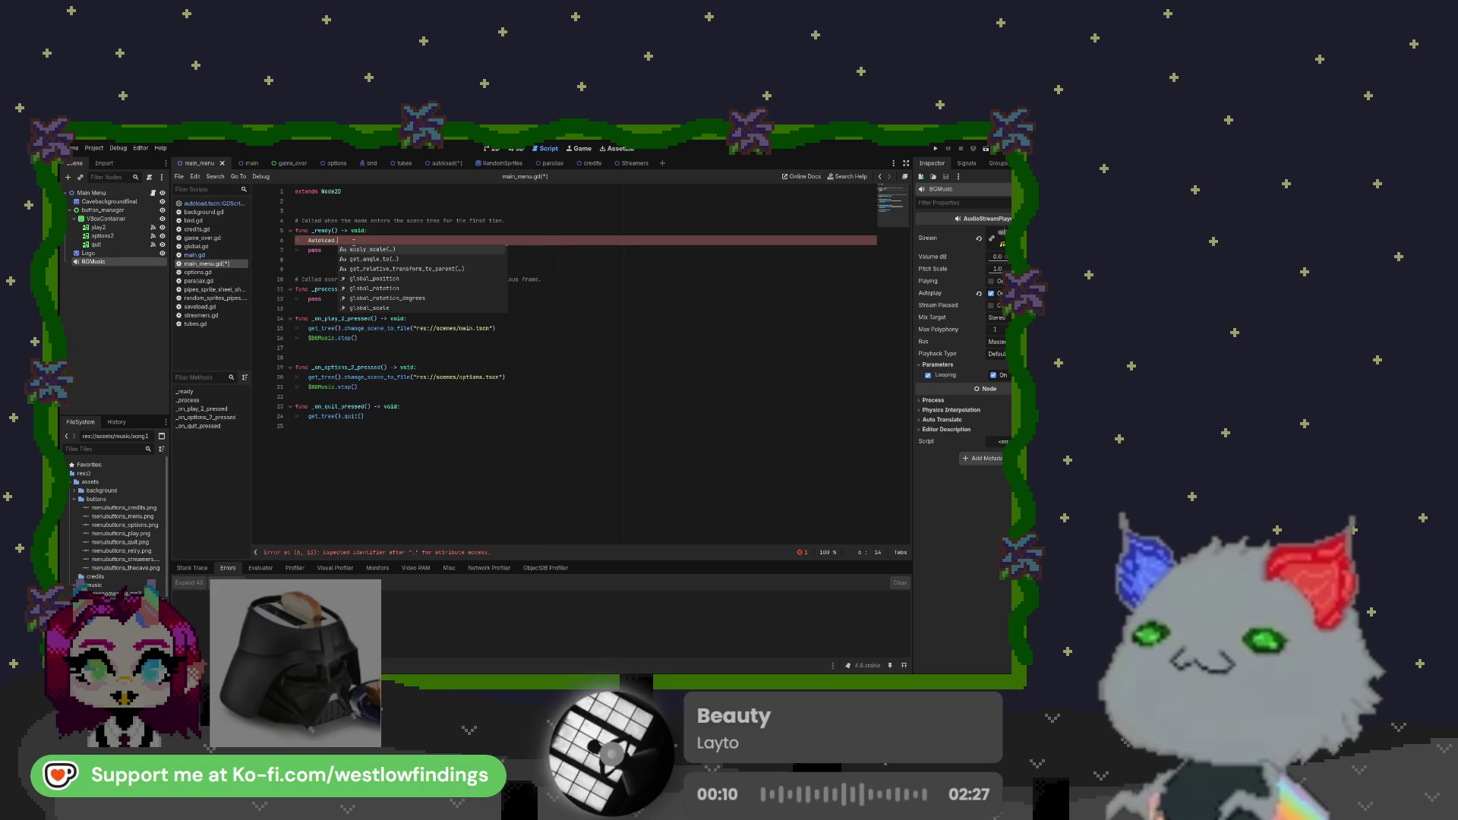
text(playmusic)
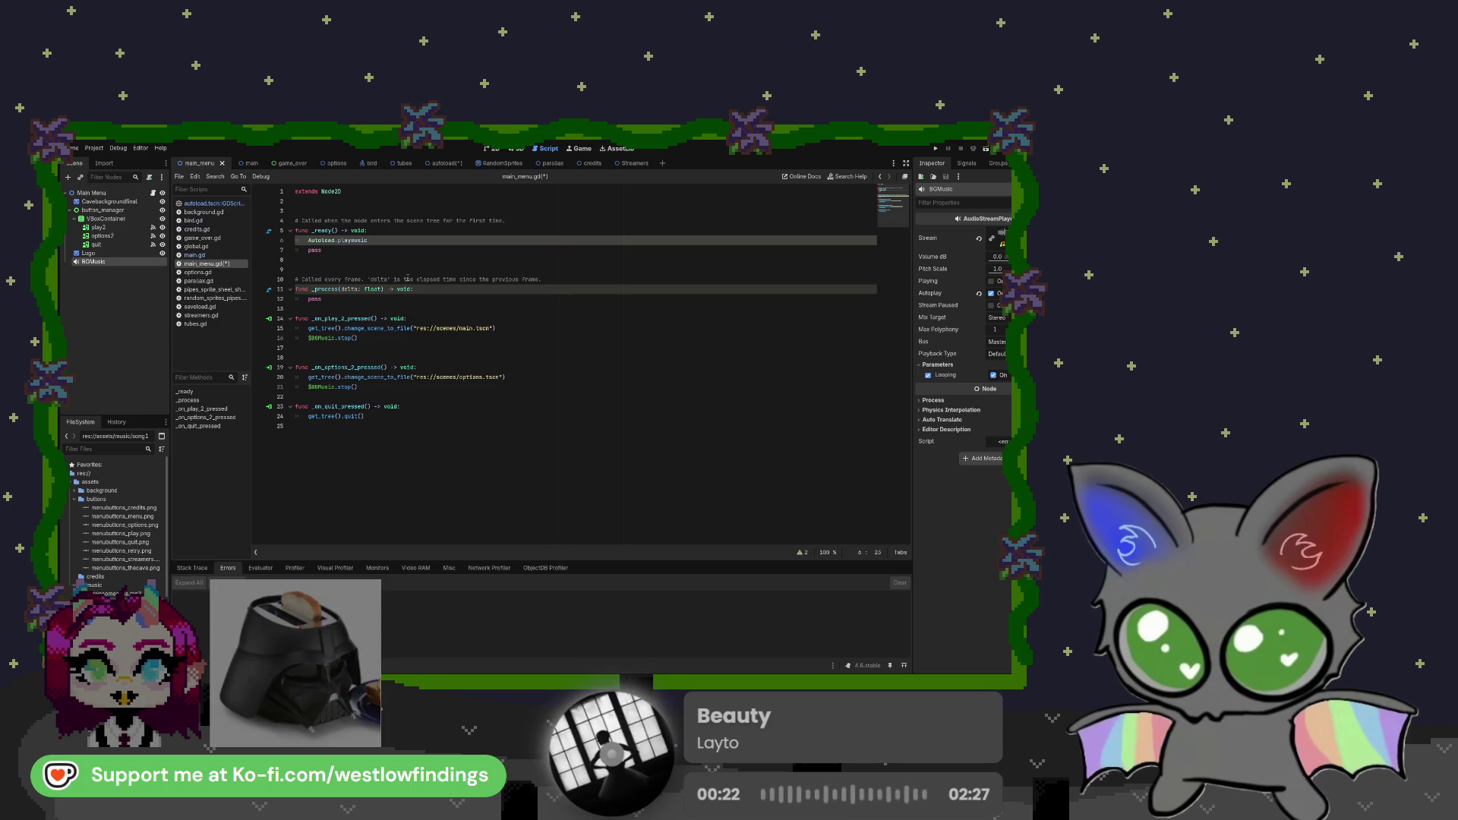
text(())
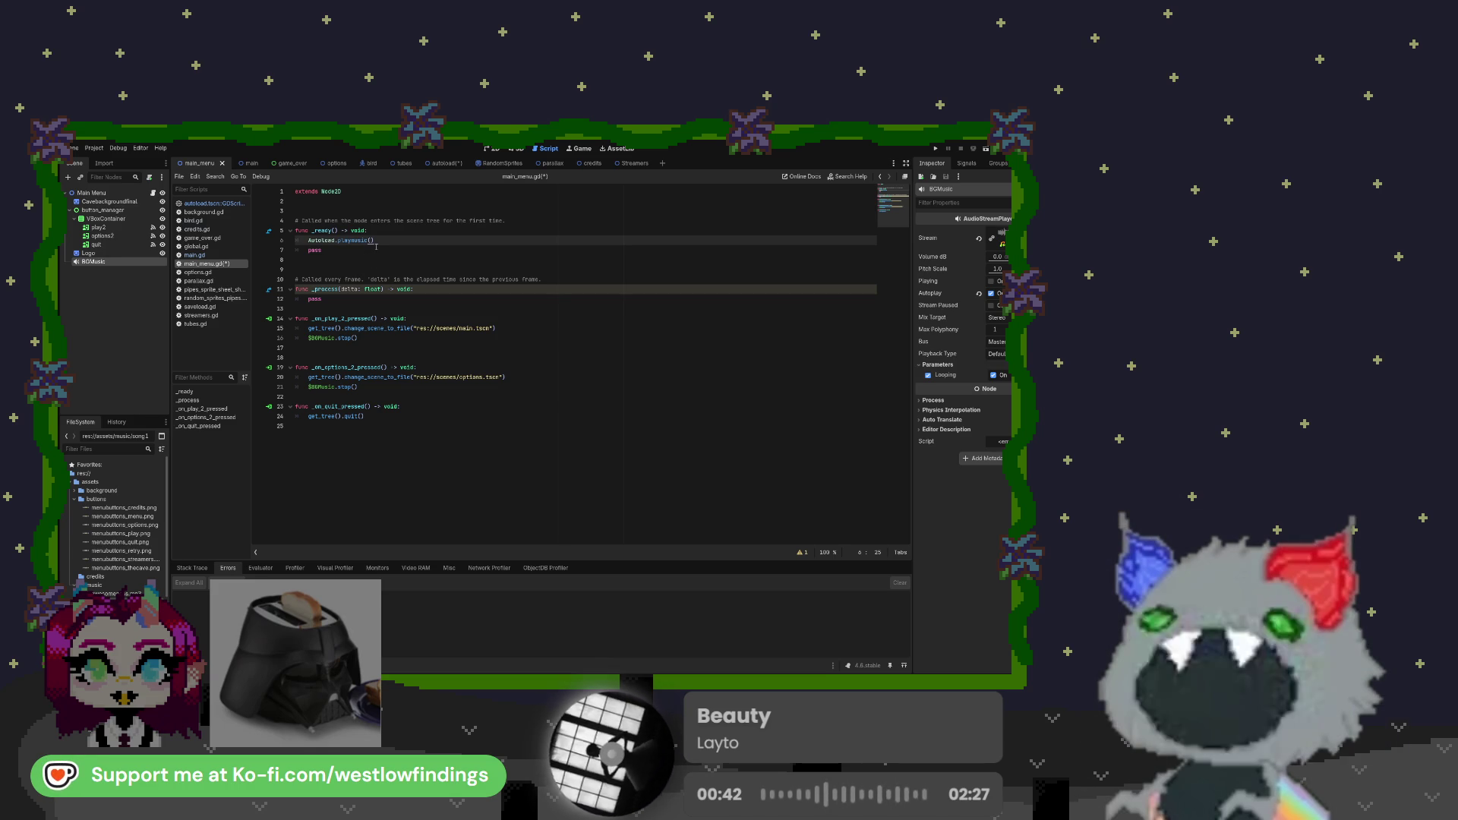
drag(383, 240, 304, 240)
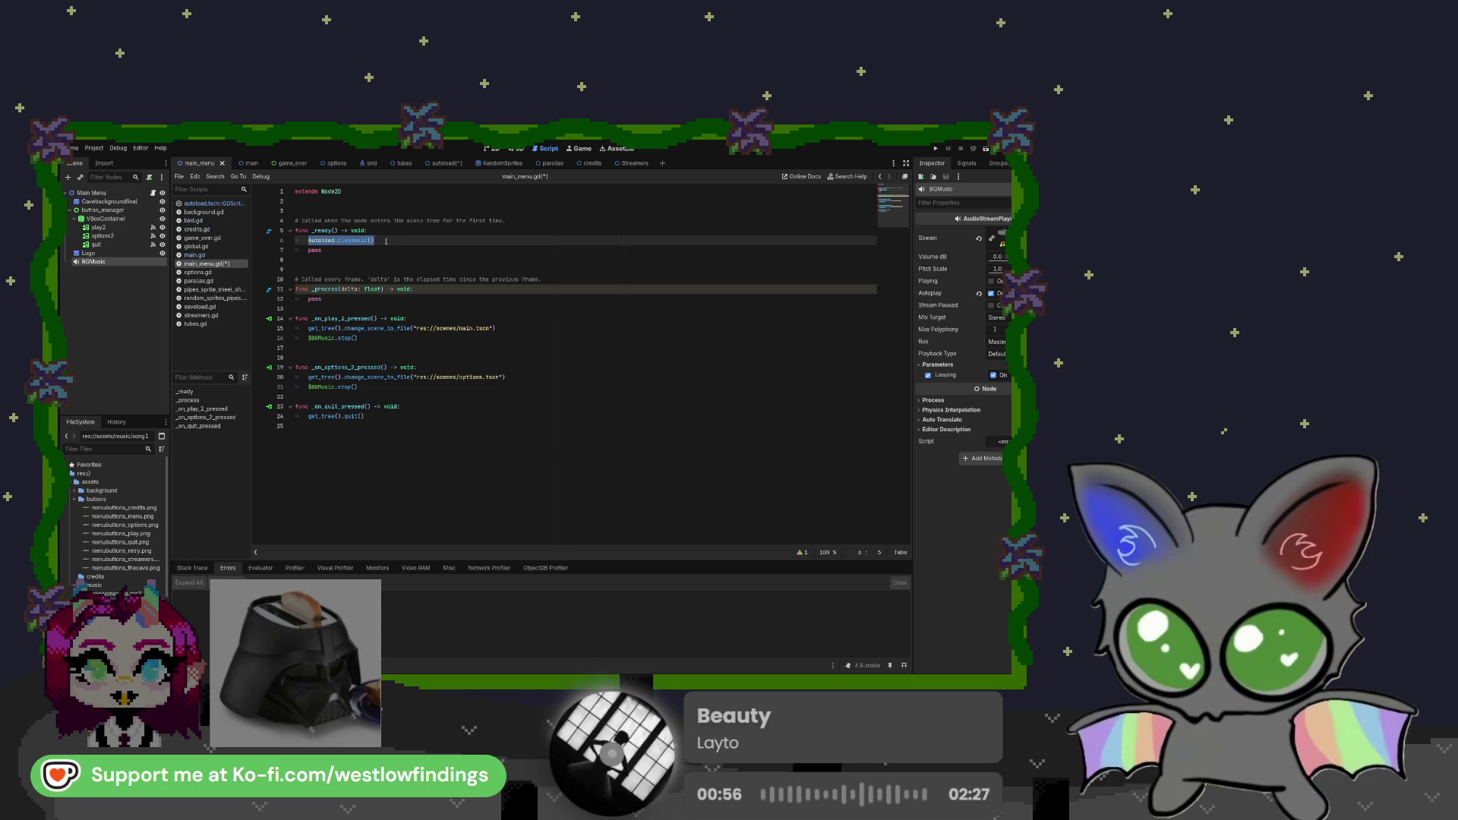
click(386, 242)
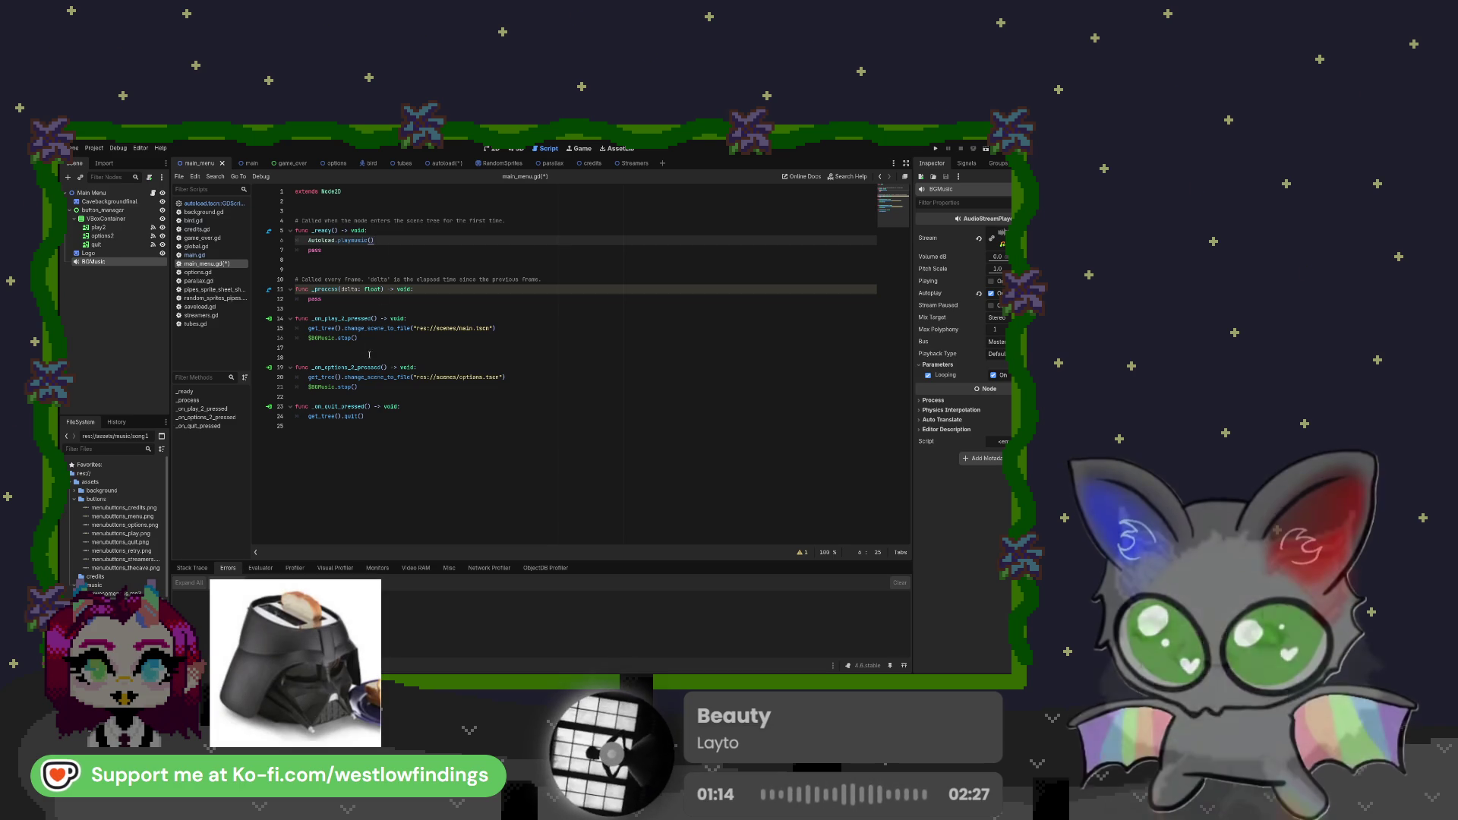
Delete both $BGMusic.stop() lines from main_menu.gd's play and options button handlers
drag(358, 338, 296, 338)
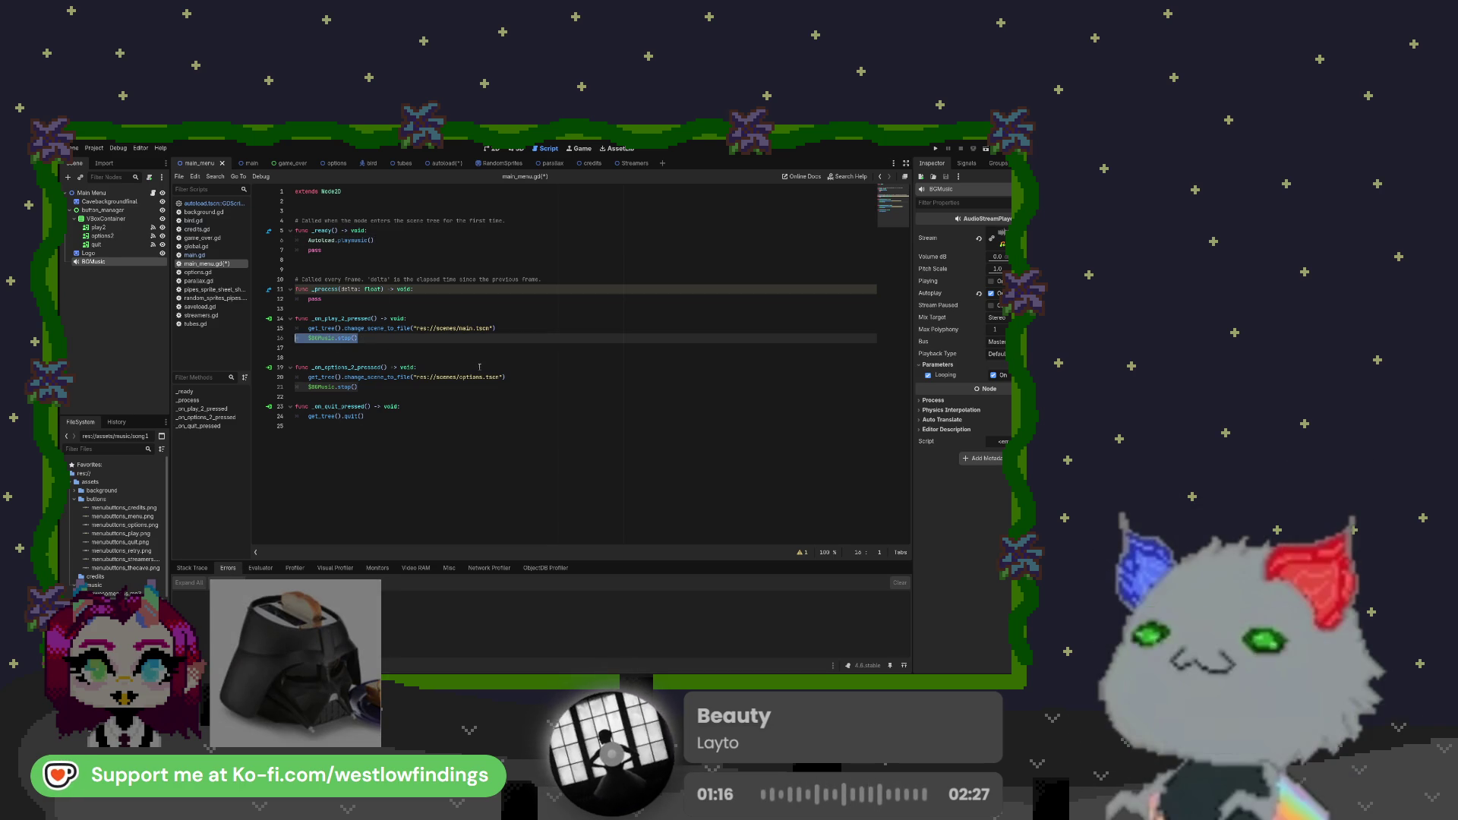
key(BackSpace)
key(BackSpace)
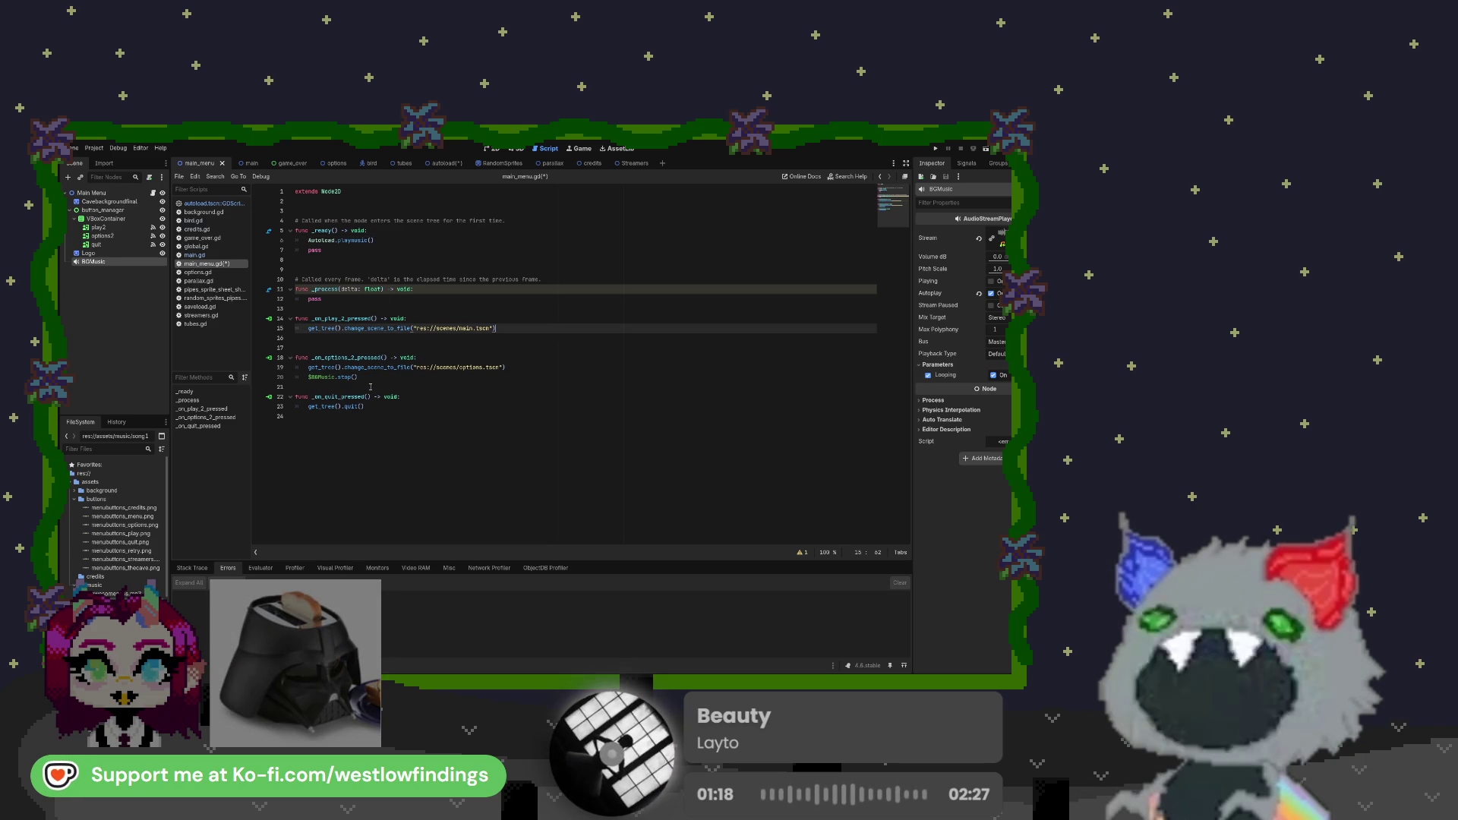
drag(359, 377, 296, 378)
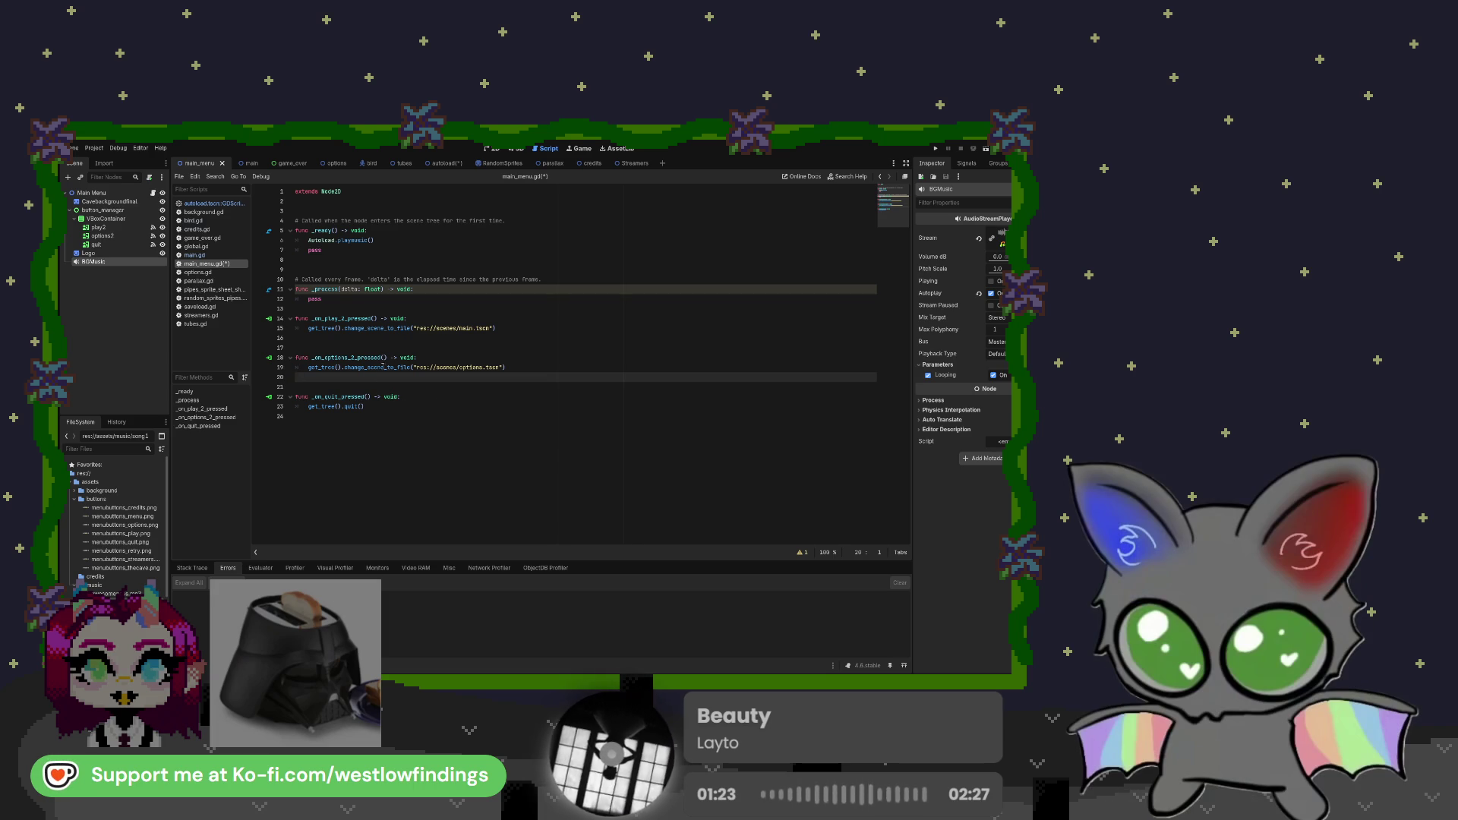
key(BackSpace)
click(340, 339)
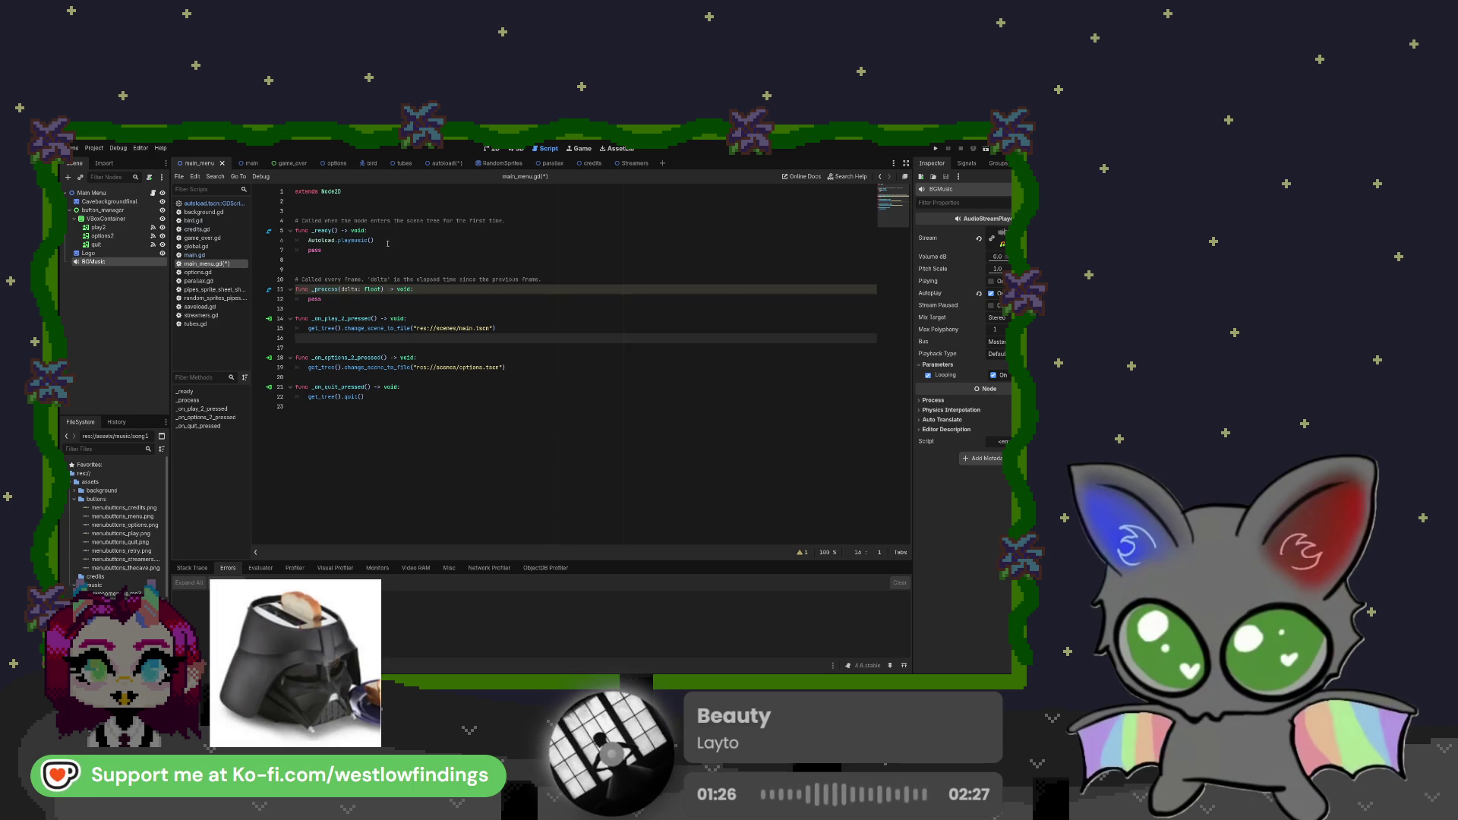
triple_click(325, 254)
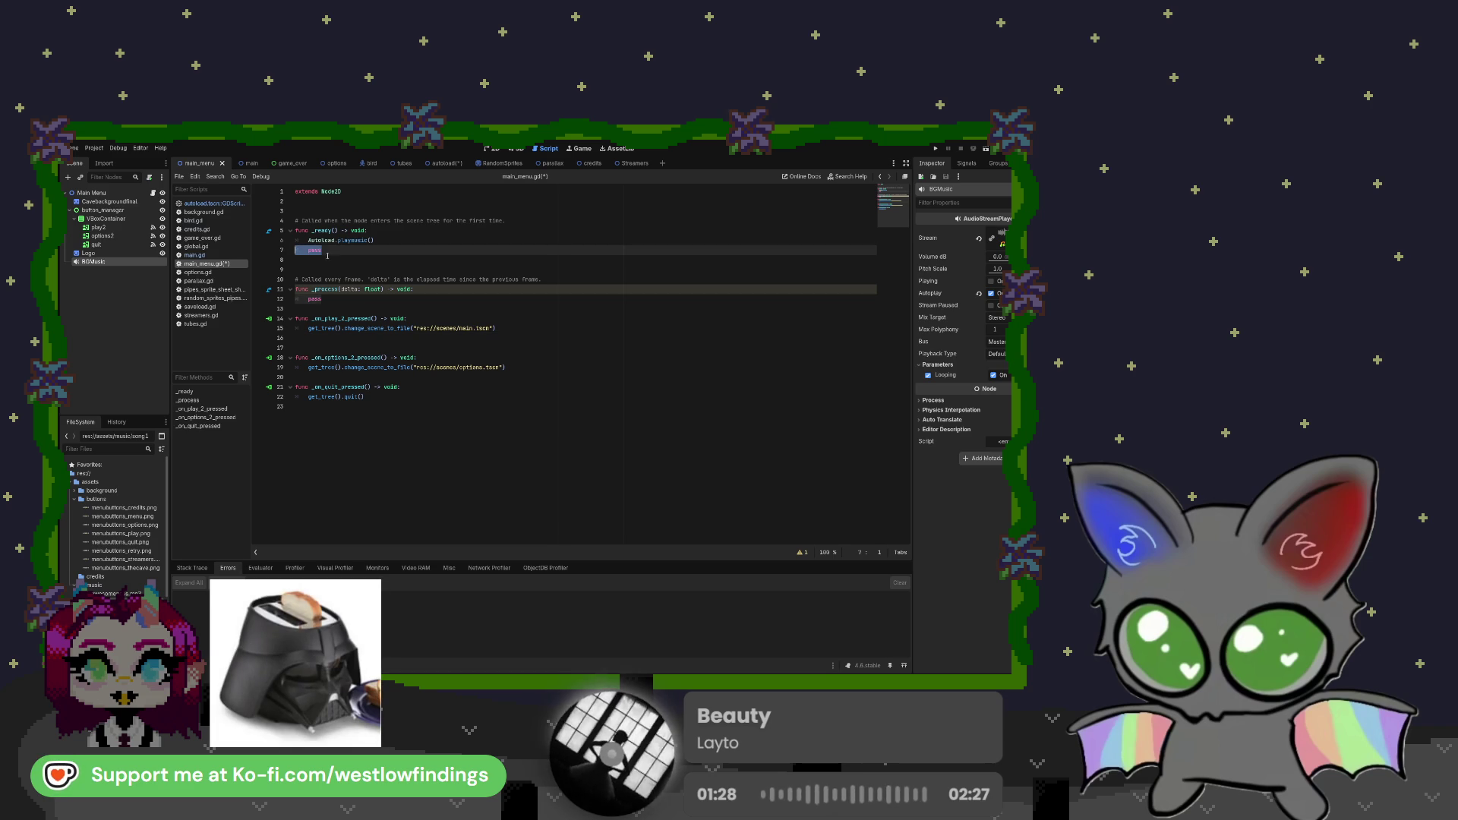
click(345, 260)
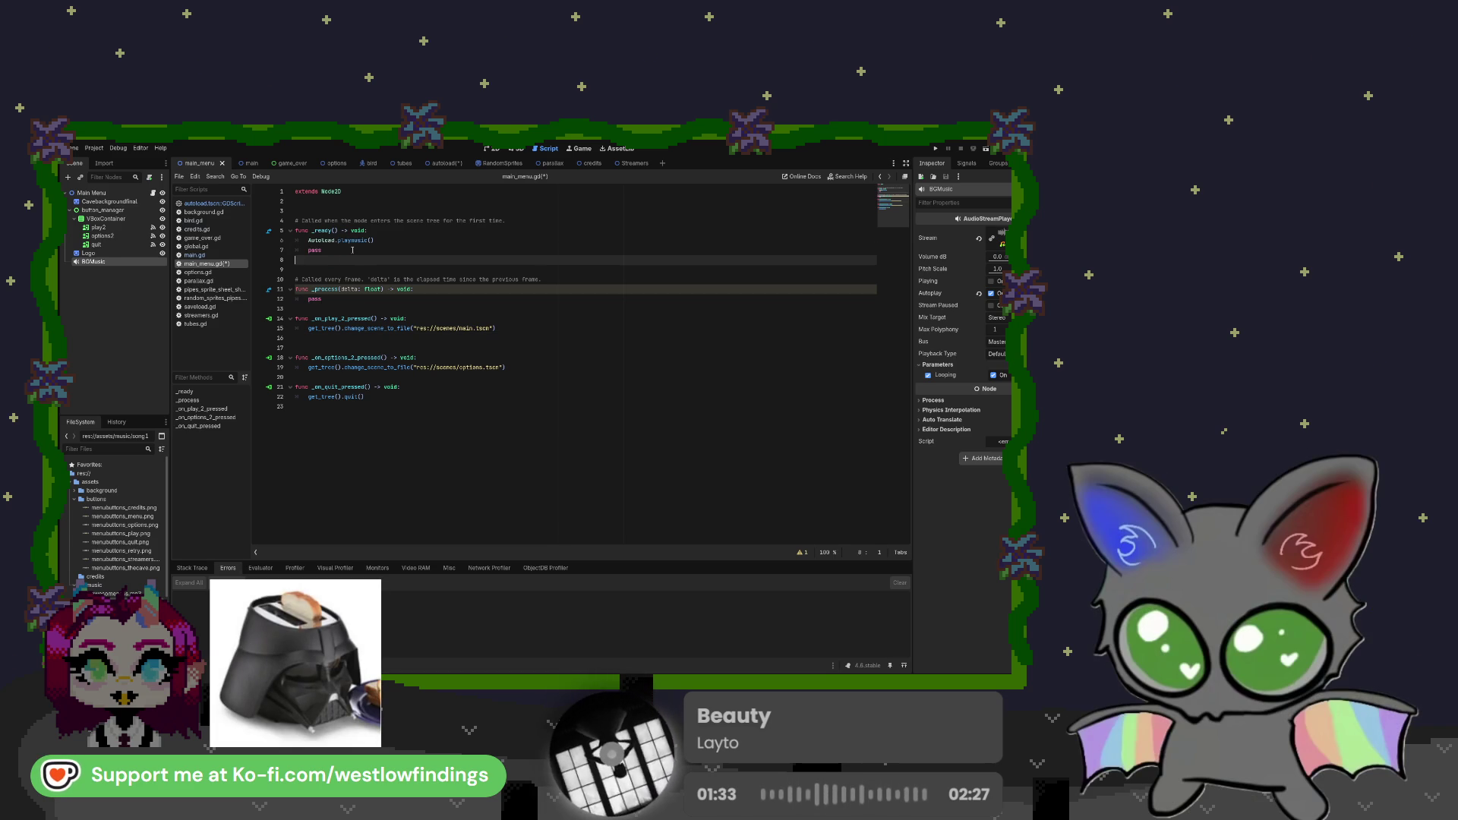
click(213, 203)
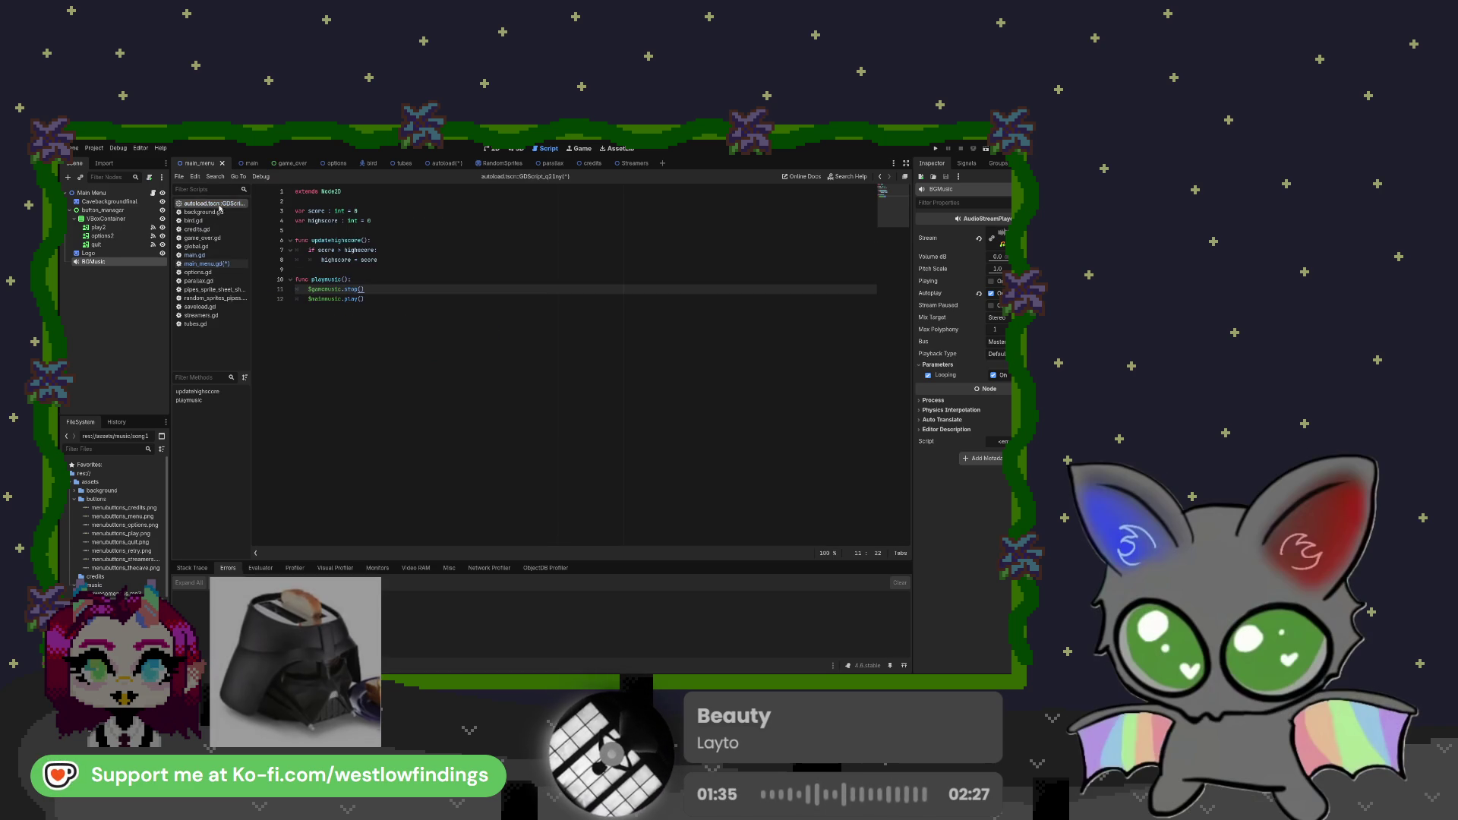
Paste a duplicate of the playmusic() function below the original in the autoload script
click(371, 300)
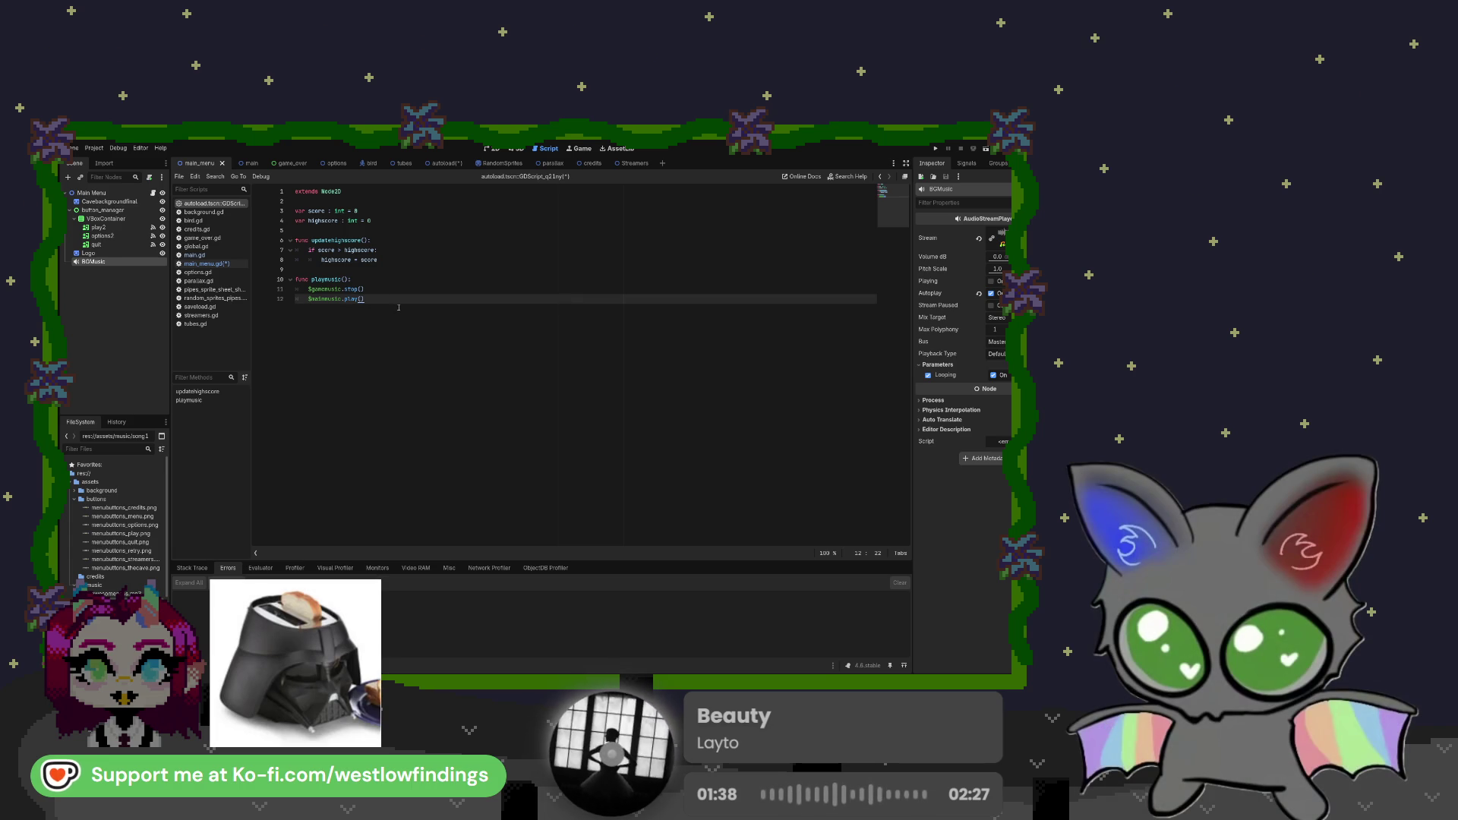
drag(398, 307, 296, 280)
key(ctrl+c)
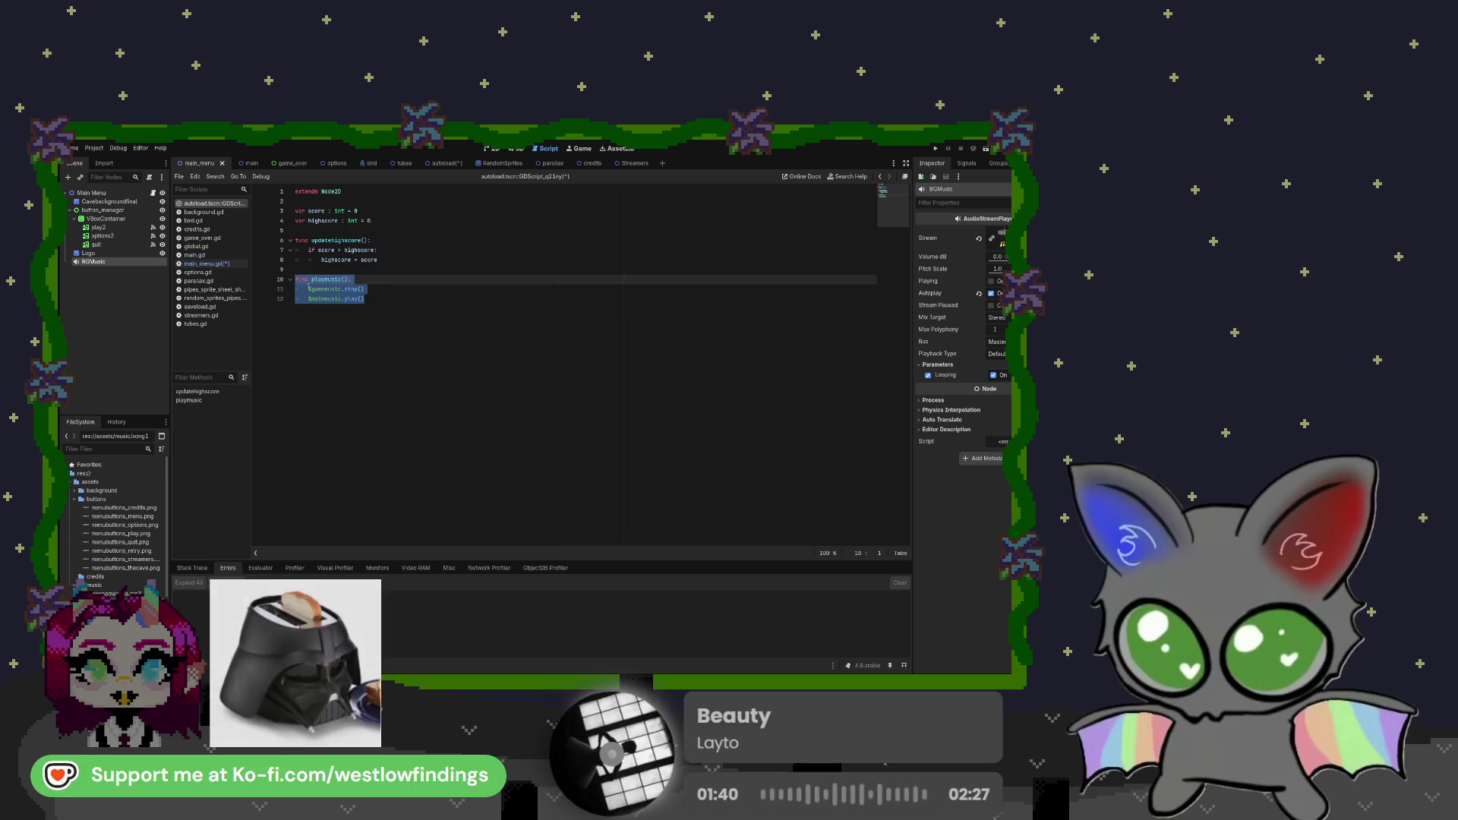
click(393, 303)
key(Return)
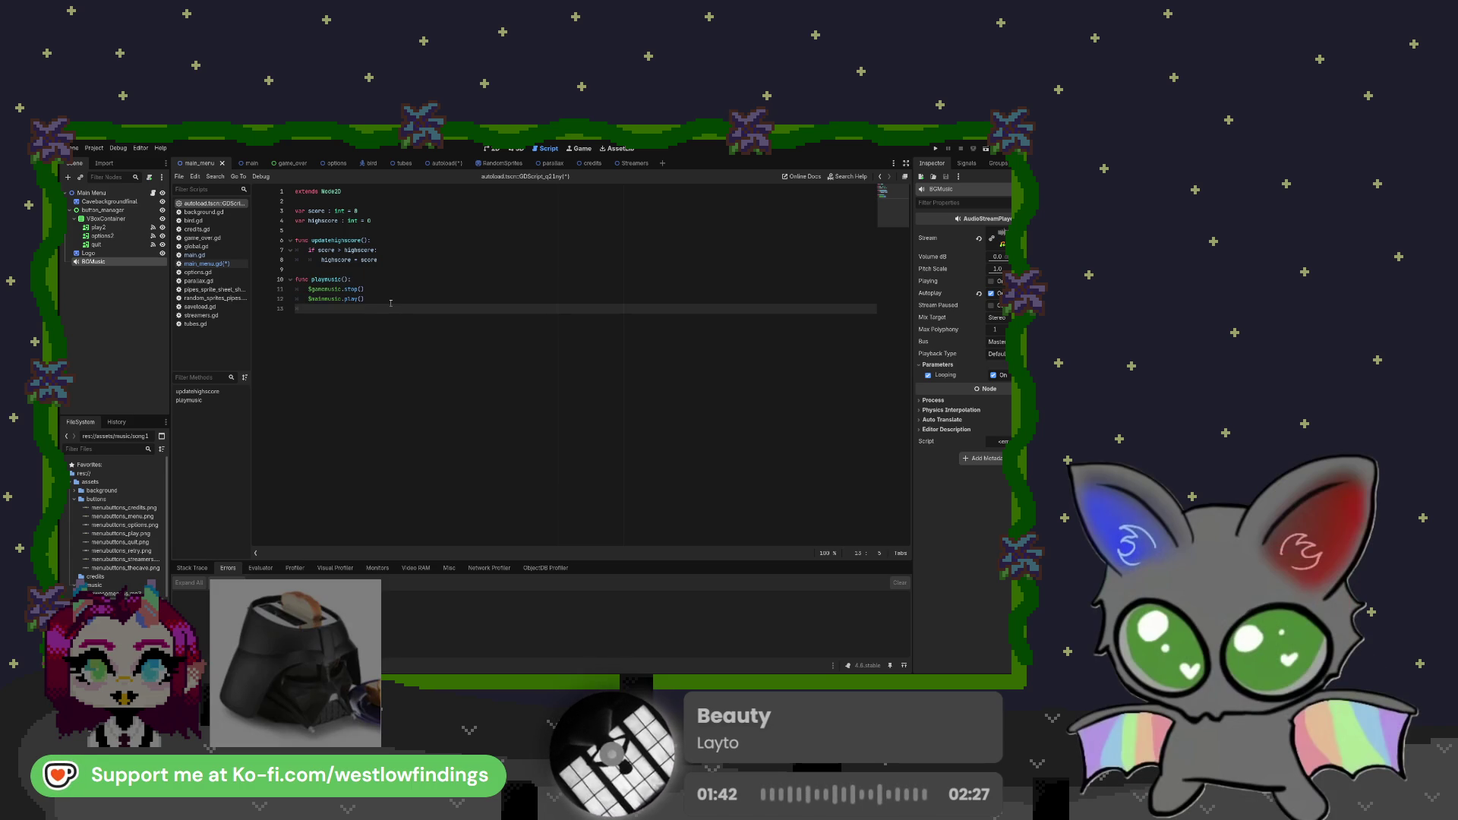
key(ctrl+v)
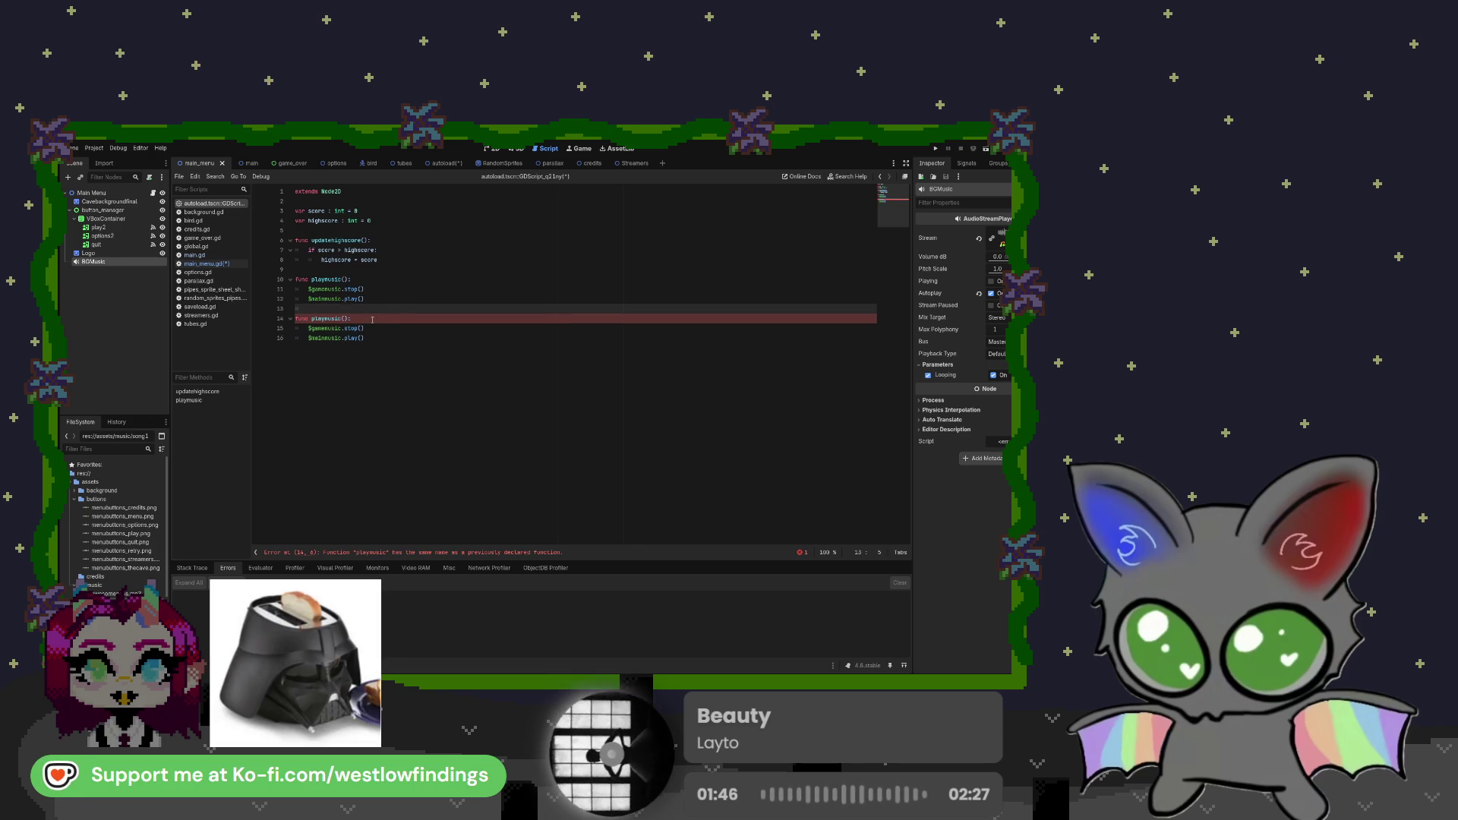
Rename the copy to playgamemusic() and make its last line play $gamemusic
click(332, 320)
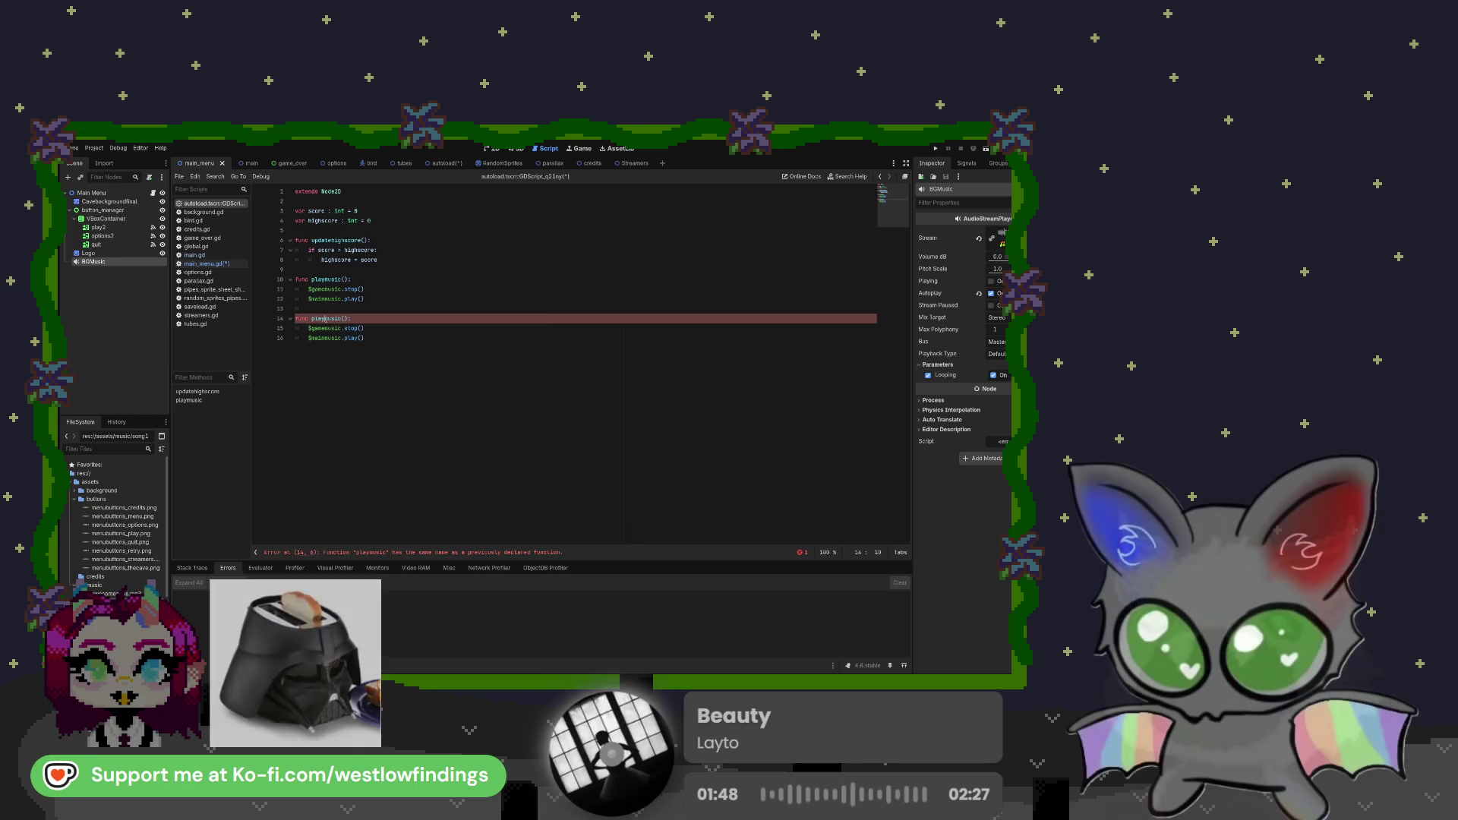
text(game)
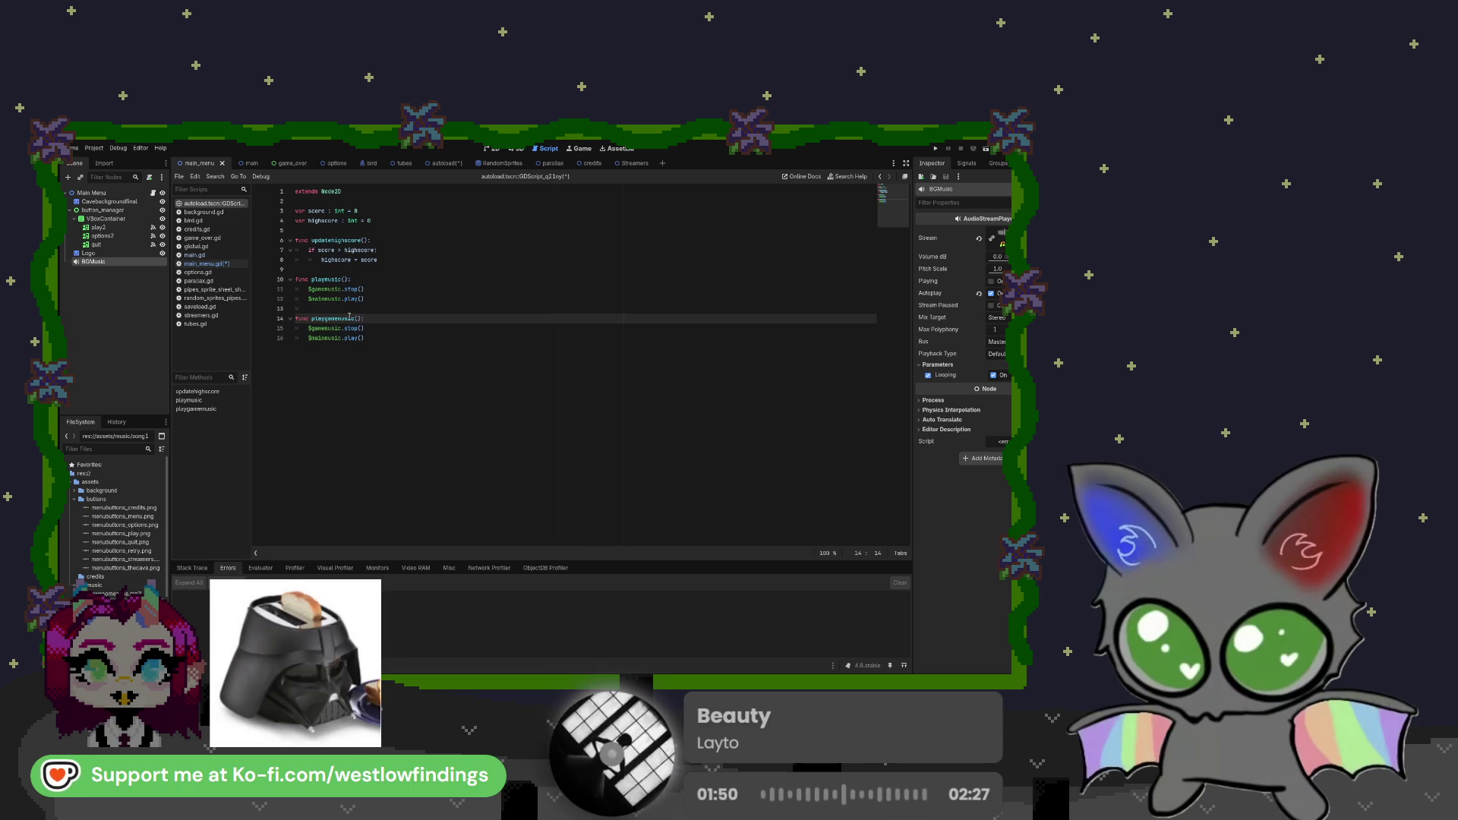
drag(367, 338, 315, 338)
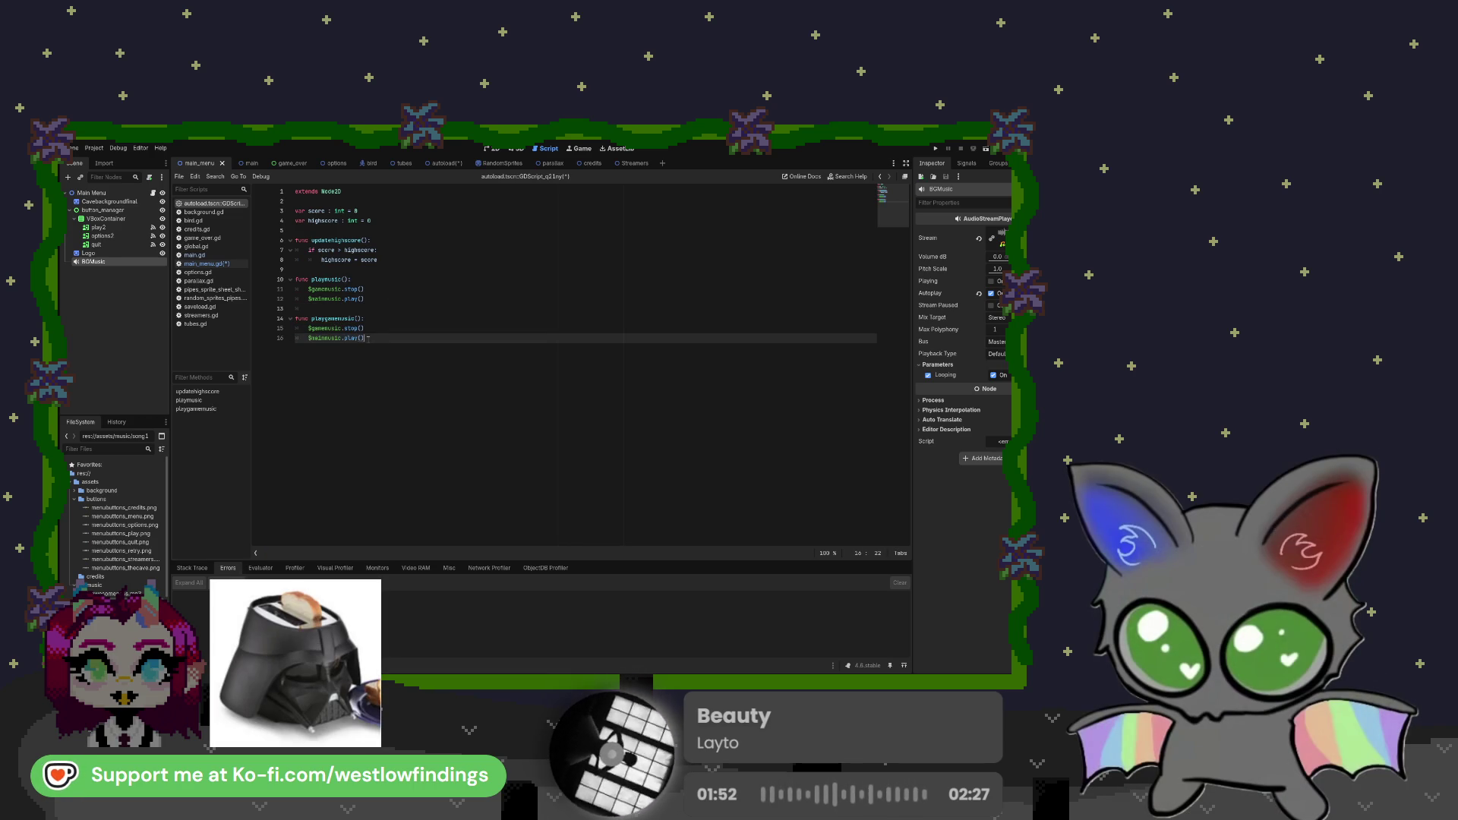
drag(358, 338, 346, 338)
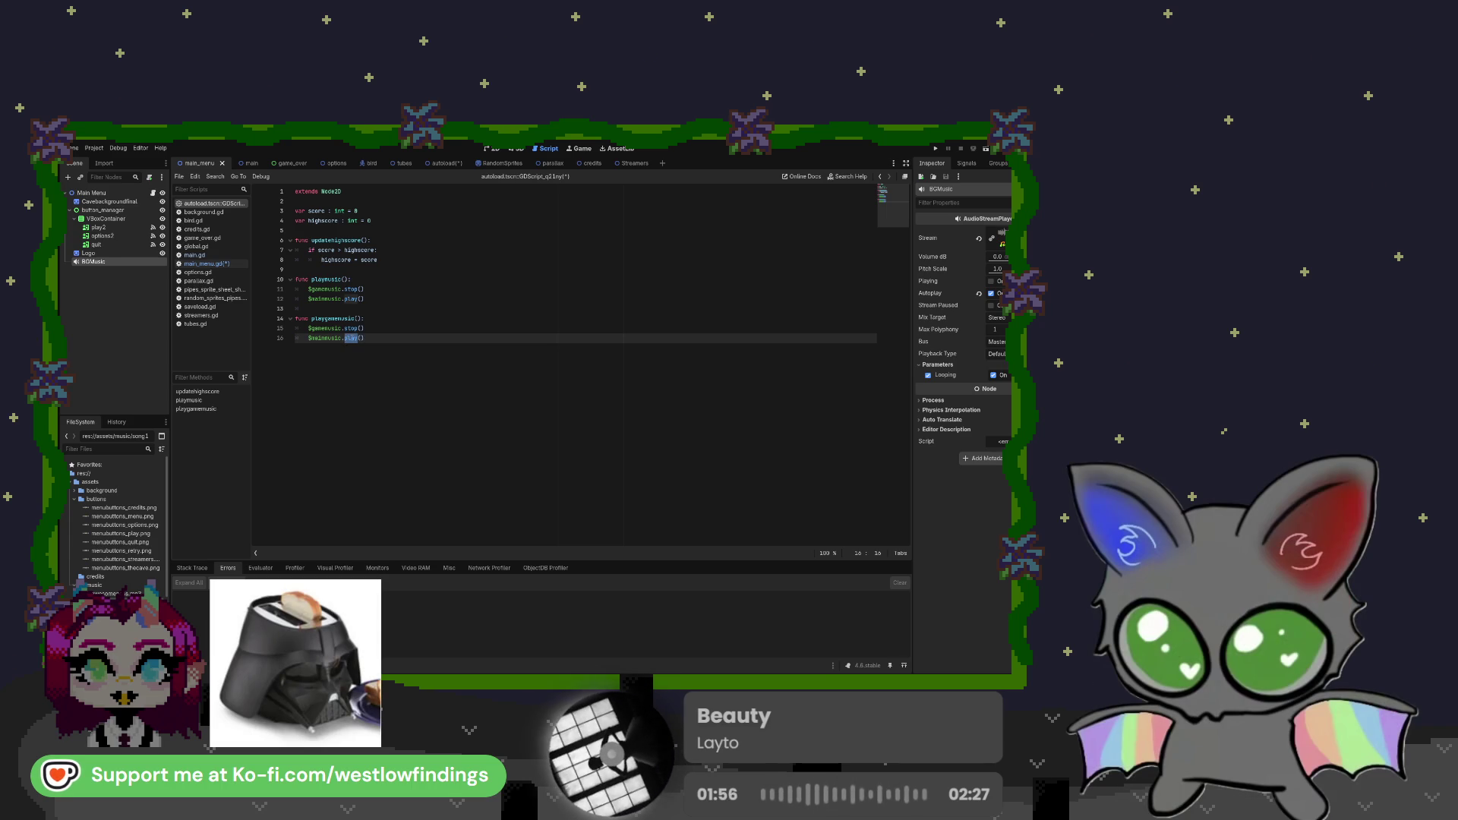
drag(311, 328, 325, 328)
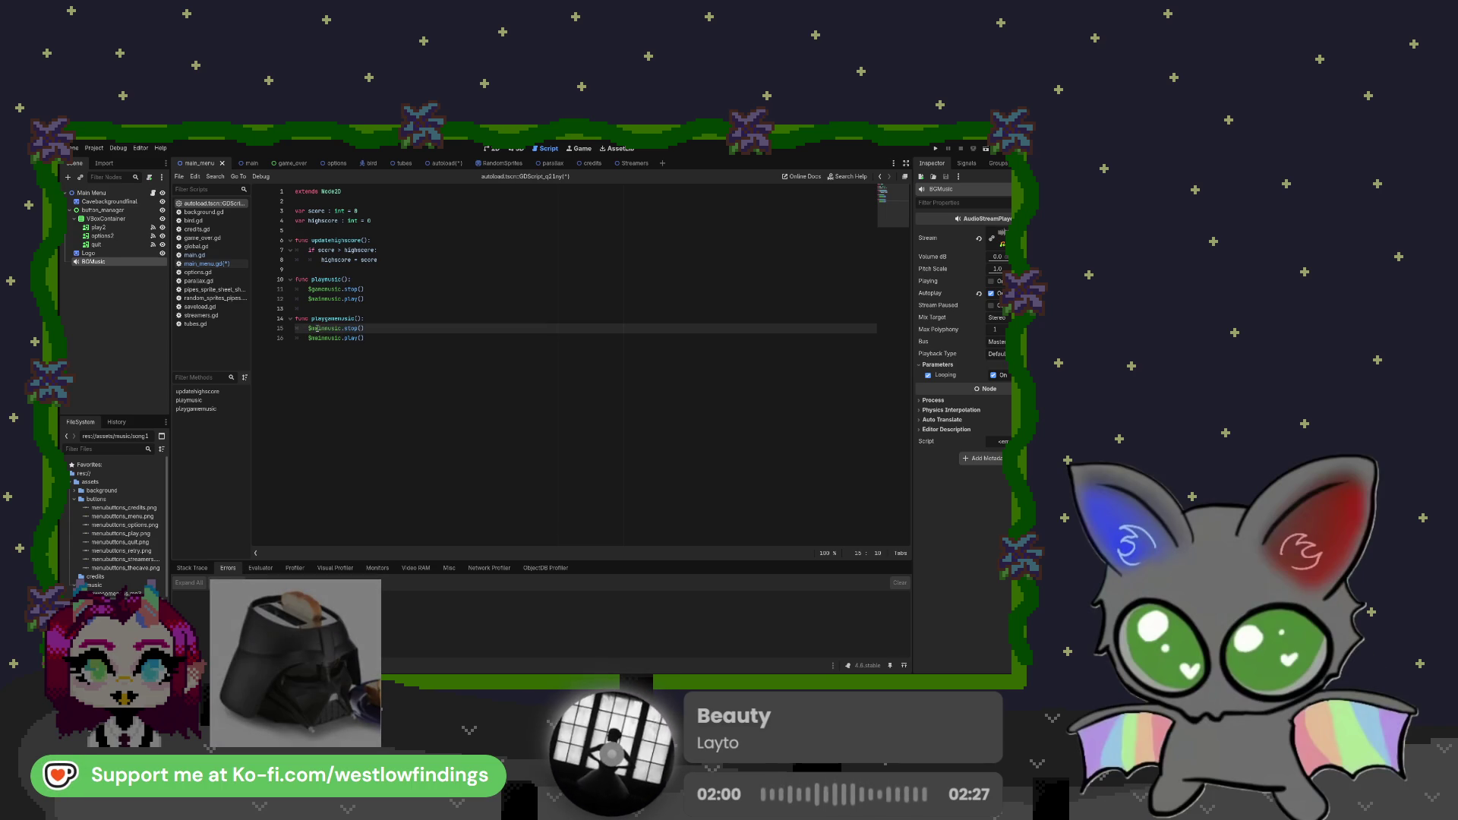
drag(325, 338, 310, 340)
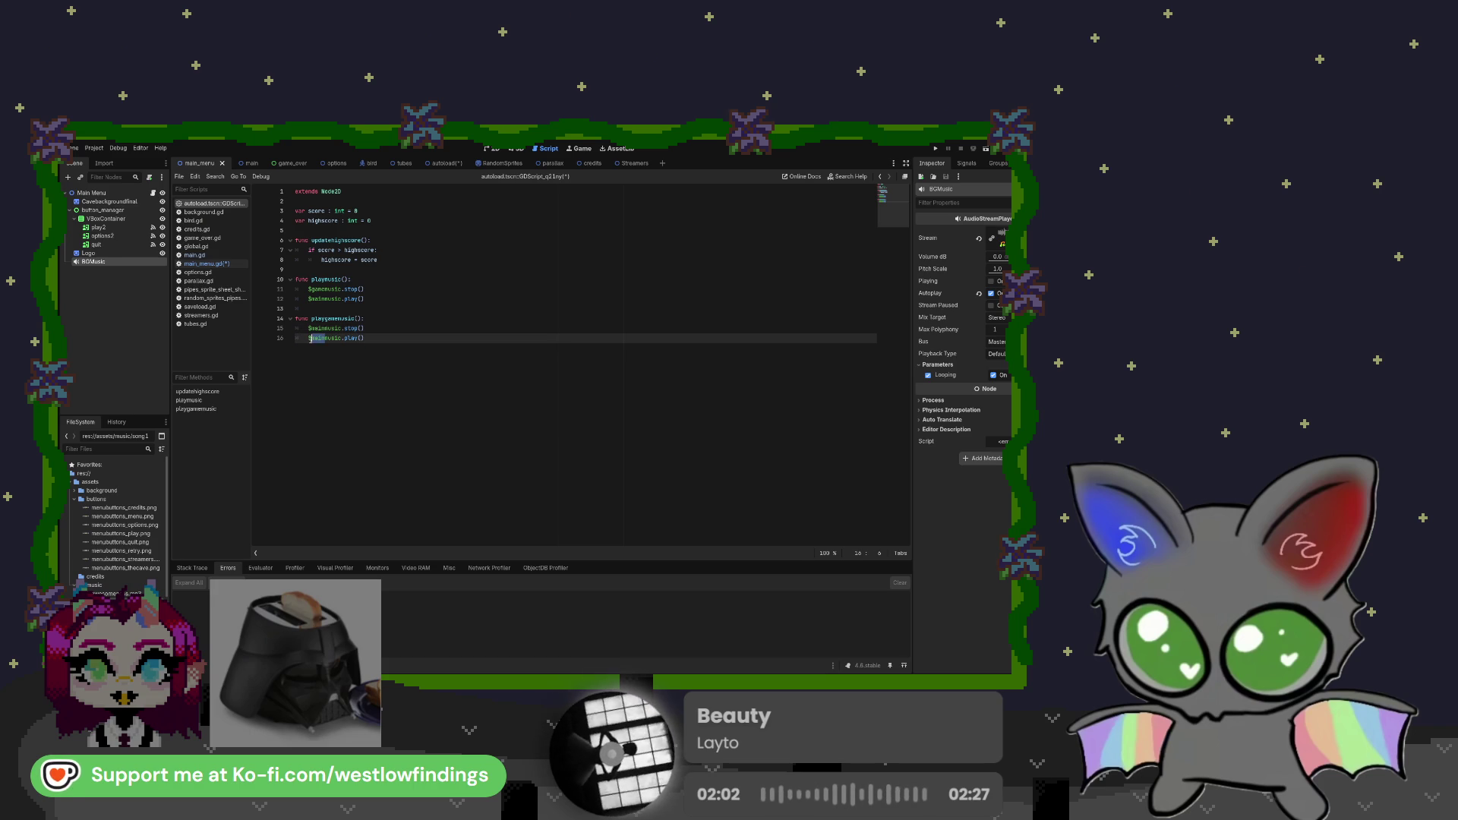
text(game)
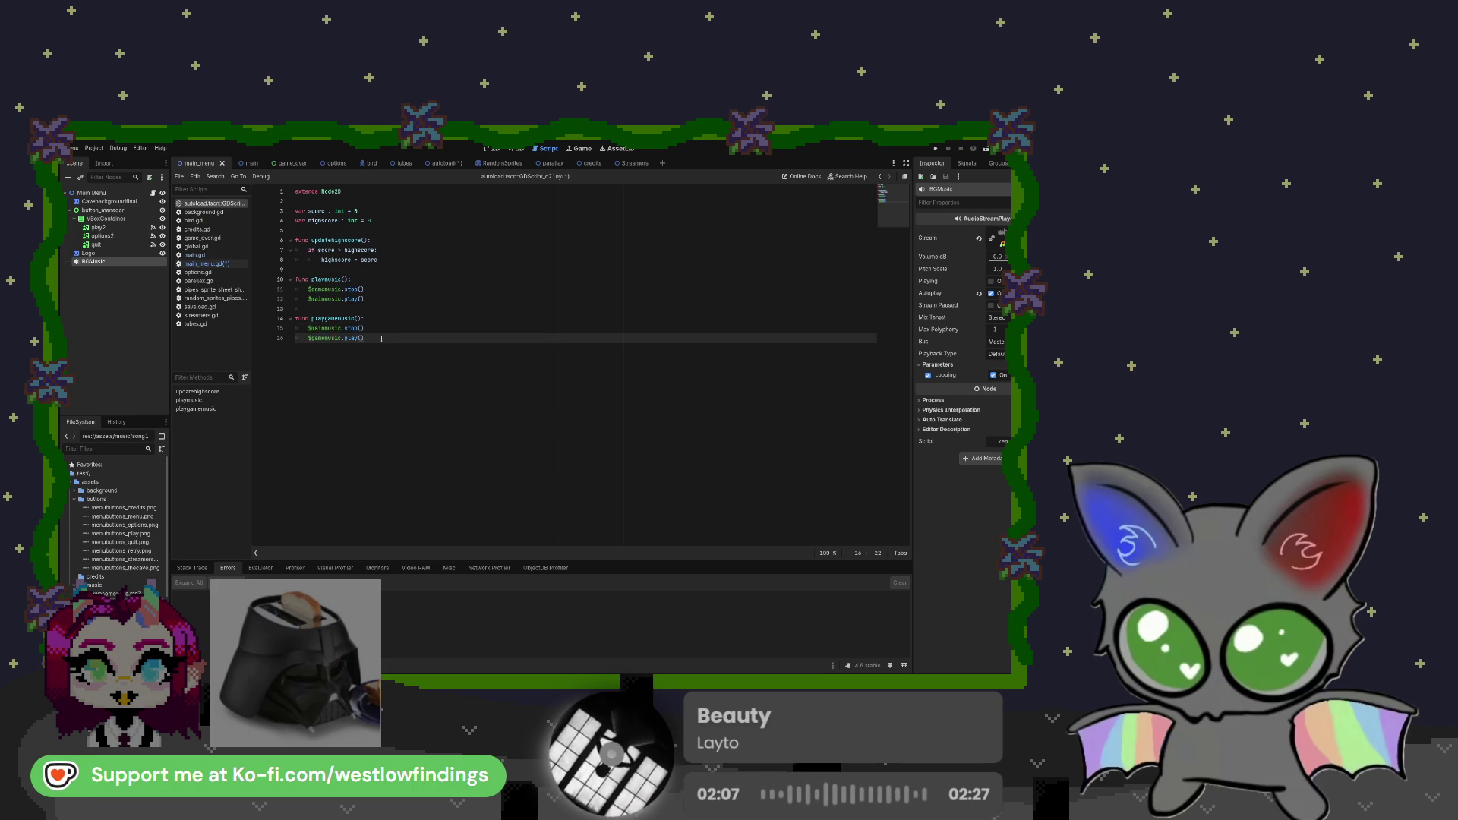
drag(310, 318, 345, 319)
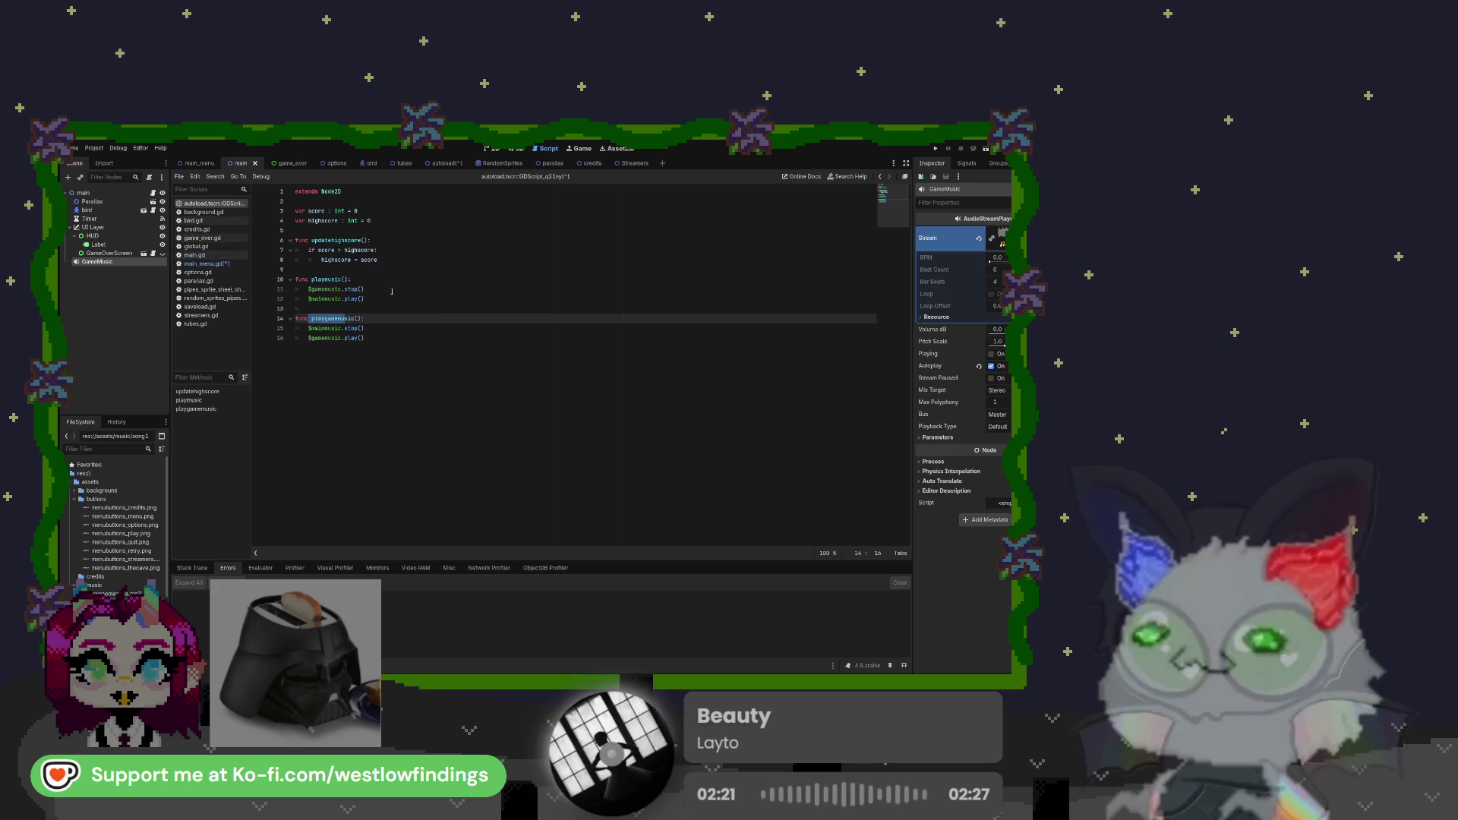
Add an Autoload.playgamemusic() call at the end of main.gd's _ready() function
click(195, 255)
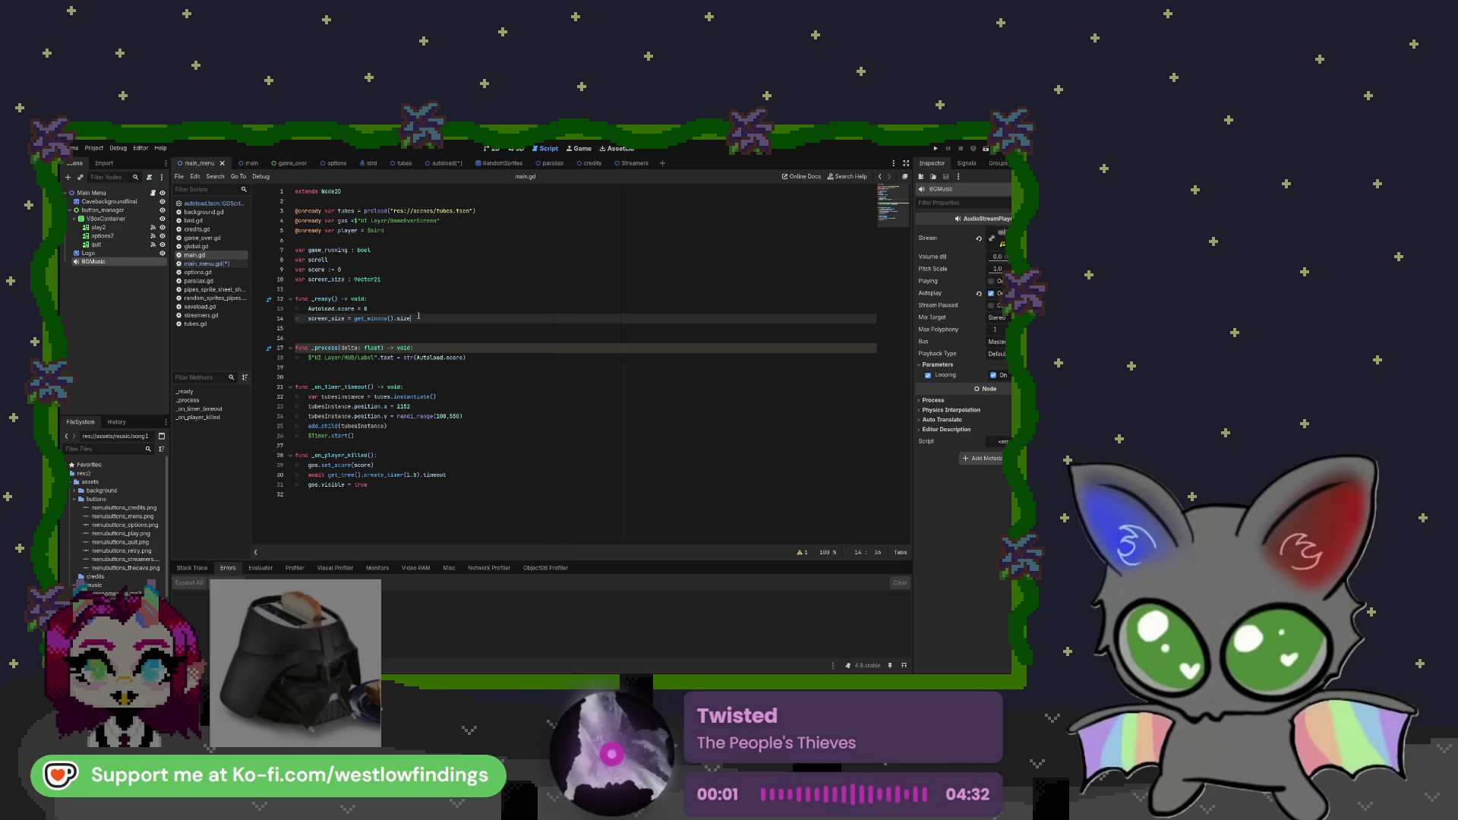
key(Return)
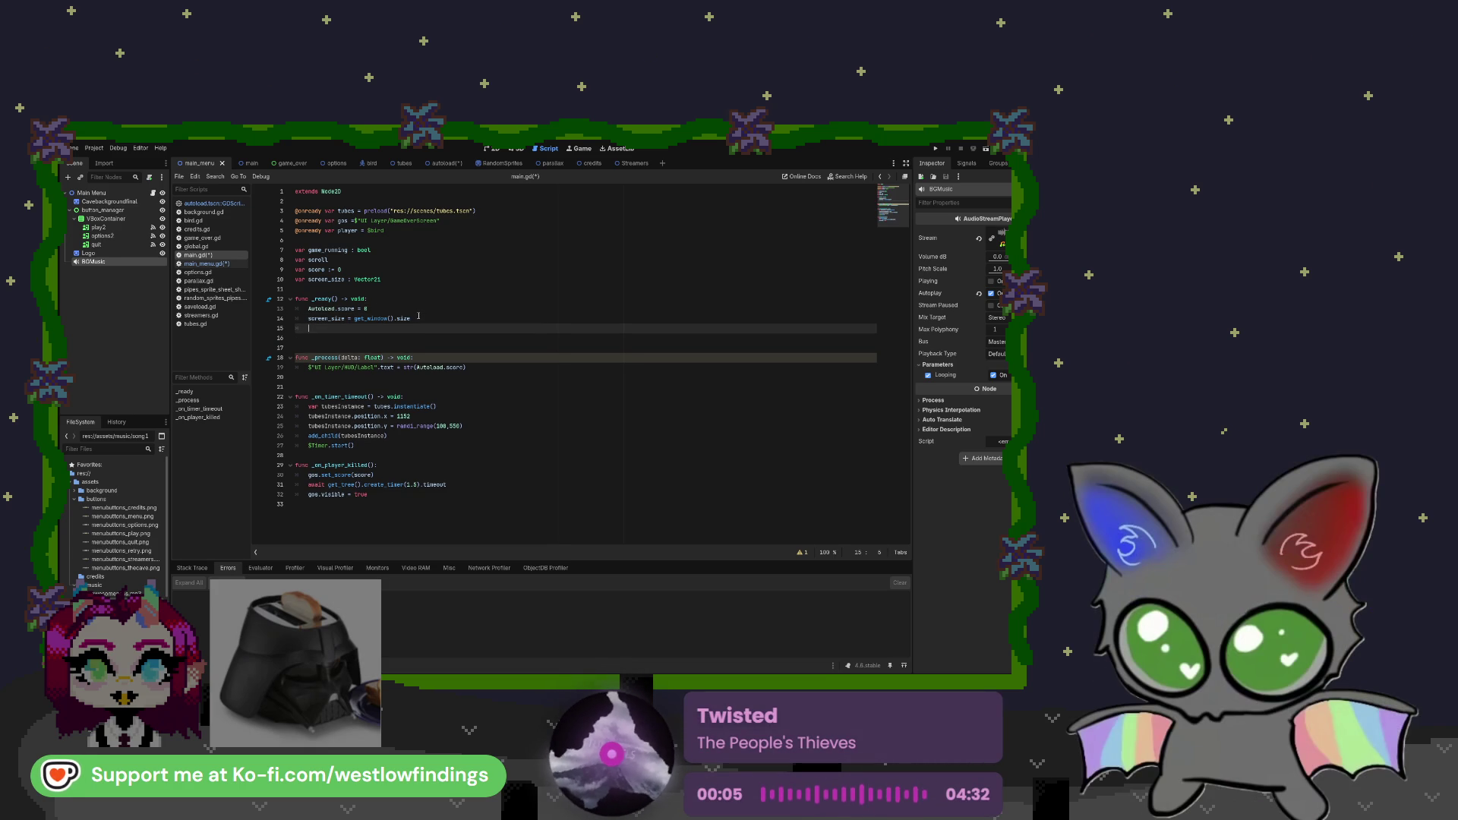
text(Autoload)
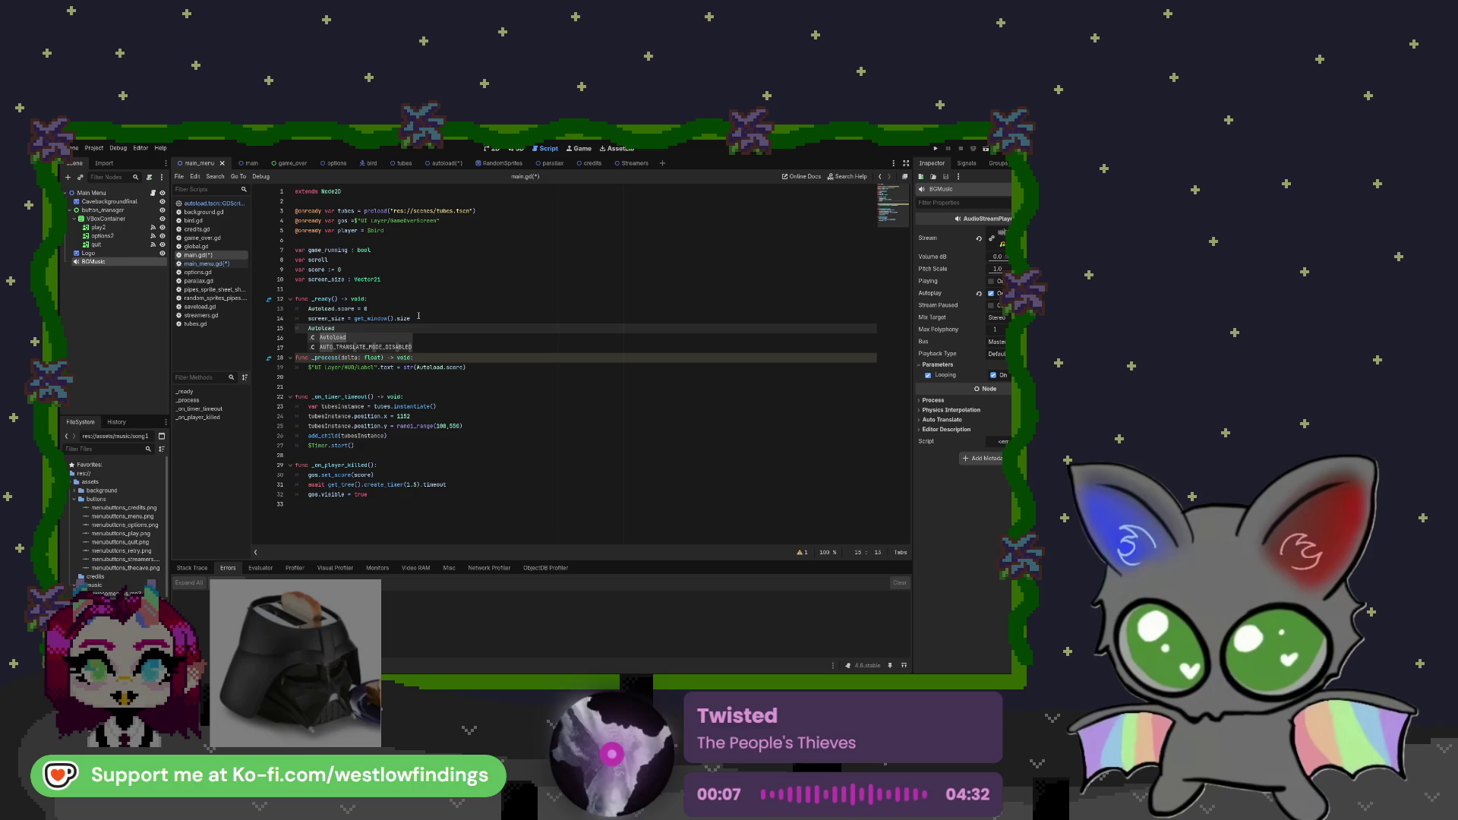
text(.playgamemusic()
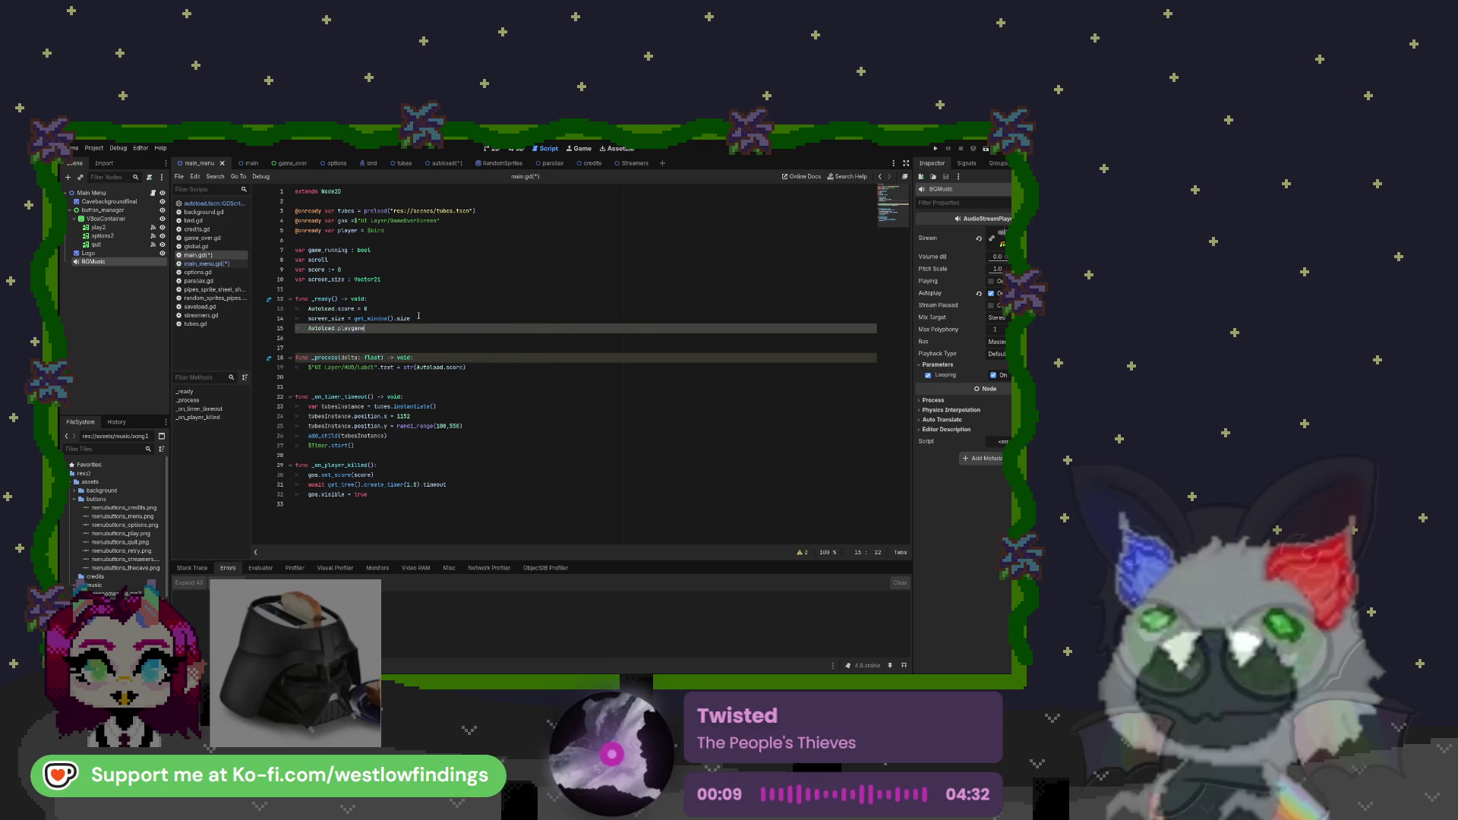
click(403, 329)
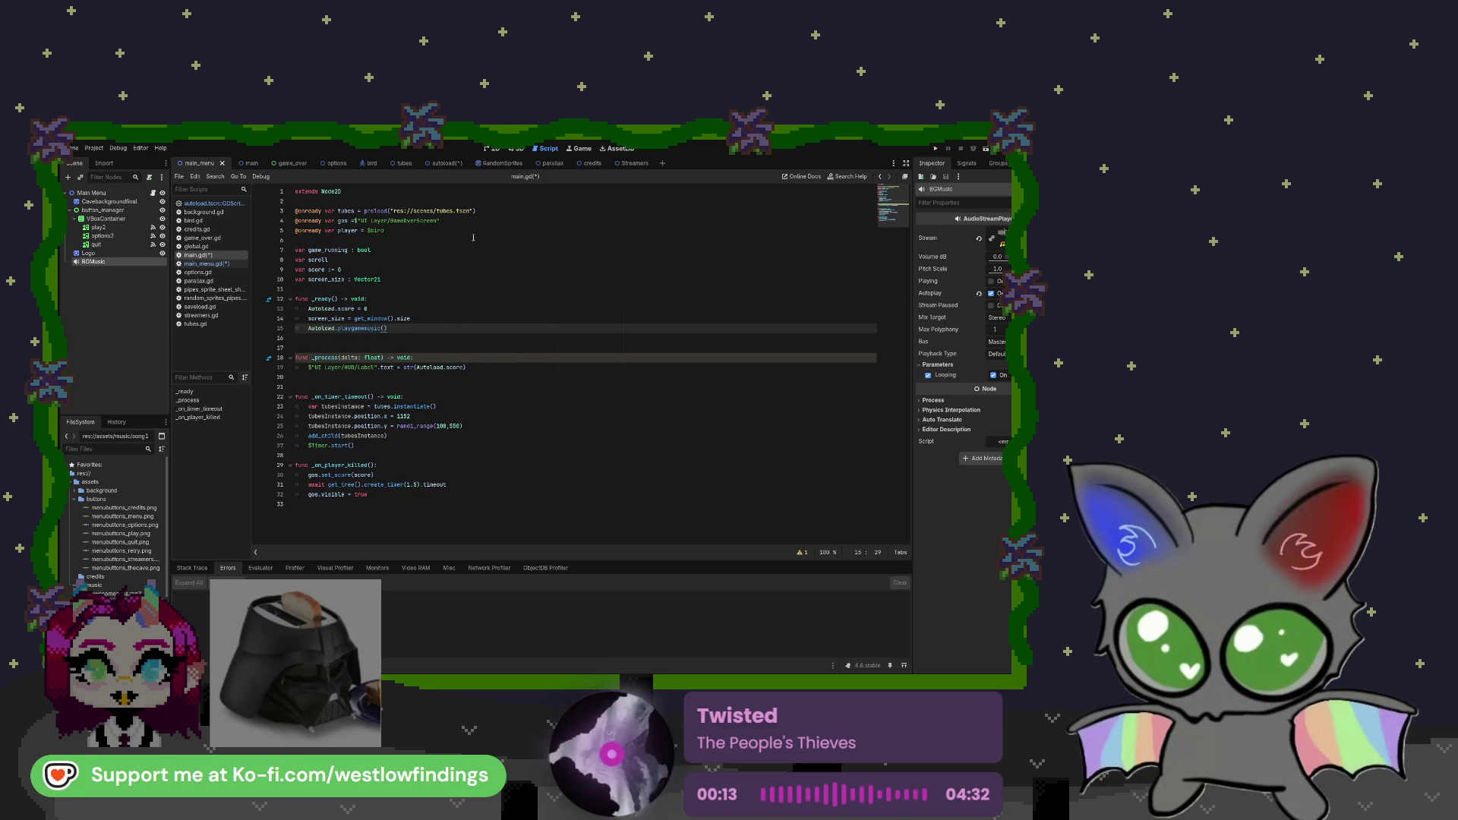
click(241, 164)
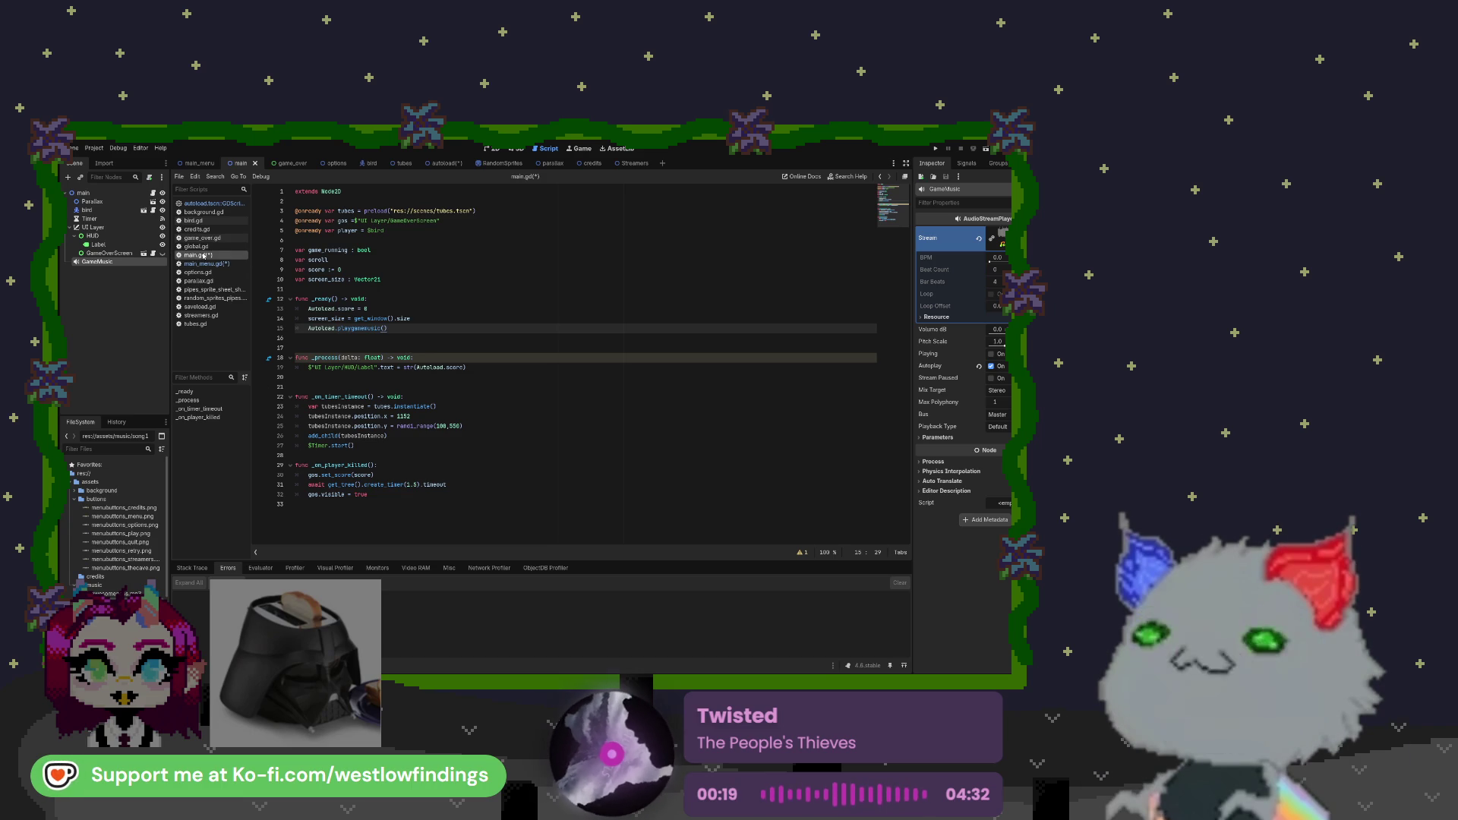
Remove the $BGMusic.stop() calls on lines 18 and 13 of credits.gd
click(211, 237)
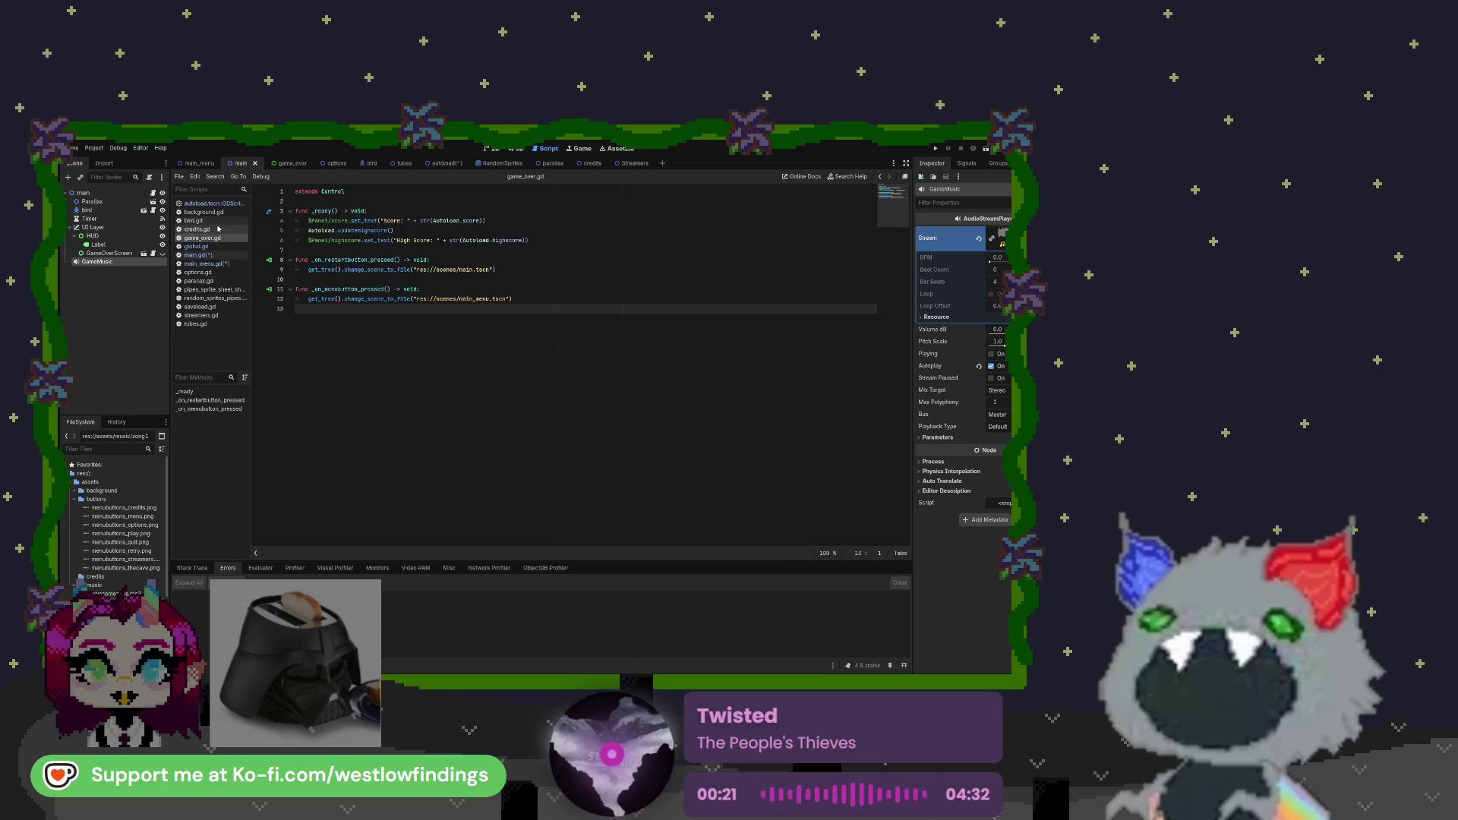
click(218, 230)
drag(358, 357, 296, 358)
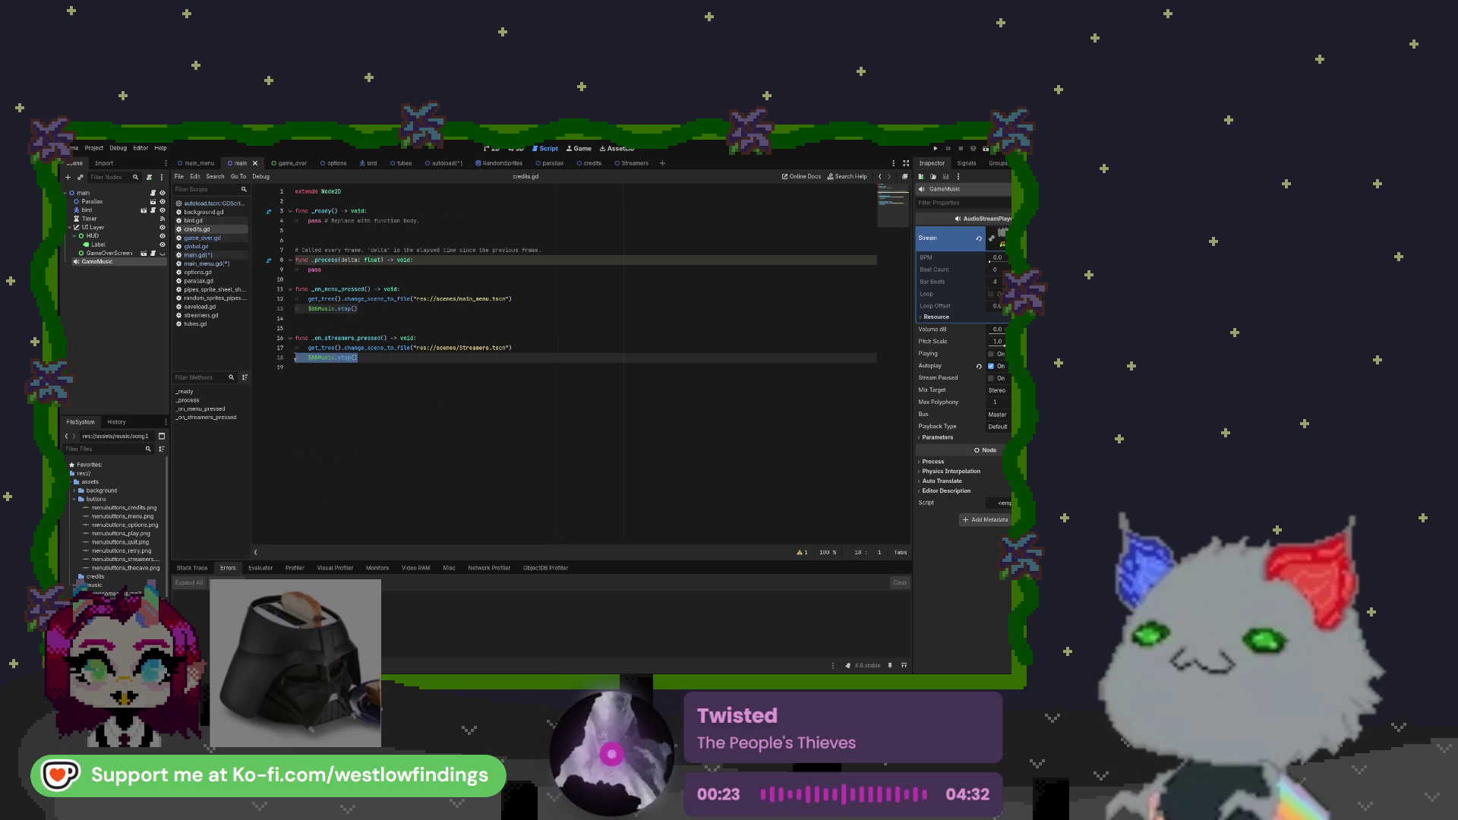
key(BackSpace)
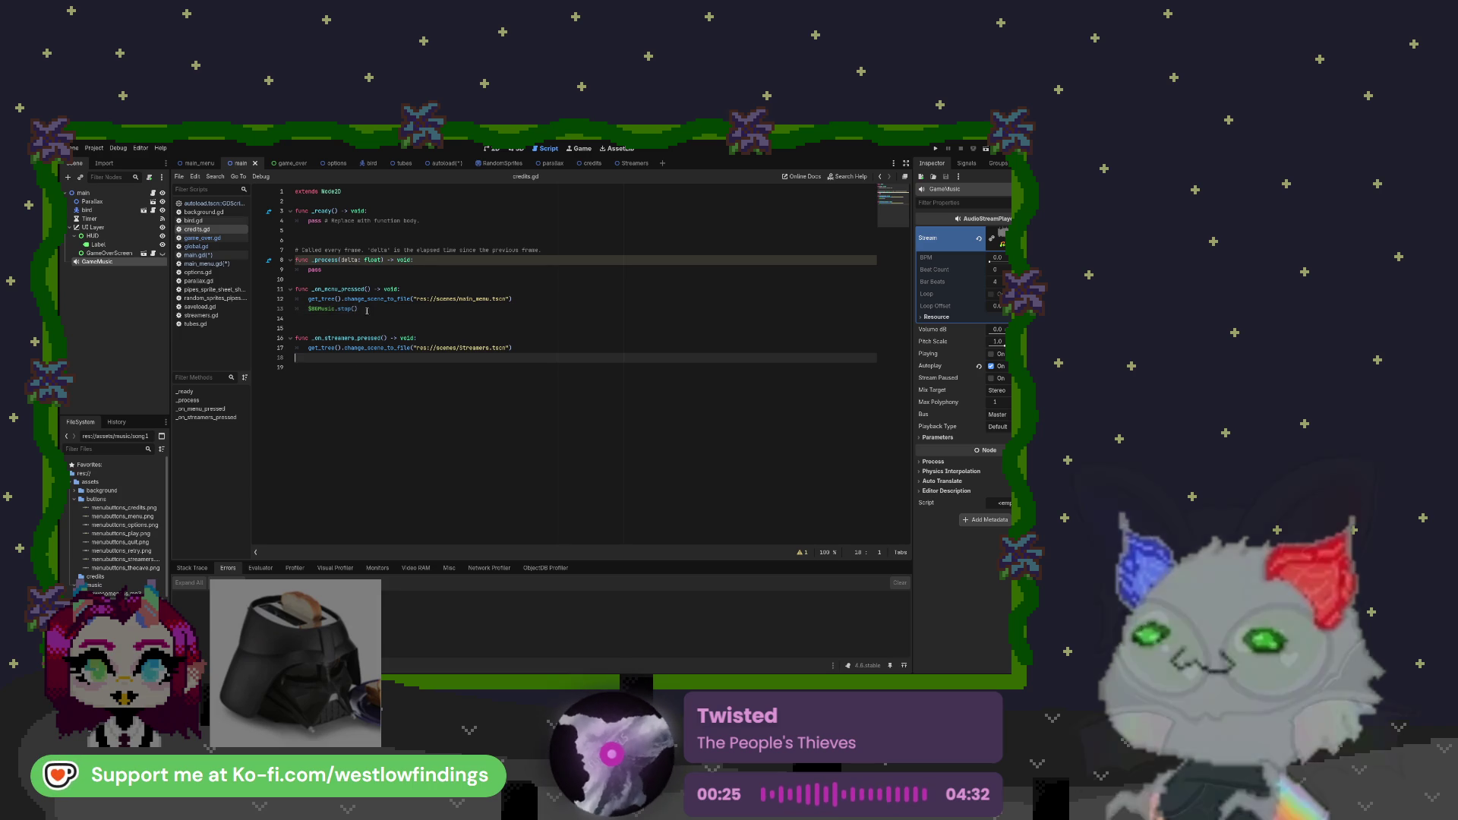
drag(357, 308, 274, 309)
key(BackSpace)
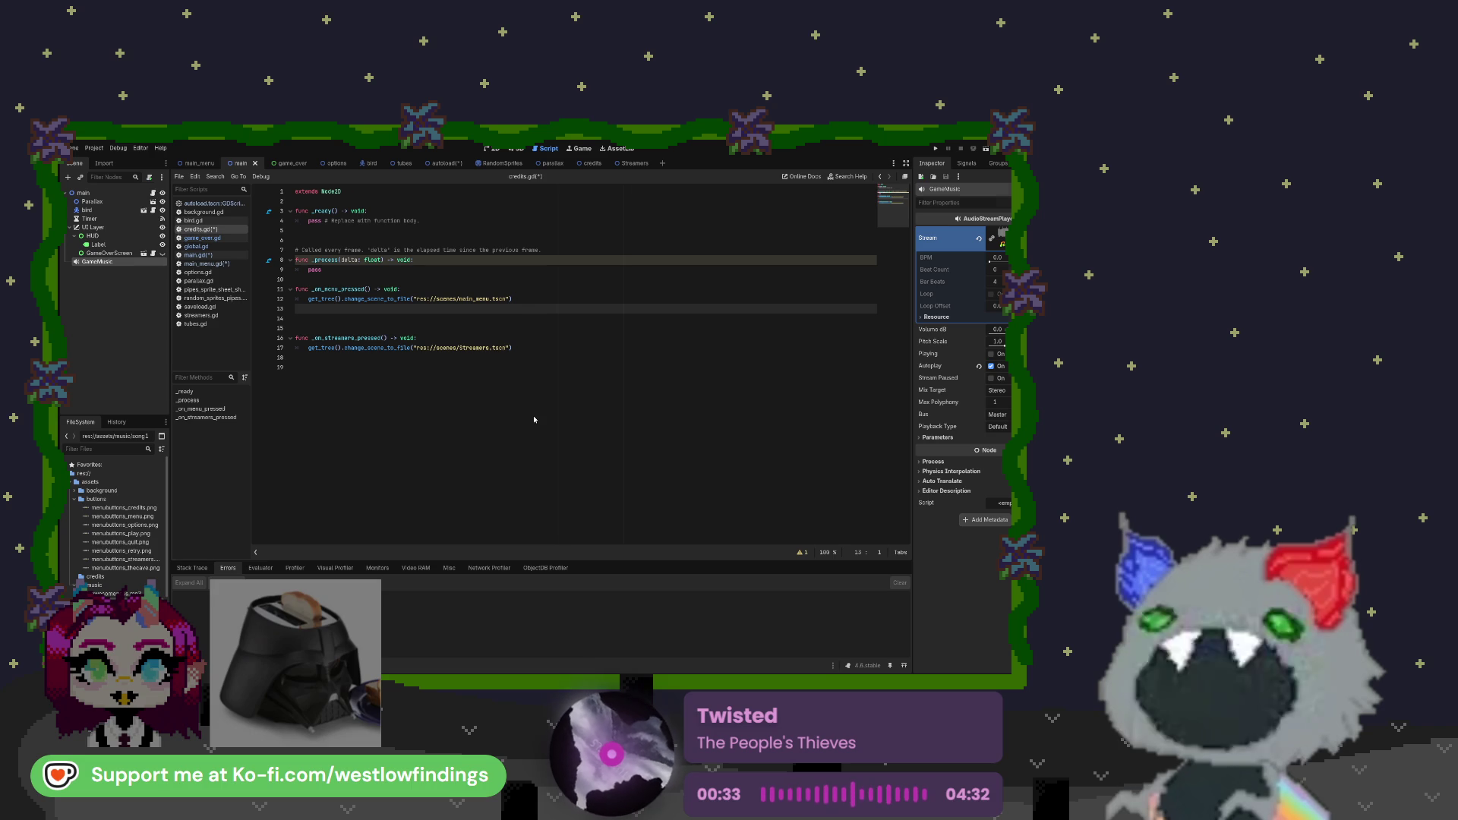
Delete the BGMusic node from the main_menu scene and check game_over.gd
click(199, 164)
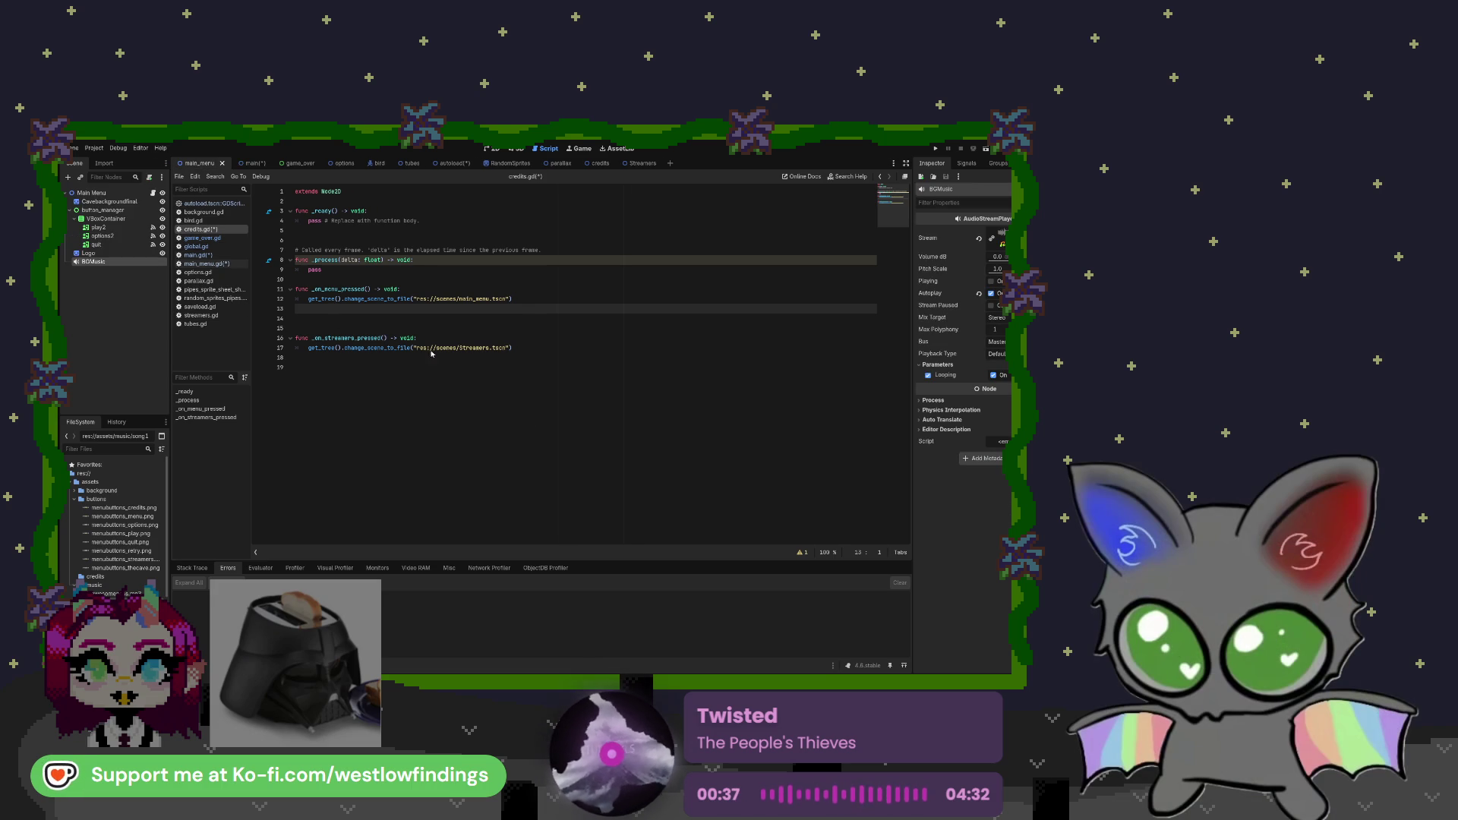
key(Delete)
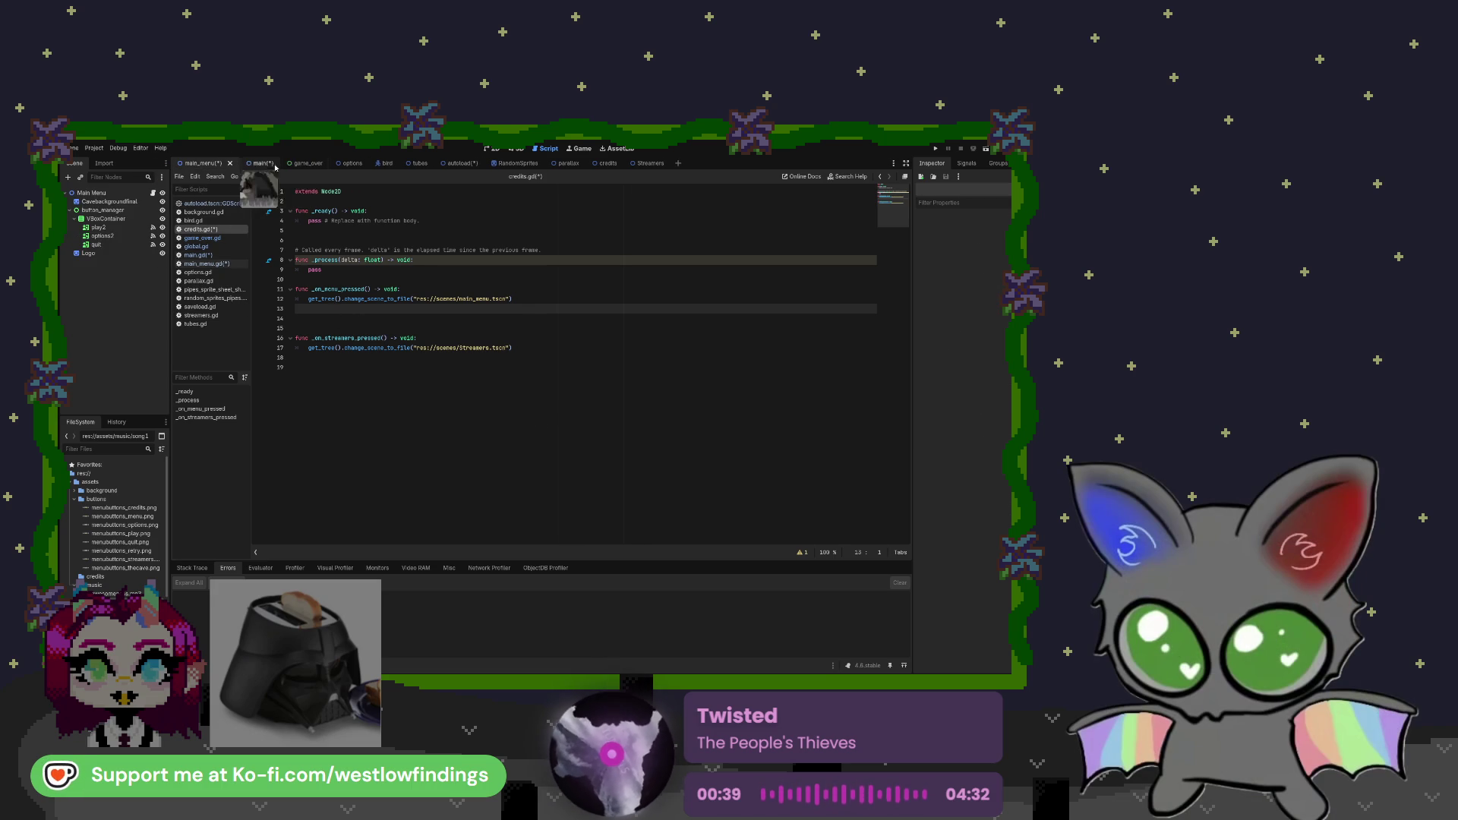
click(298, 163)
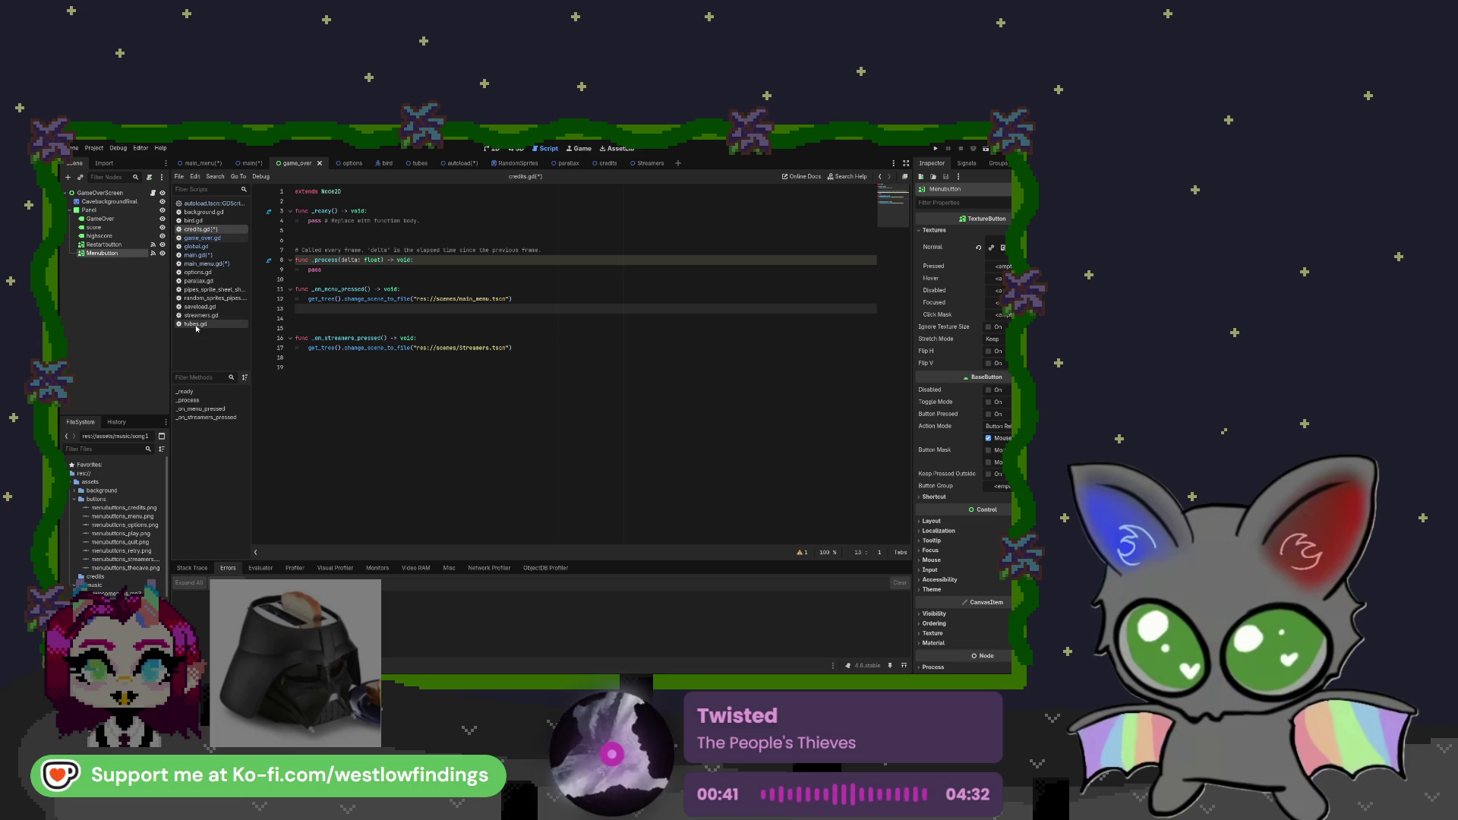
click(210, 240)
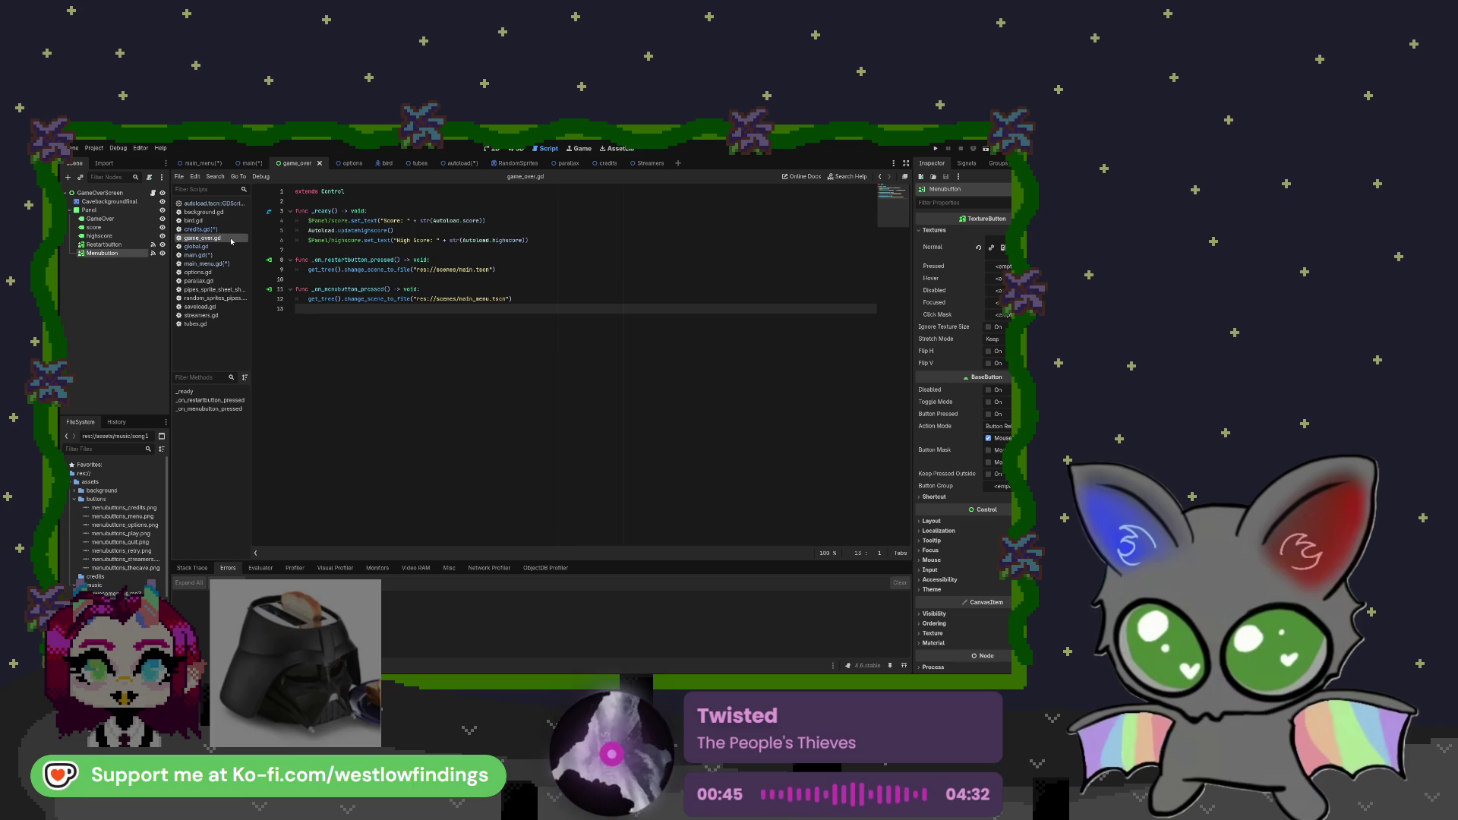
Remove both $BGMusic.stop() calls from options.gd's button handlers
click(341, 164)
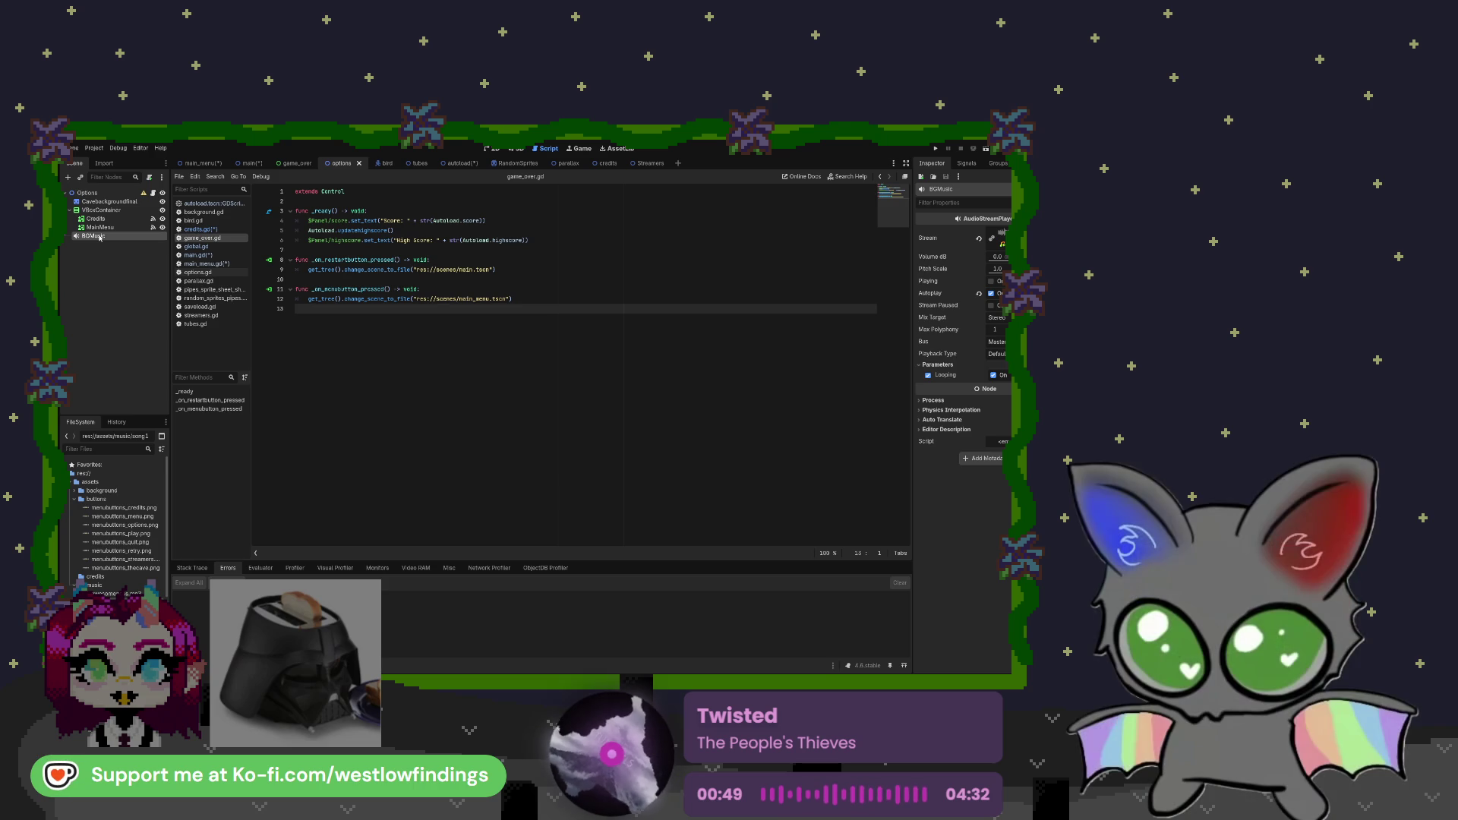
click(197, 272)
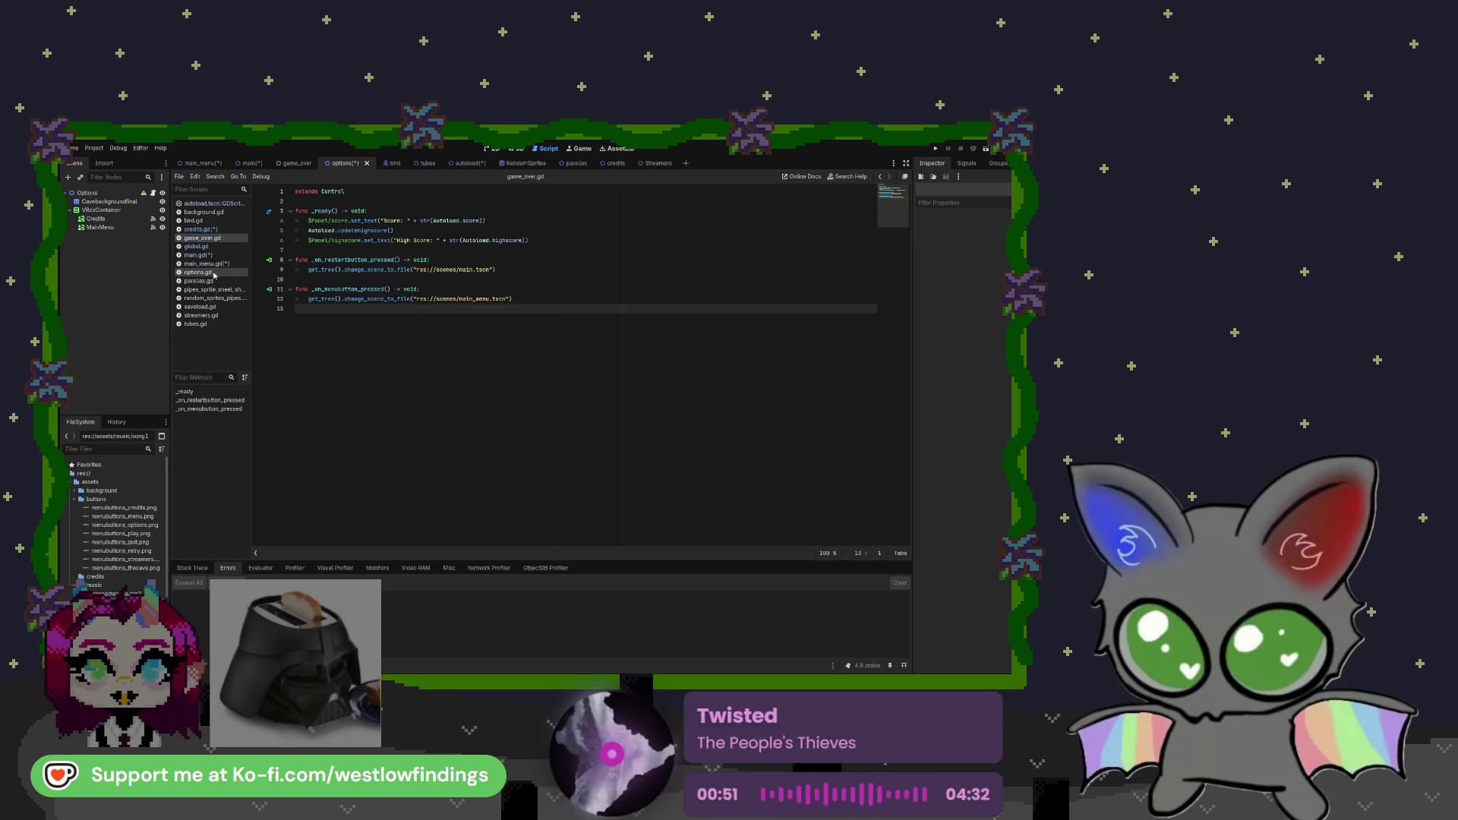
triple_click(334, 328)
key(BackSpace)
click(370, 373)
click(370, 368)
key(BackSpace)
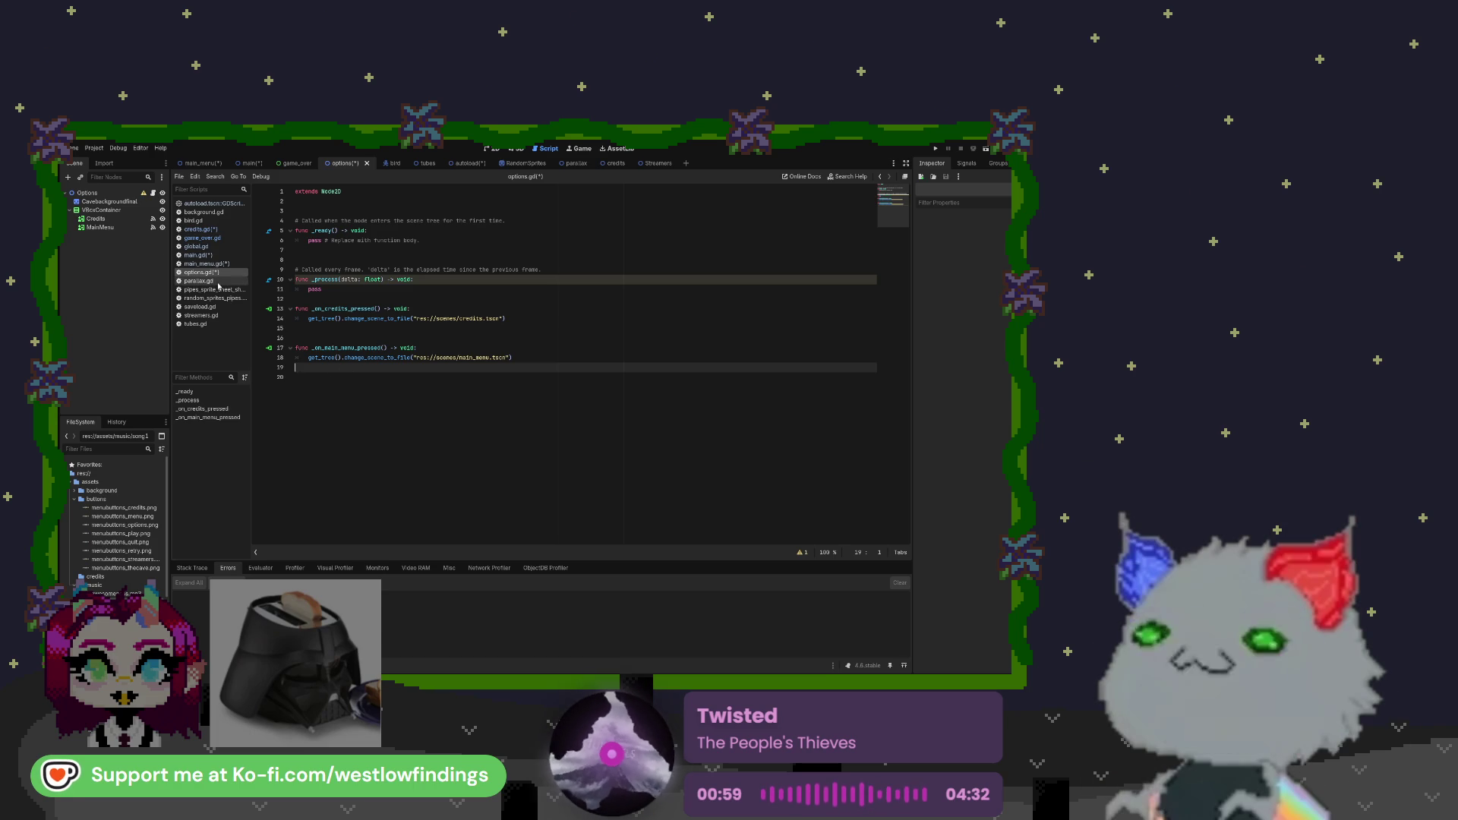
Delete the BGMusic node from the credits scene
click(525, 163)
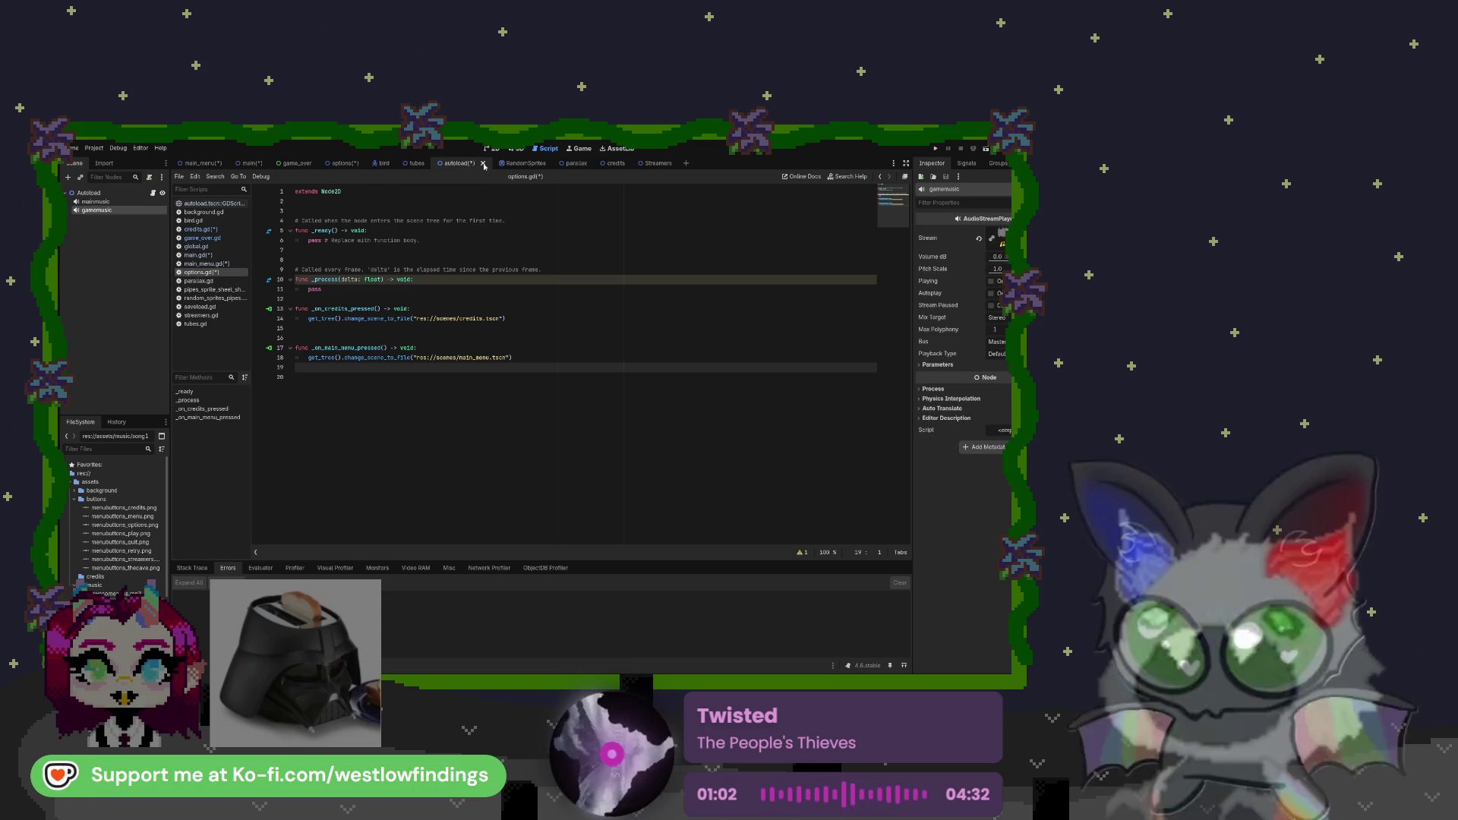
click(620, 164)
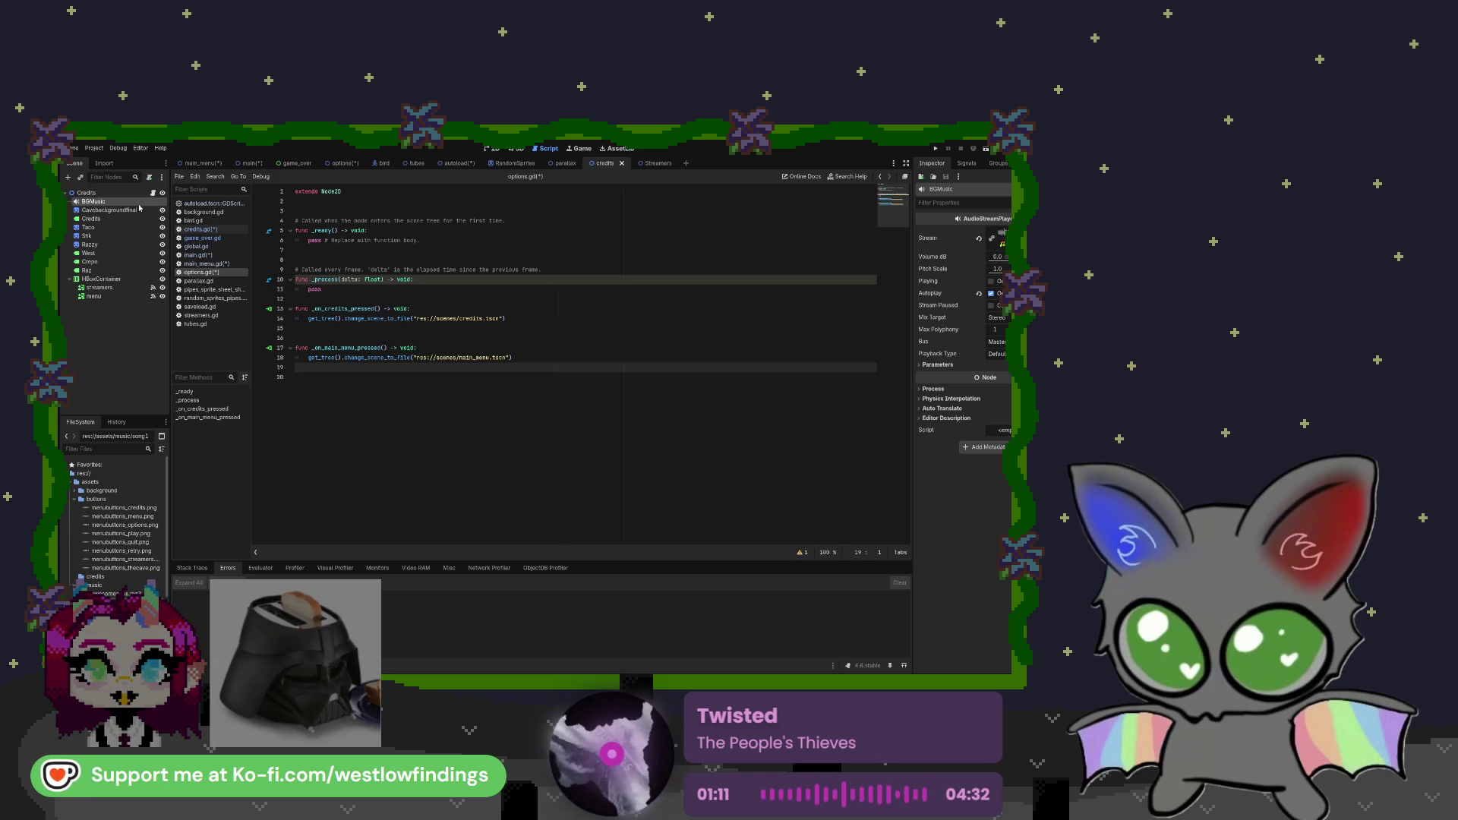
key(Delete)
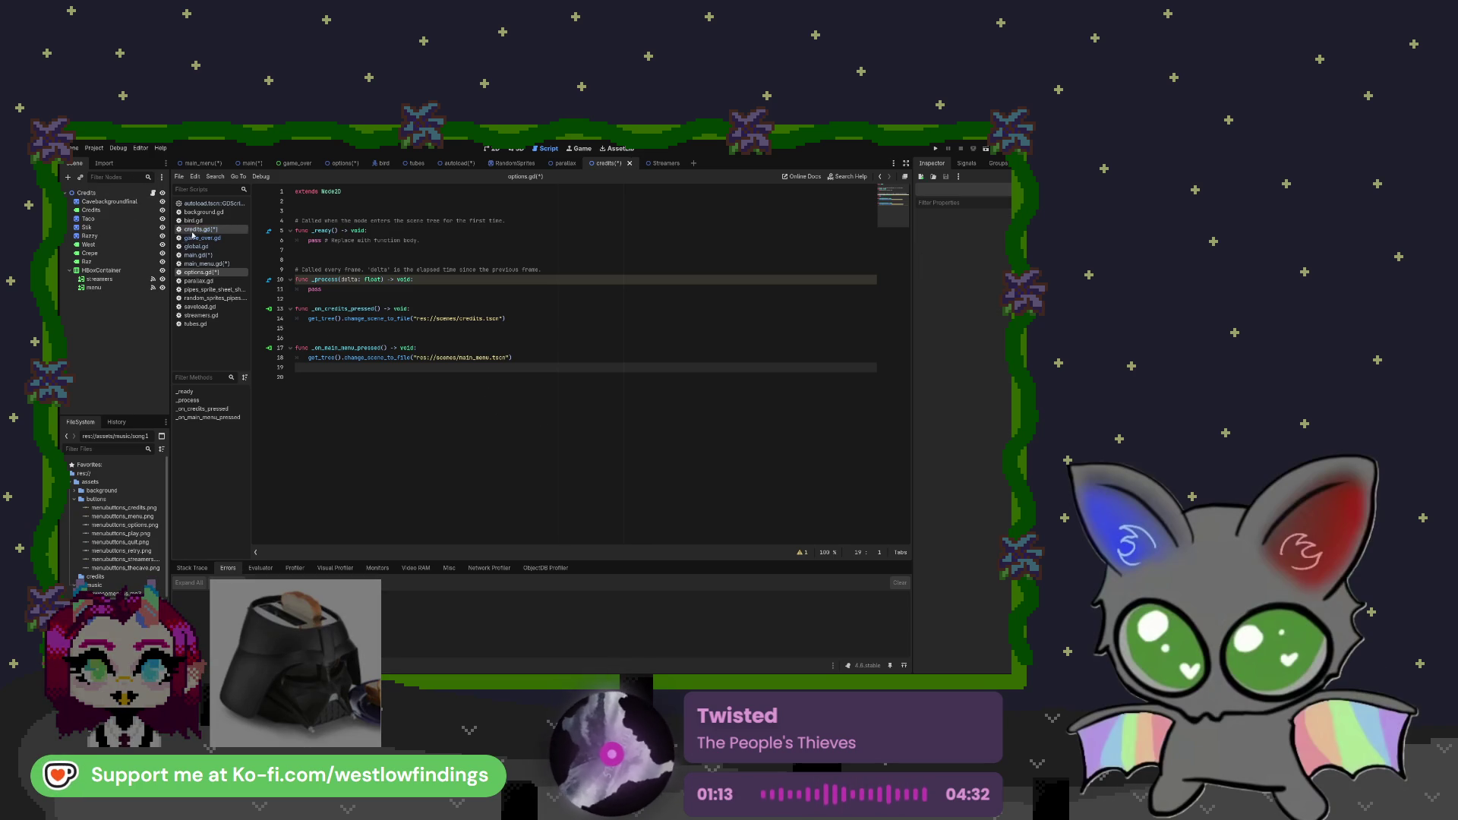
click(212, 230)
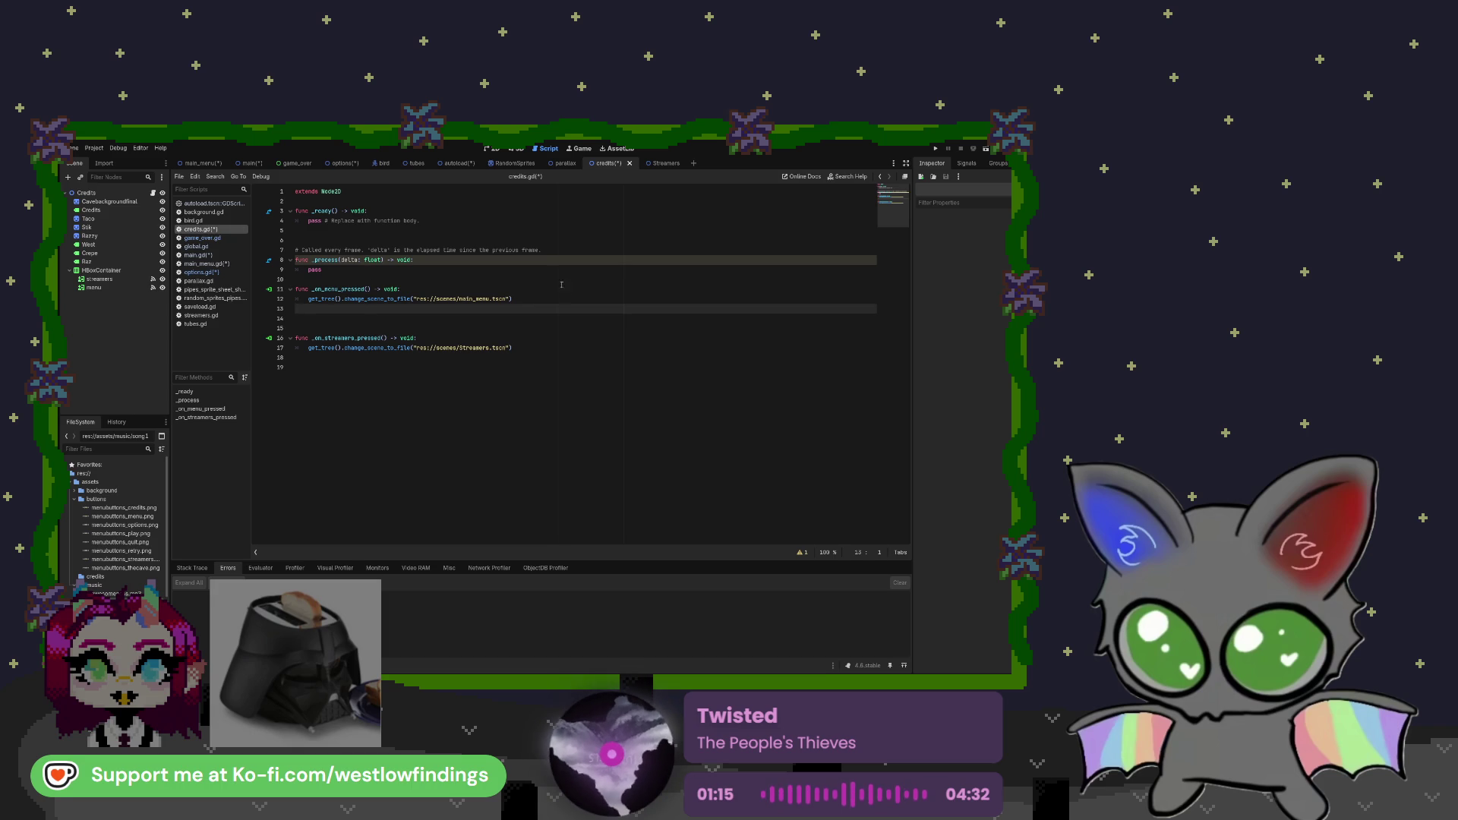
Delete the Streamers scene's BGMusic node and trim streamers.gd's empty last line
click(664, 165)
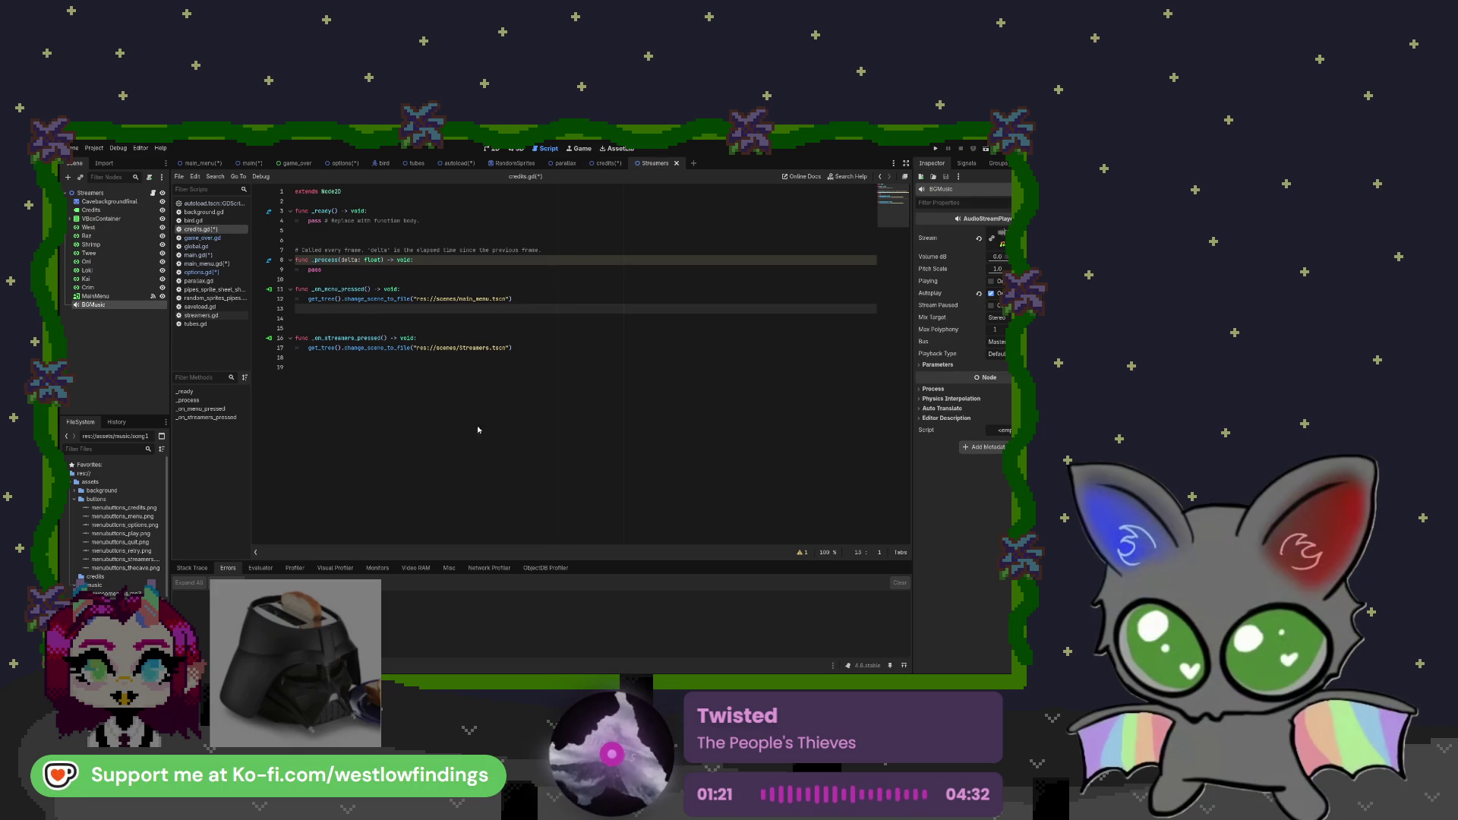
key(Delete)
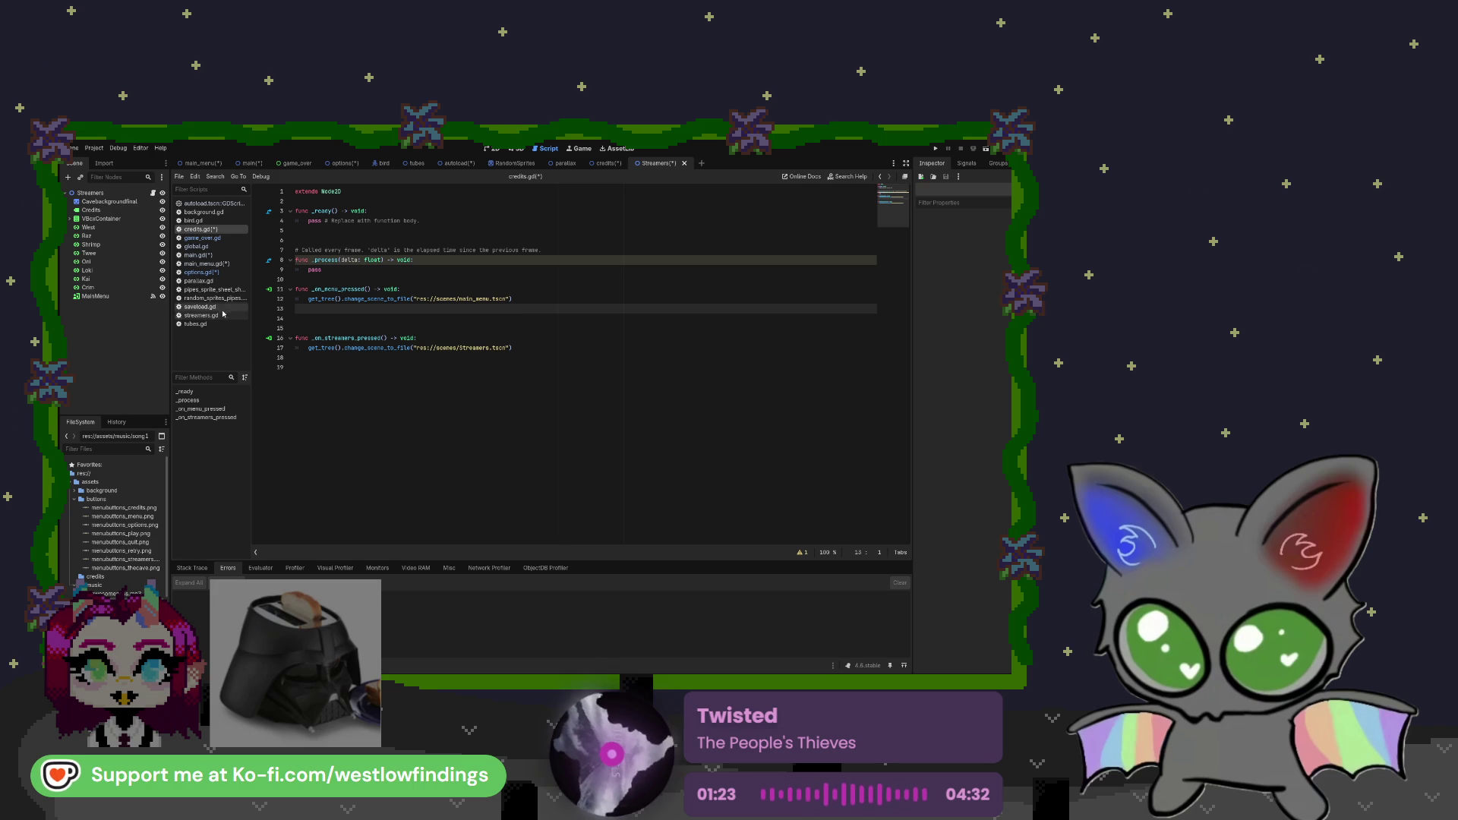
click(220, 316)
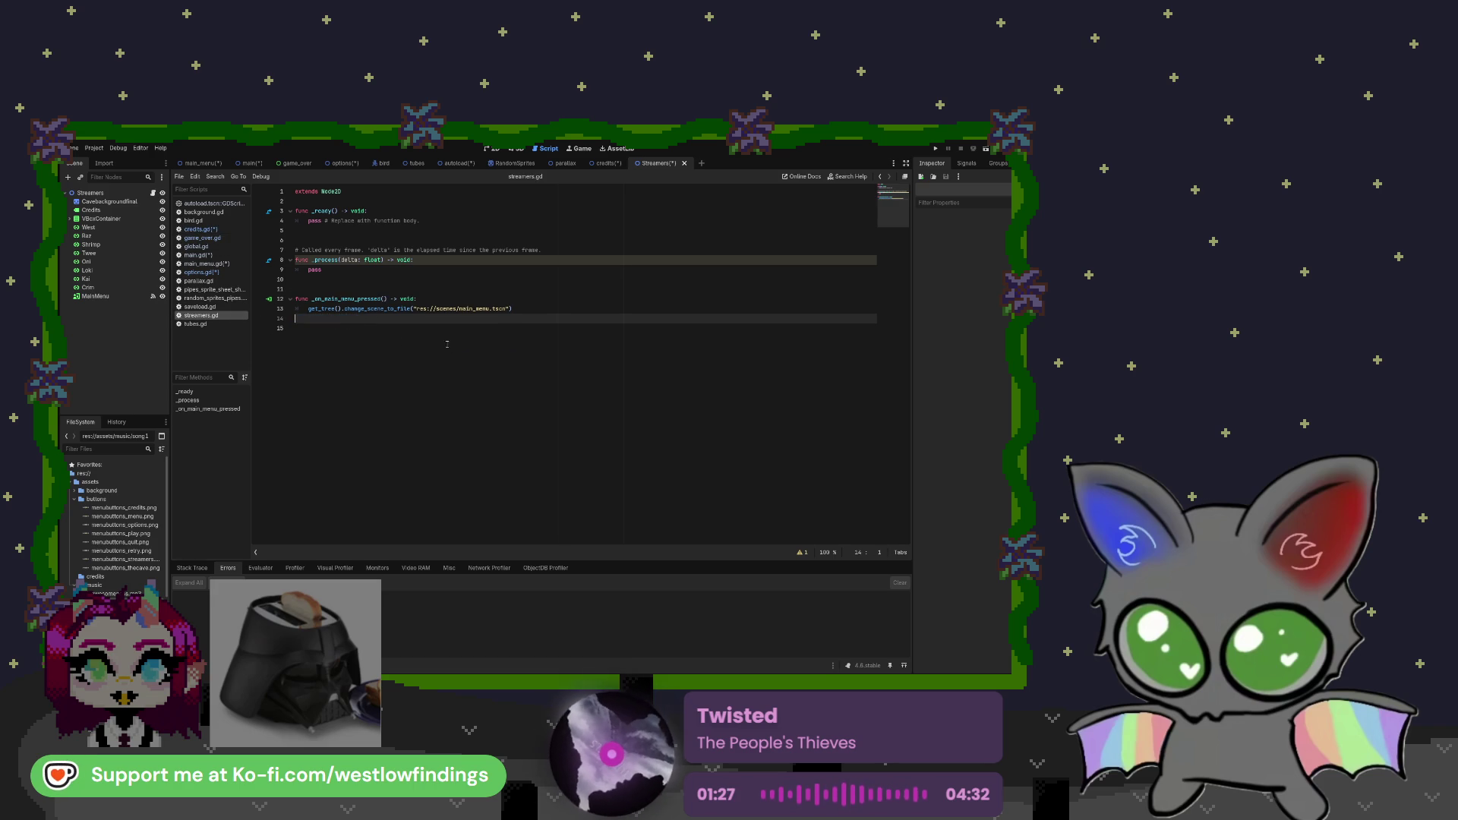
key(BackSpace)
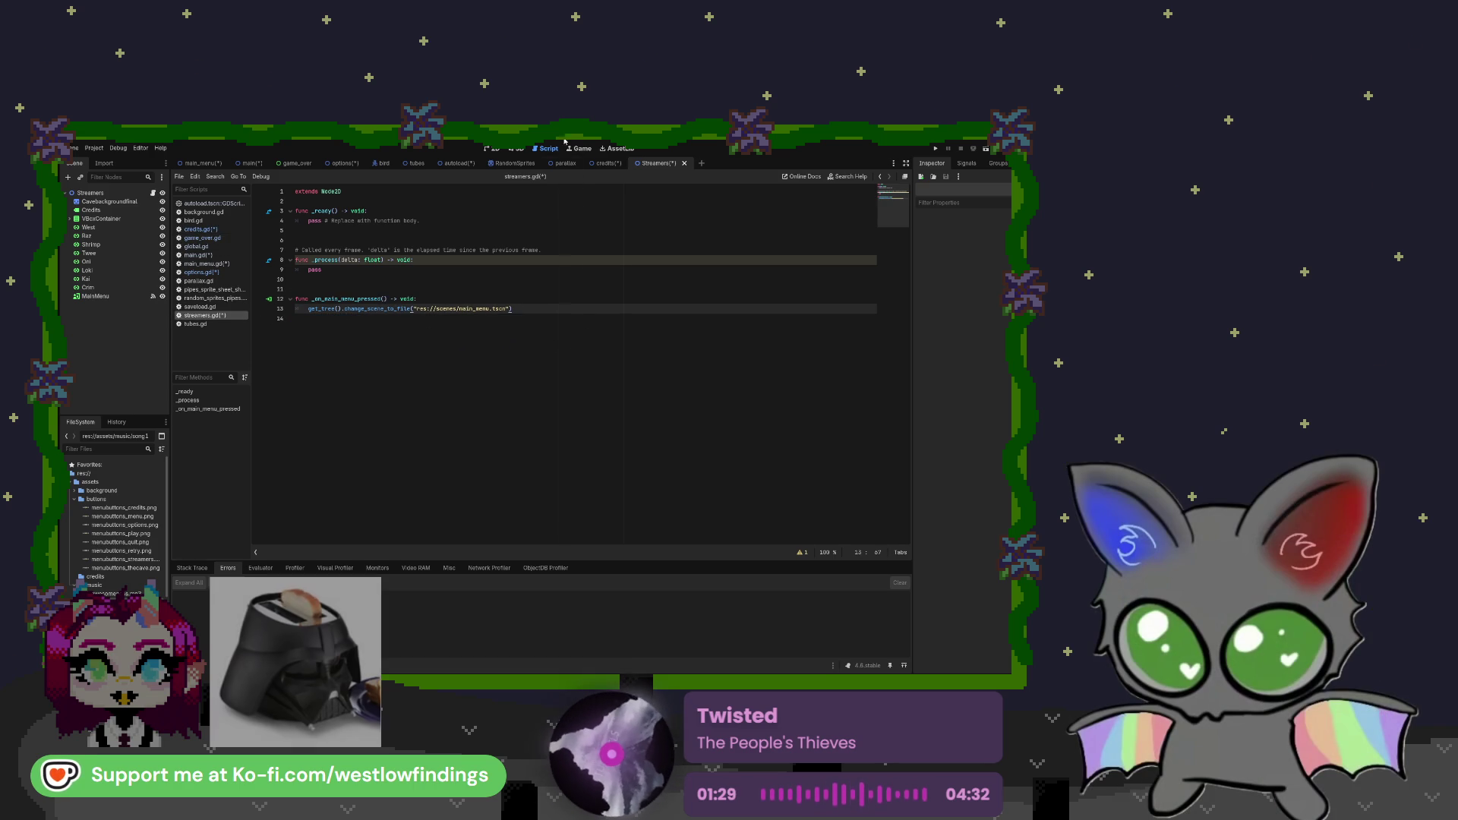
Save the project and the credits and main scenes with Ctrl+S
key(ctrl+s)
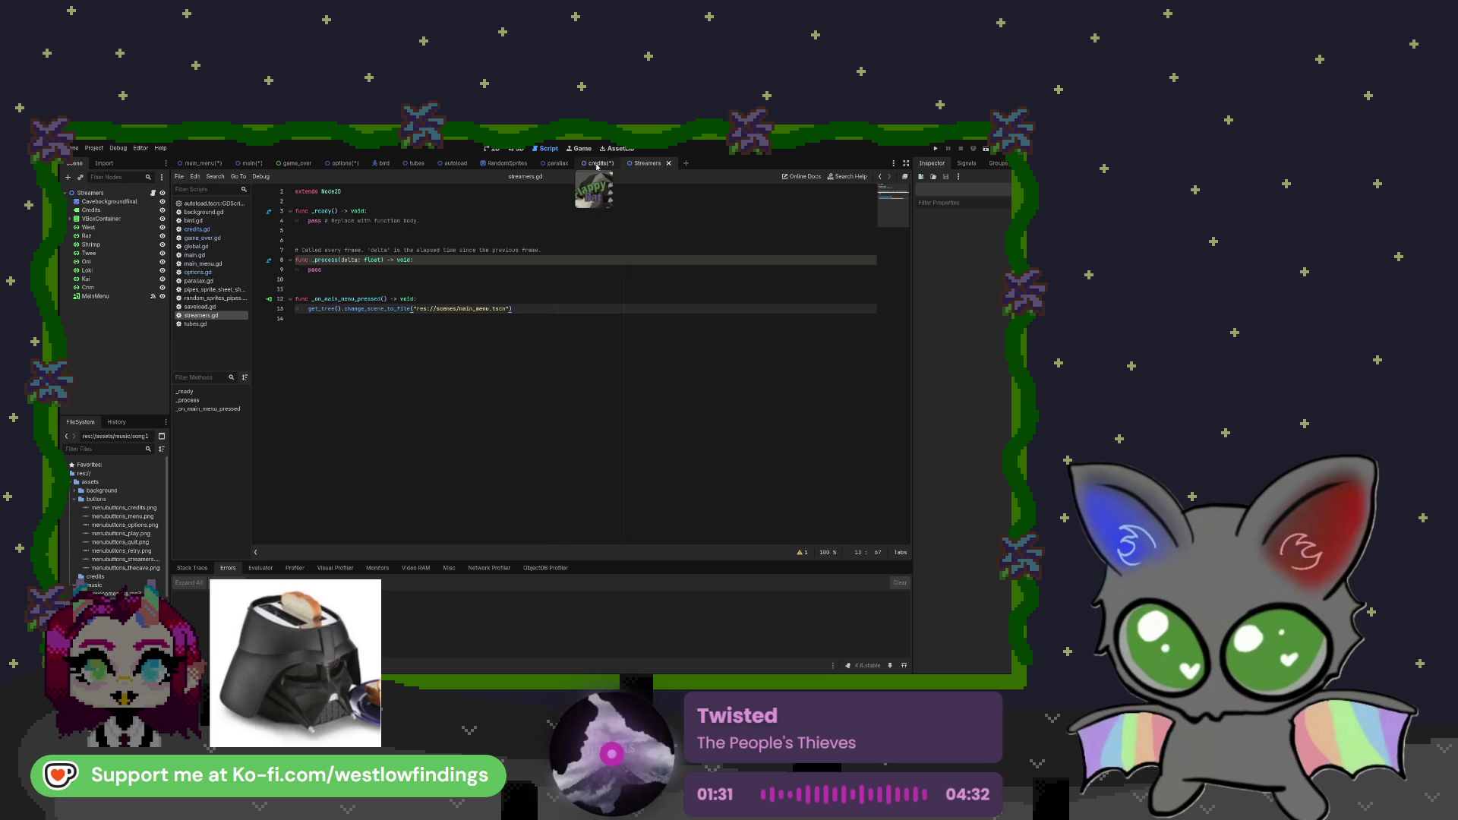
click(597, 164)
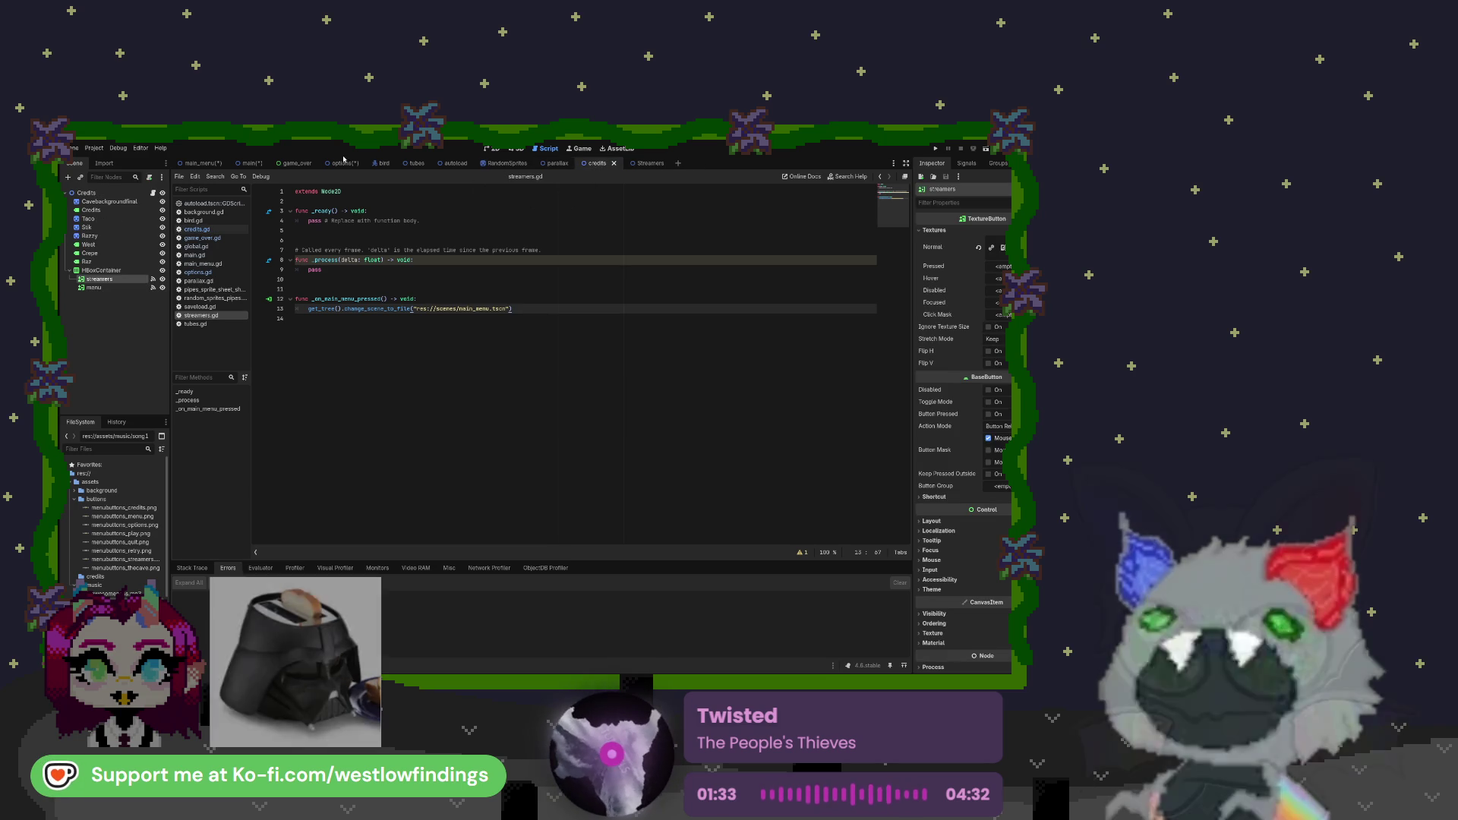
key(ctrl+s)
click(249, 163)
key(ctrl+s)
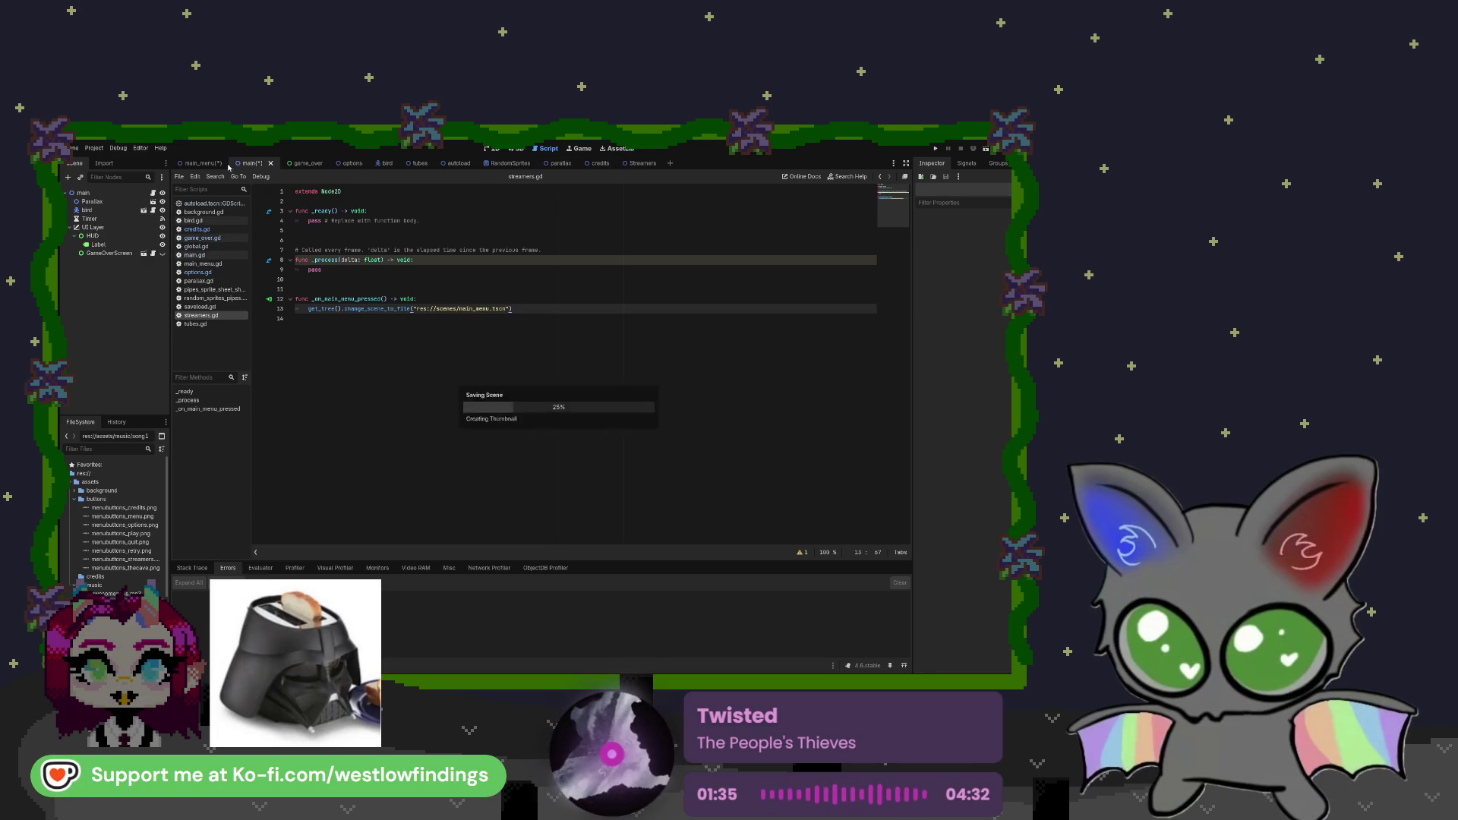
Save the main_menu scene, then test-run the game and stop it
click(228, 166)
key(ctrl+s)
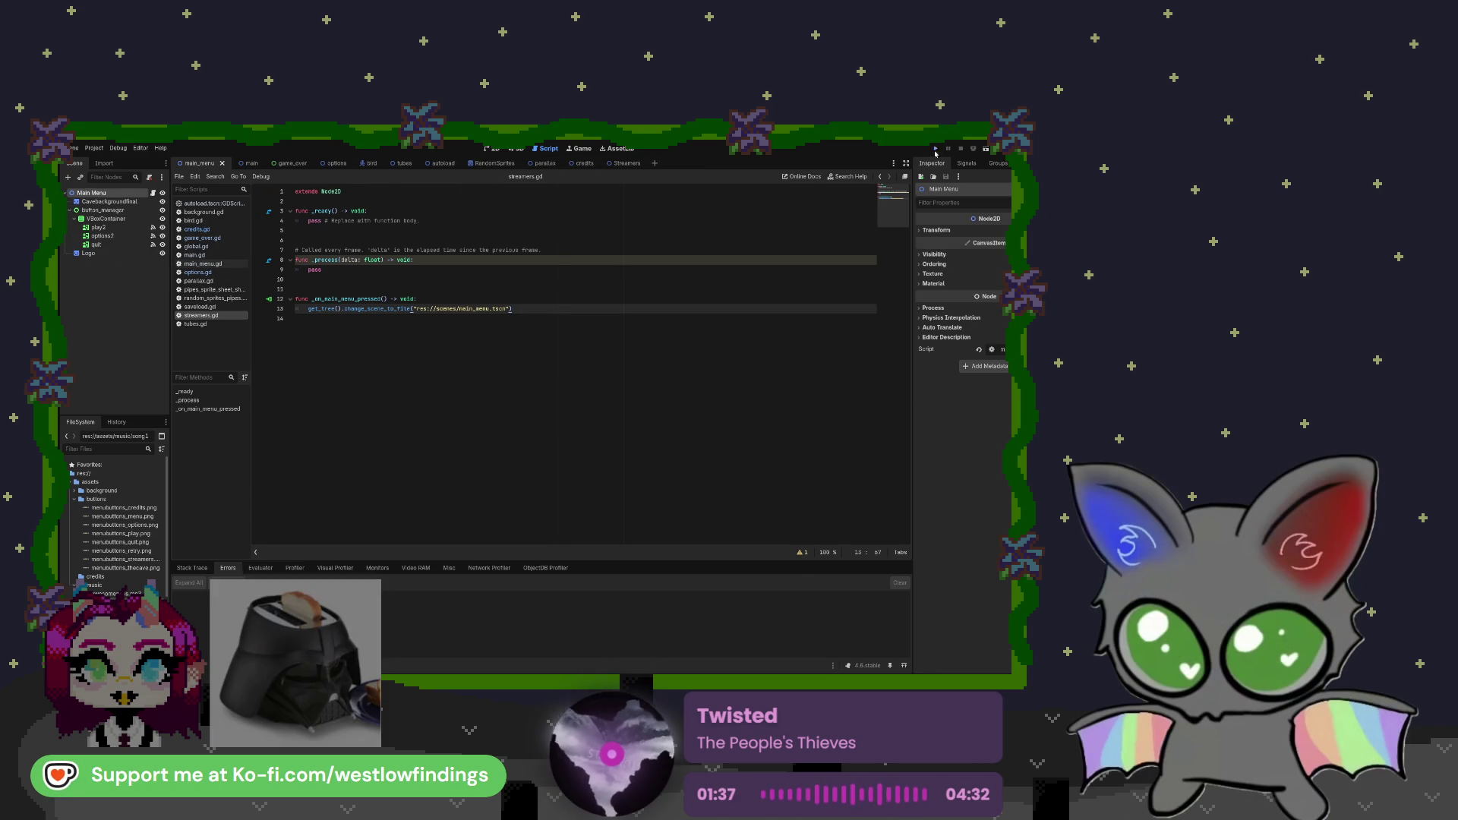
click(935, 150)
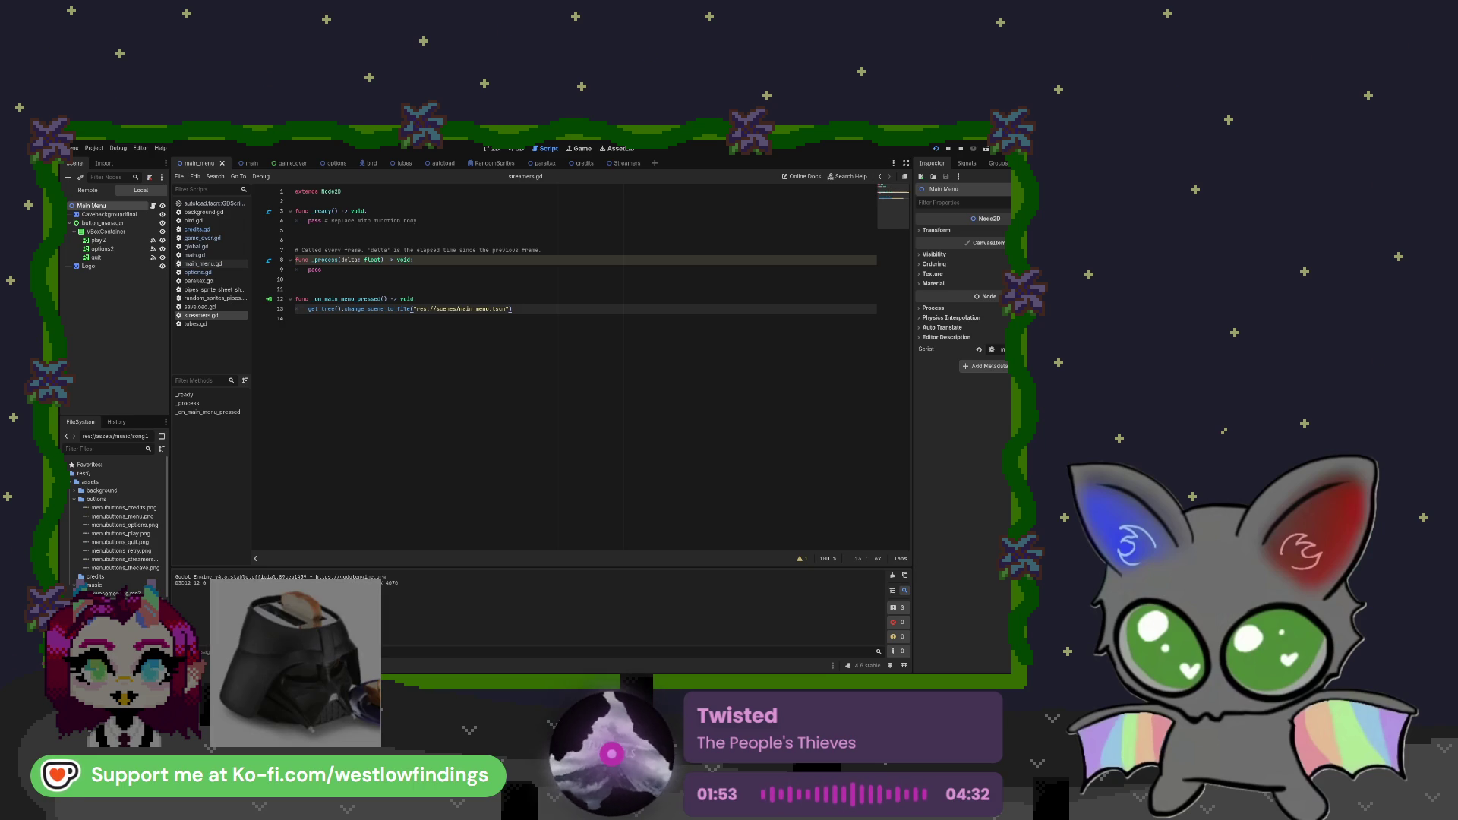
key(F8)
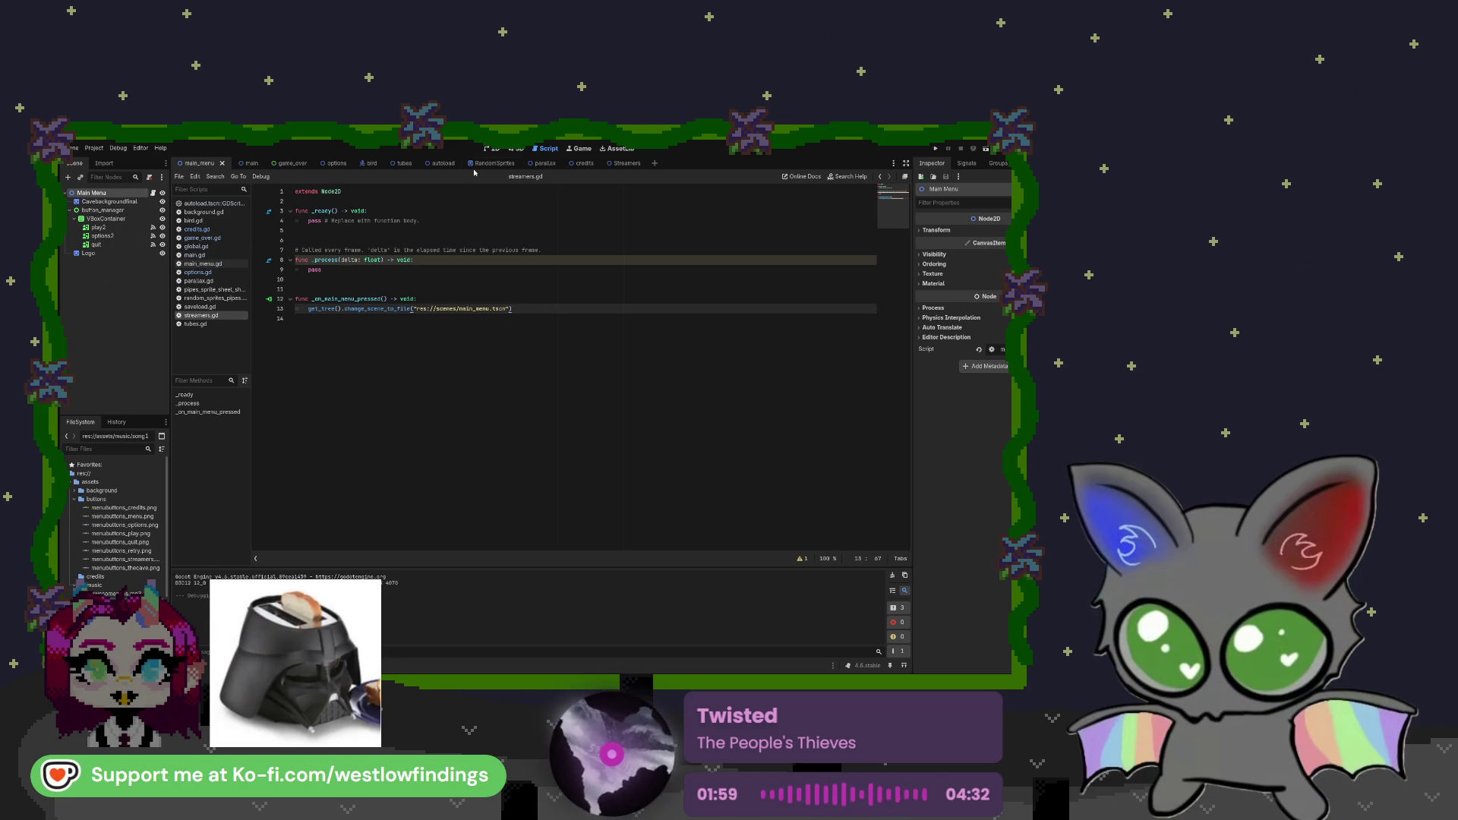
Review the Streamers scene tree and streamers.gd, then run the game again
click(621, 163)
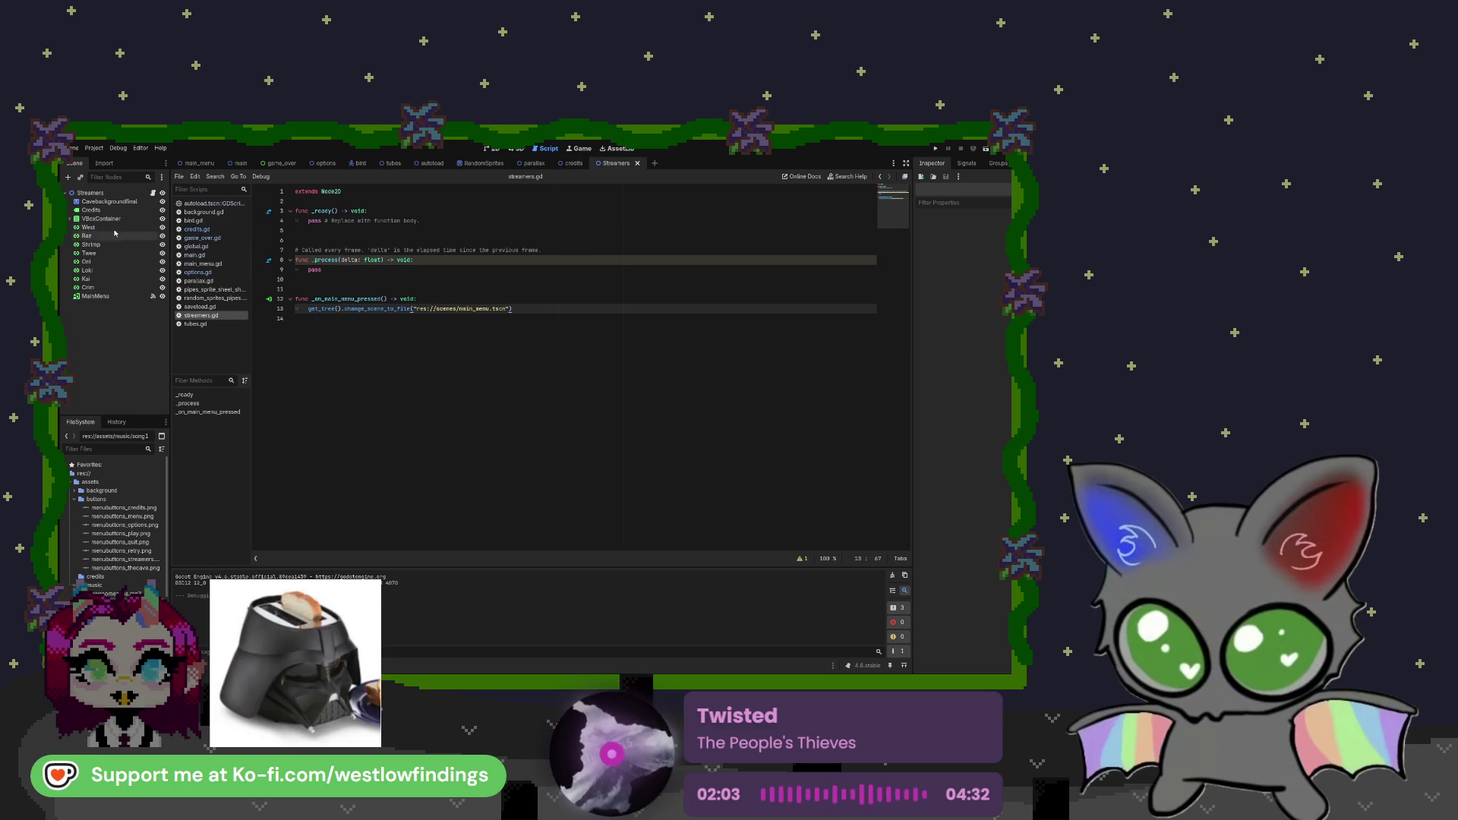
click(70, 220)
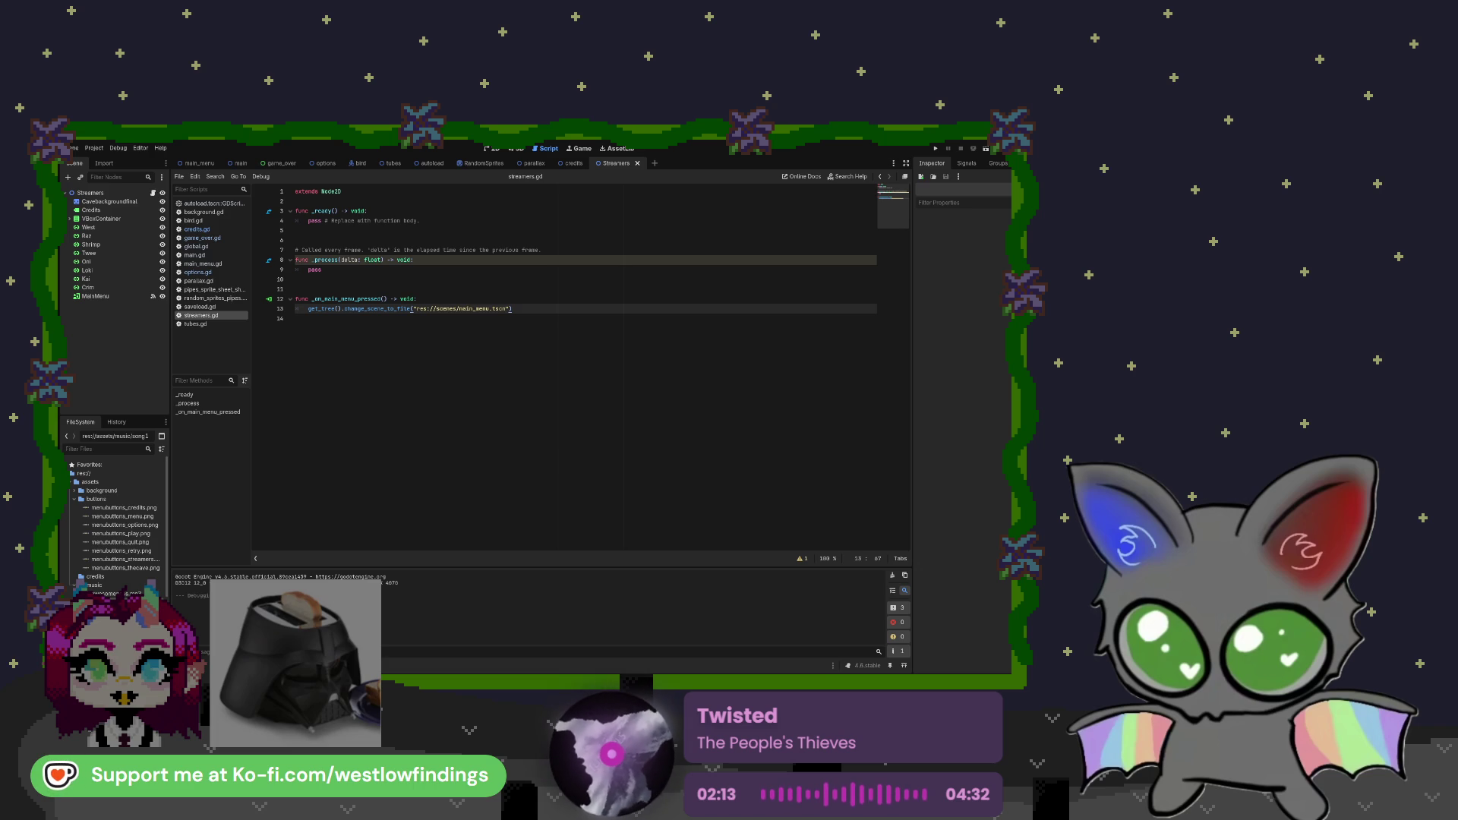
click(322, 346)
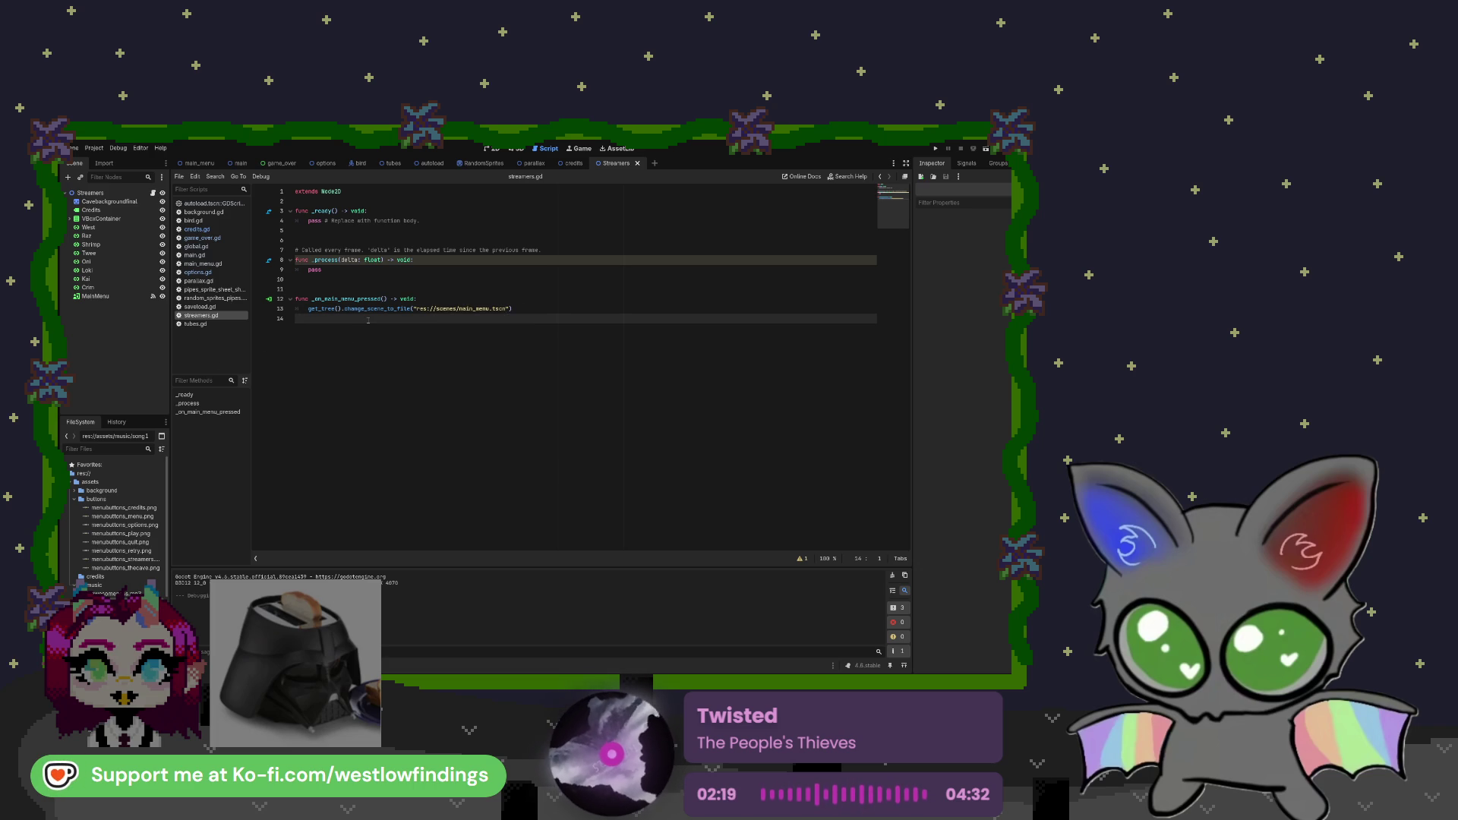
click(936, 149)
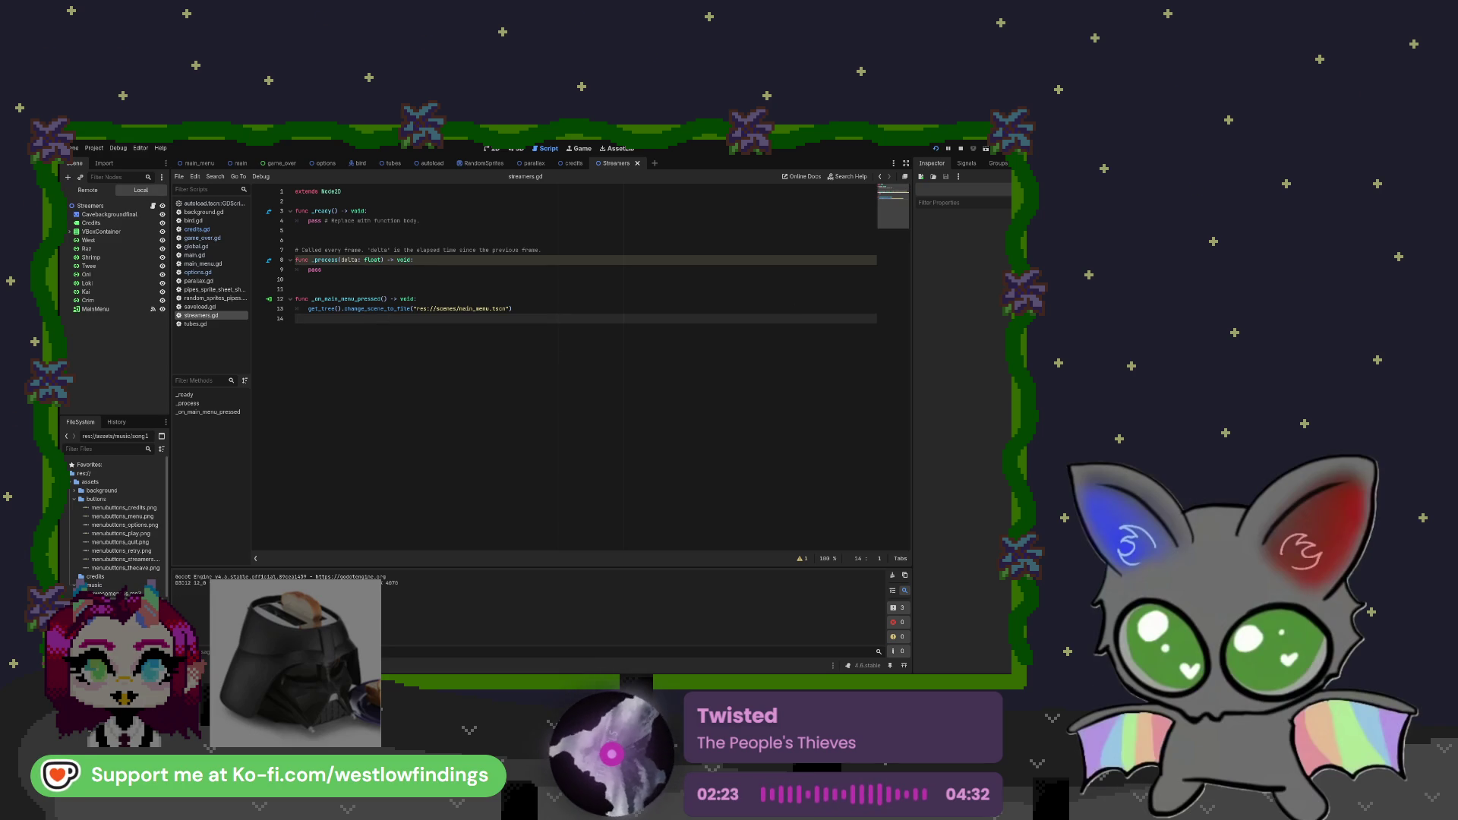